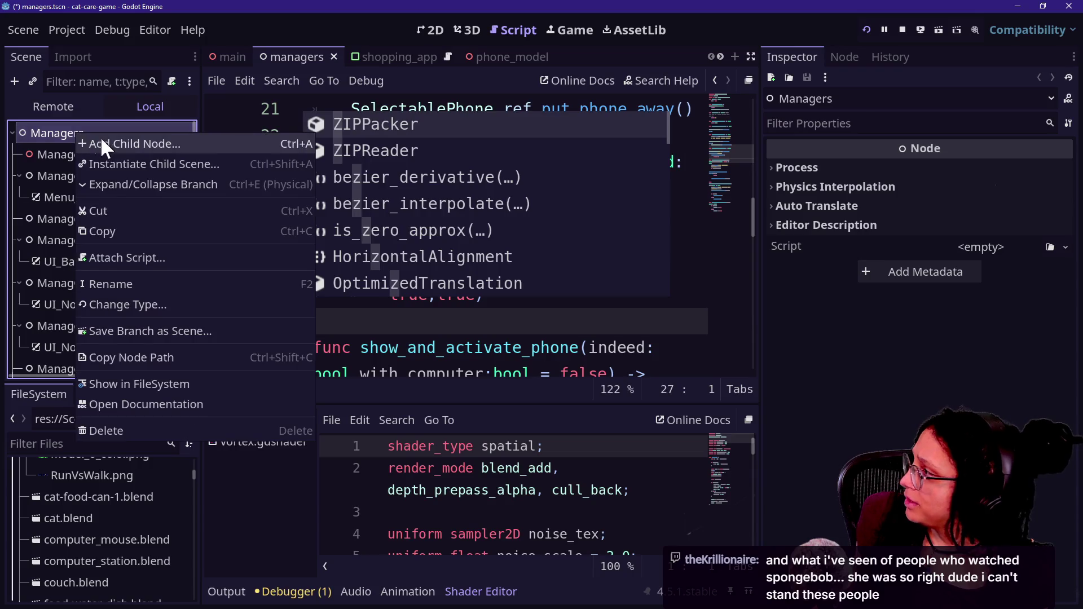
Step: Add a plain Node under Managers and rename it ManageGame
text(no)
key(Return)
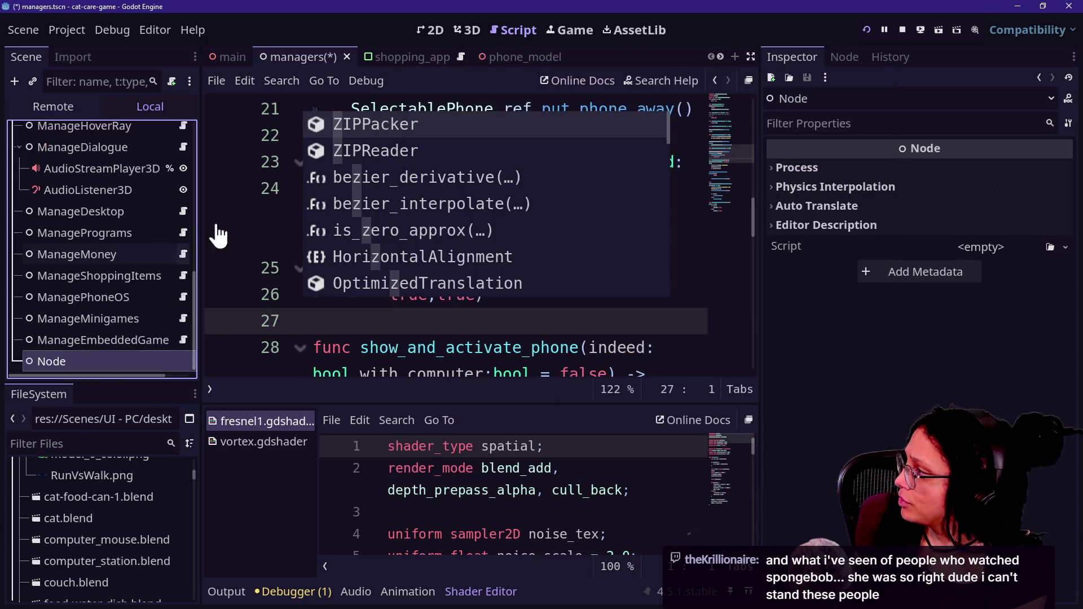
click(123, 361)
text(ManageGame)
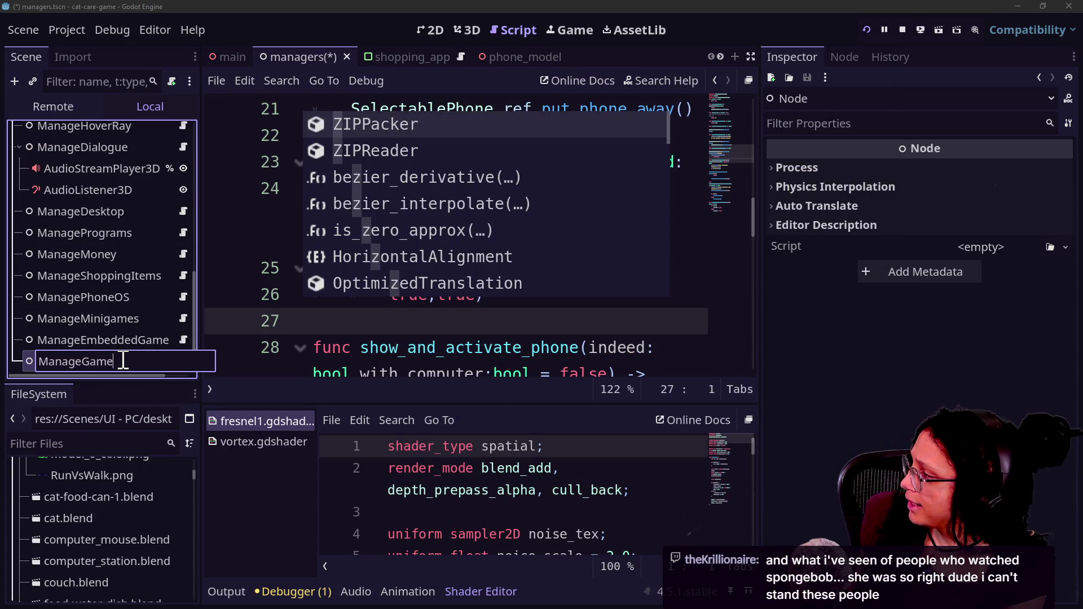
key(Return)
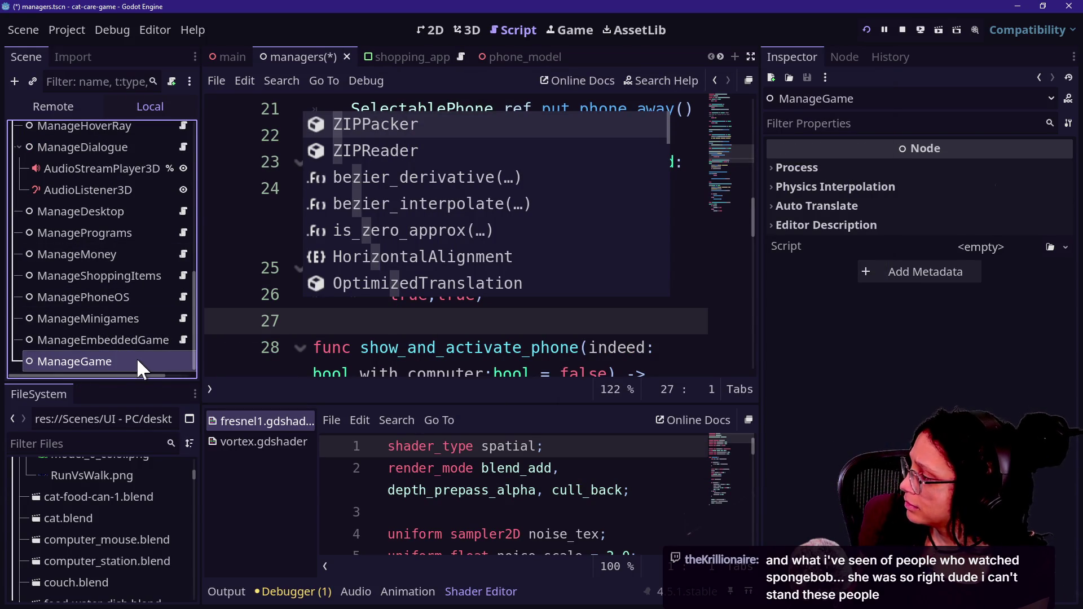
Step: Attach a new script to ManageGame saved as res://Scripts/manage_game.gd
right_click(137, 357)
click(179, 289)
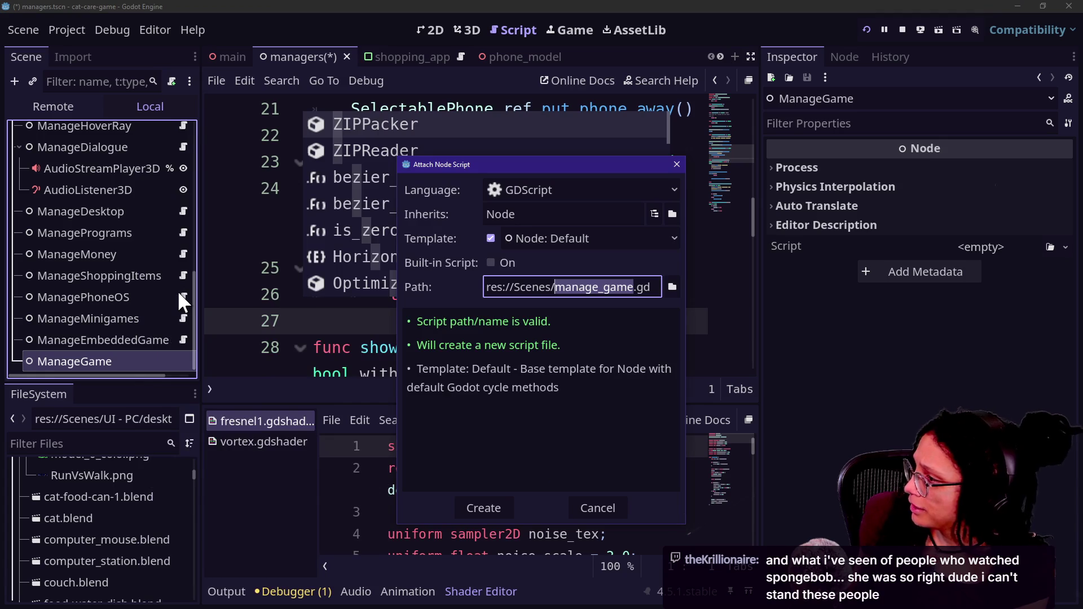
click(545, 287)
key(BackSpace)
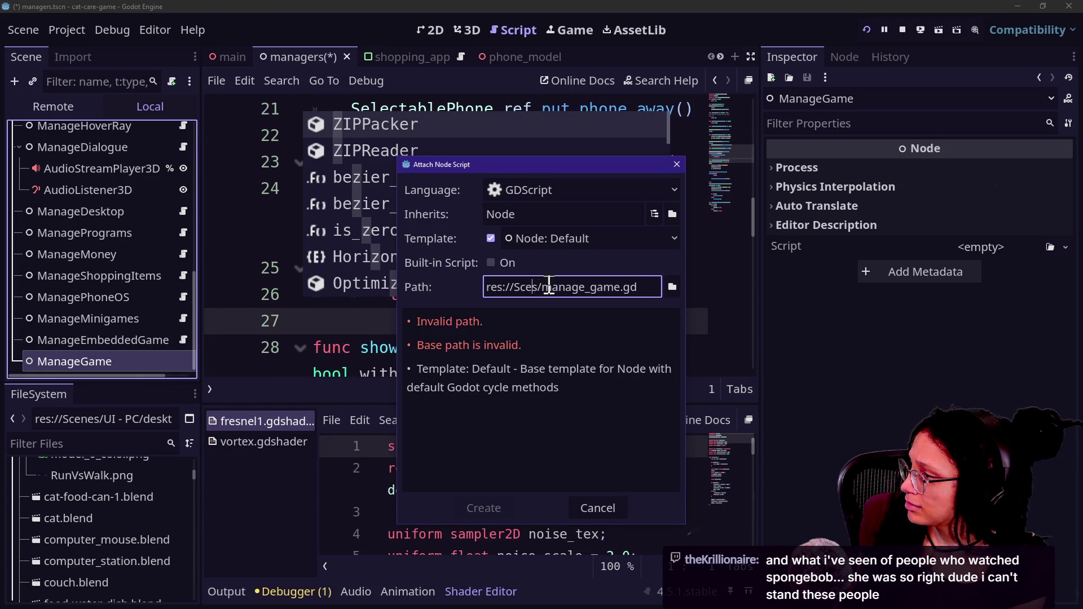
text(ript)
key(Return)
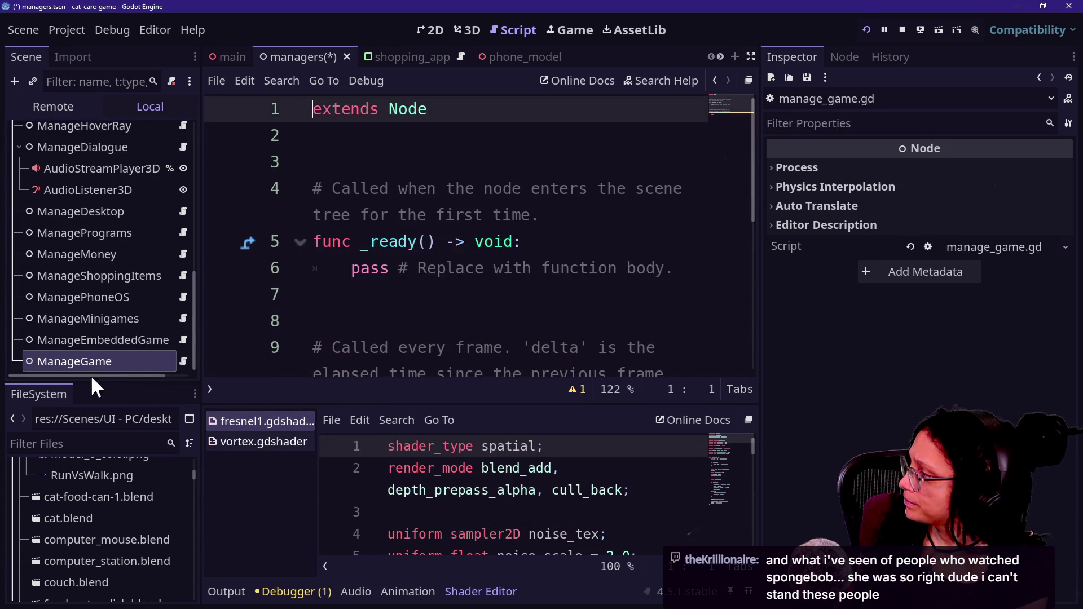
click(423, 243)
Step: Replace the template with the prepared state-machine code in distraction-free mode
key(ctrl+a)
key(ctrl+v)
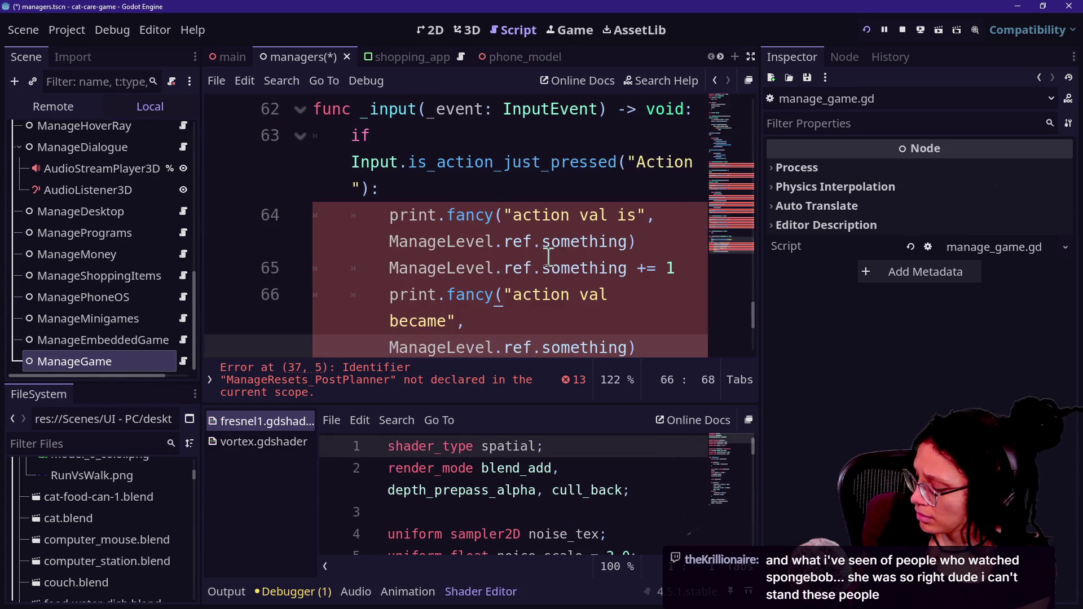
key(ctrl+shift+F11)
scroll(437, 282, up, 20)
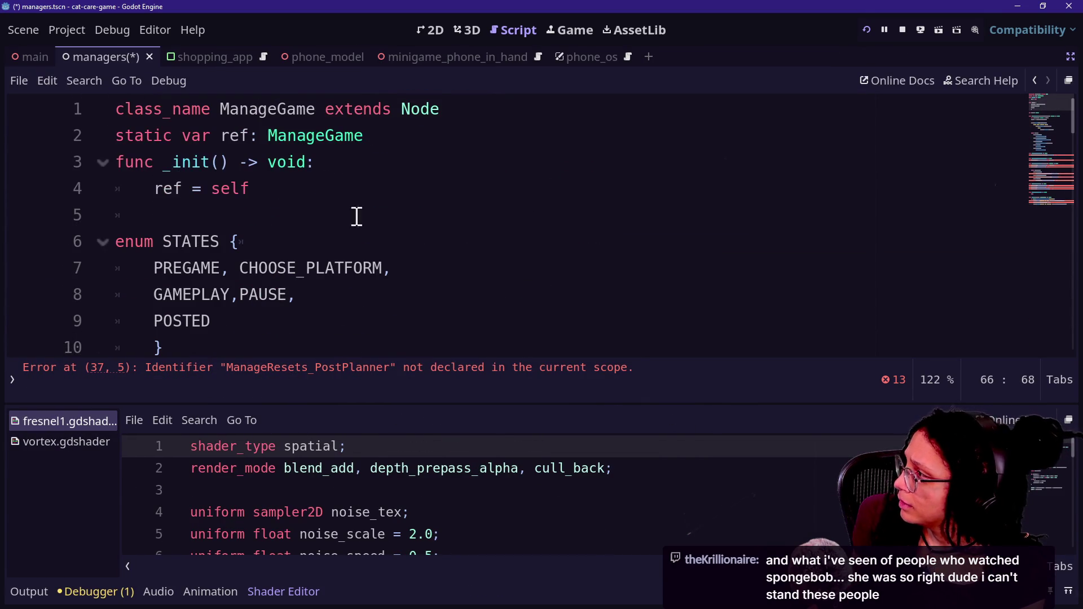
click(307, 189)
Step: Remove CHOOSE_PLATFORM and POSTED from the STATES enum and save
click(287, 135)
scroll(224, 209, down, 2)
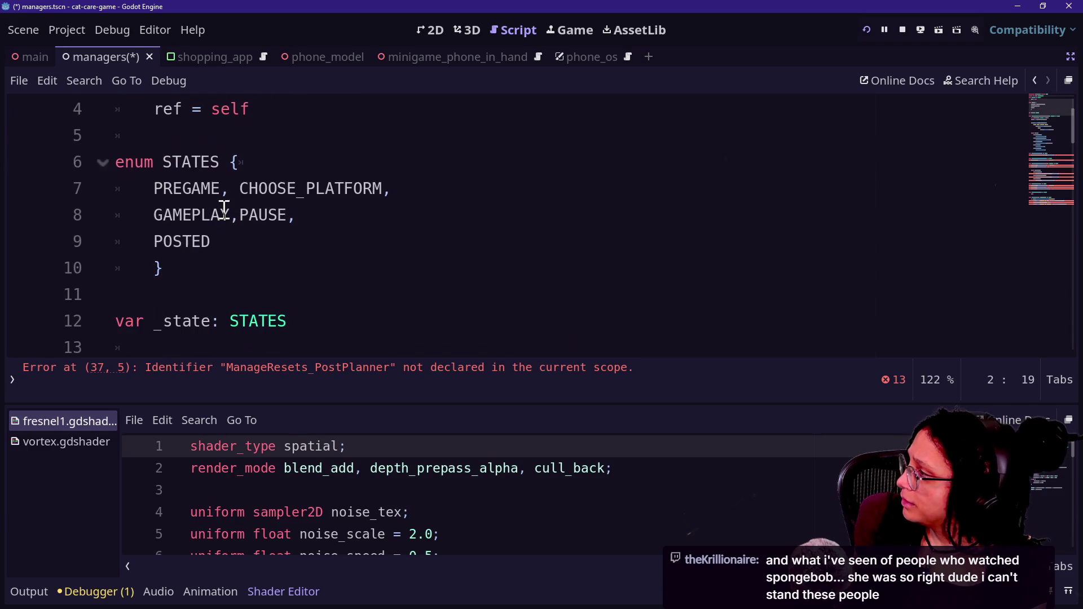
click(231, 181)
drag(271, 184, 386, 187)
key(BackSpace)
key(BackSpace)
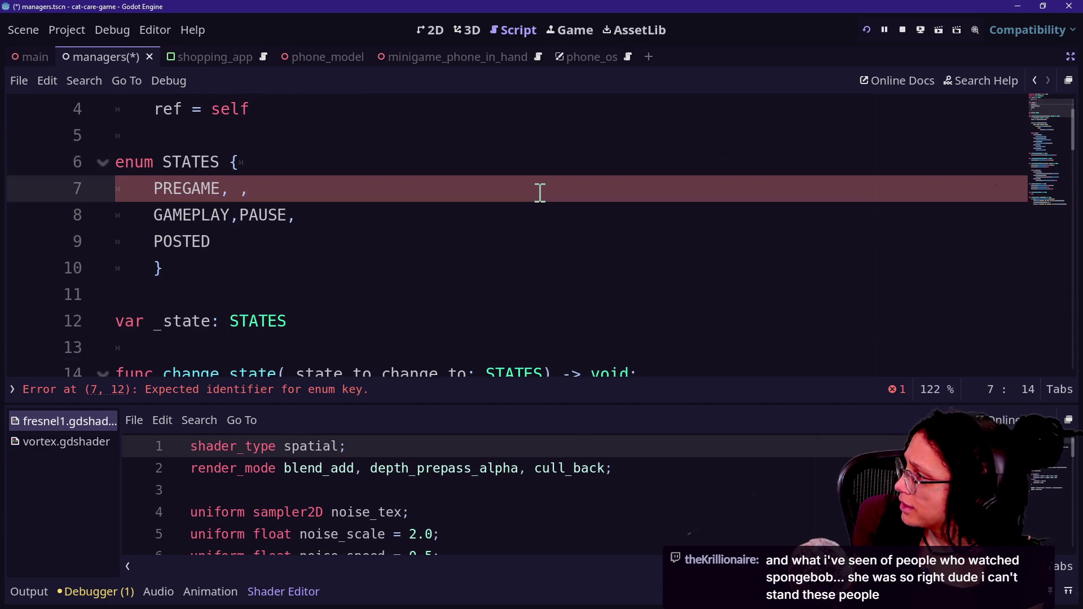
mouse_move(221, 250)
mouse_down()
mouse_move(355, 198)
mouse_move(347, 202)
mouse_up()
key(BackSpace)
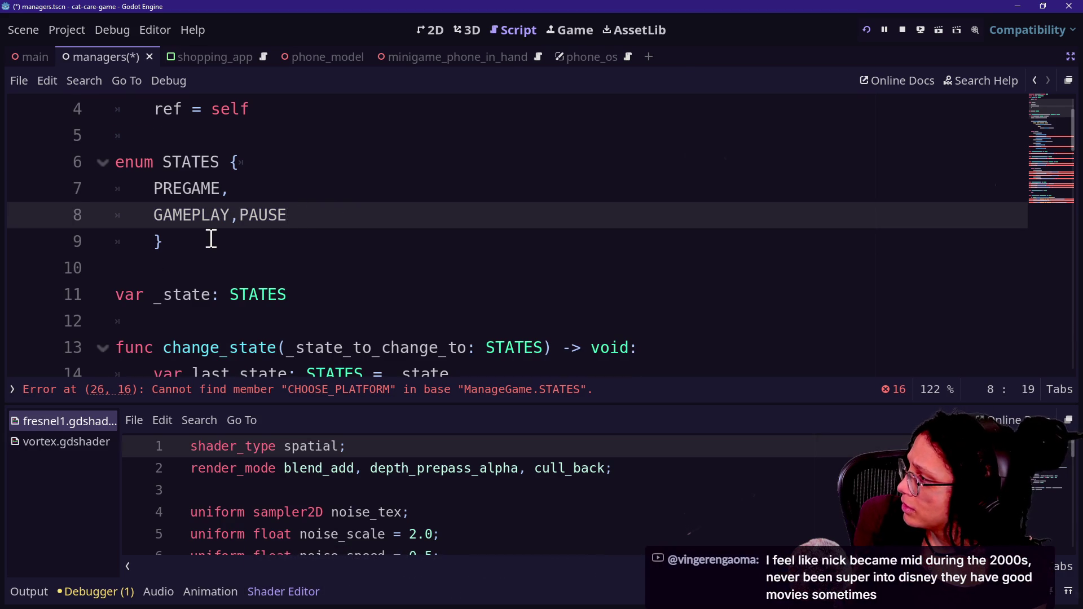
scroll(211, 238, down, 2)
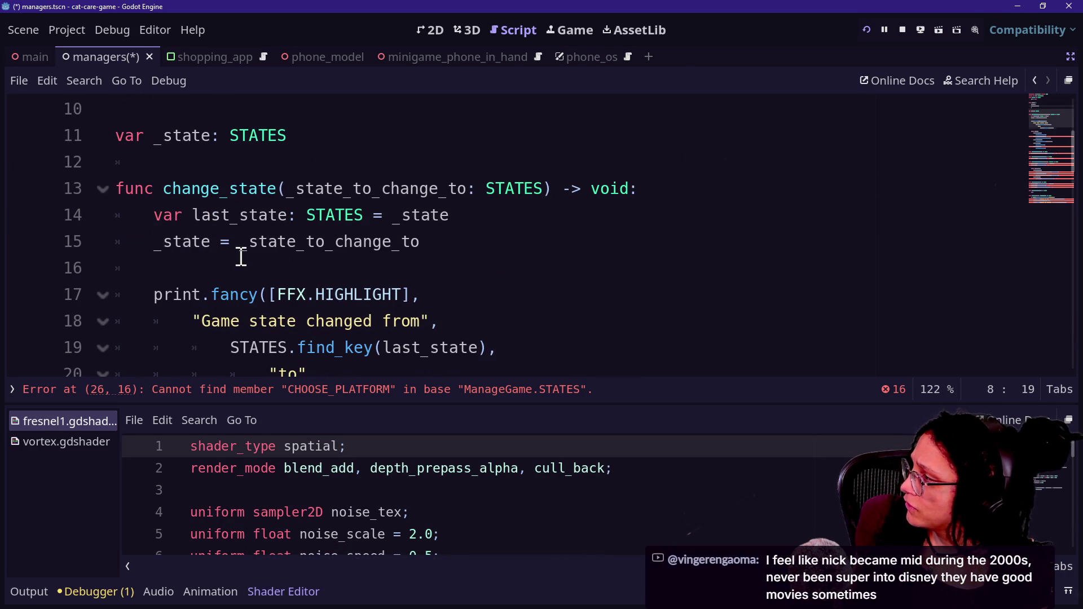
scroll(241, 257, down, 1)
click(213, 241)
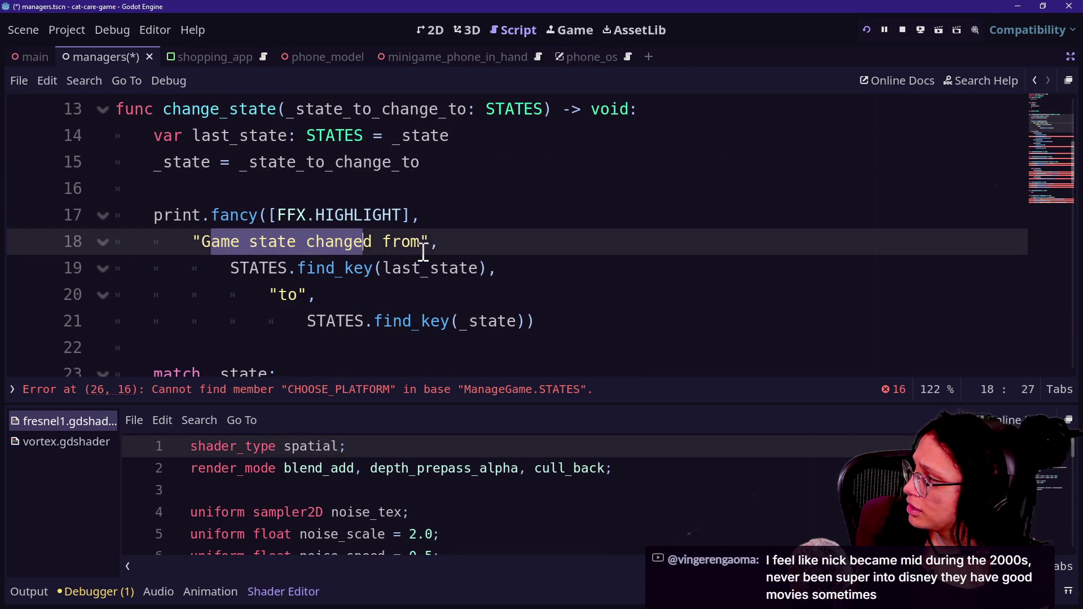
key(ctrl+s)
Step: Delete the CHOOSE_PLATFORM and POSTED cases from the match statement
scroll(416, 247, down, 1)
drag(411, 162, 416, 247)
scroll(339, 271, down, 1)
click(313, 294)
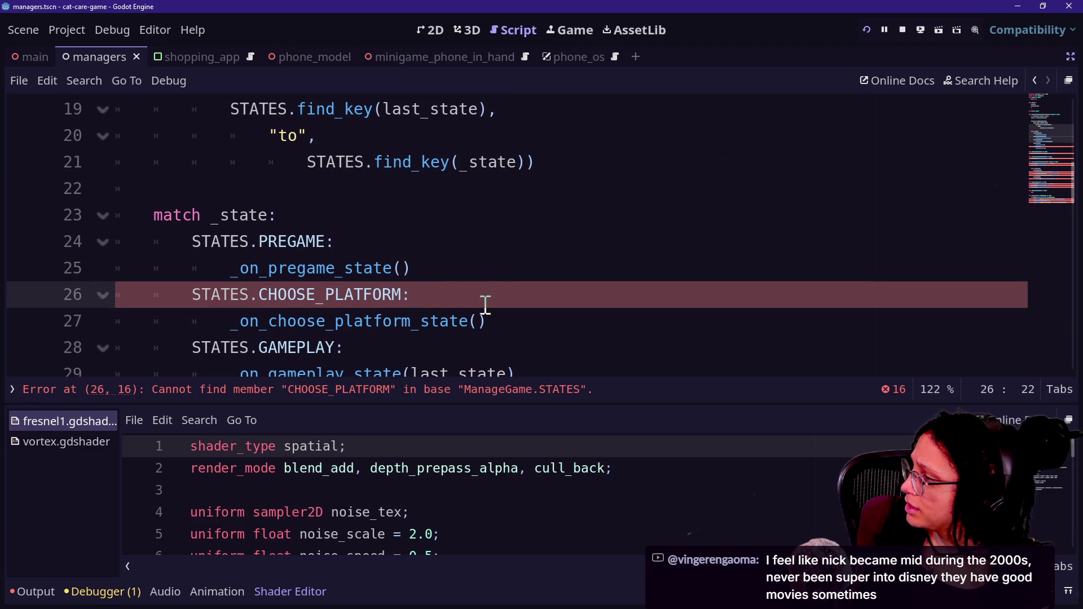
drag(494, 313, 493, 276)
key(BackSpace)
scroll(382, 292, down, 1)
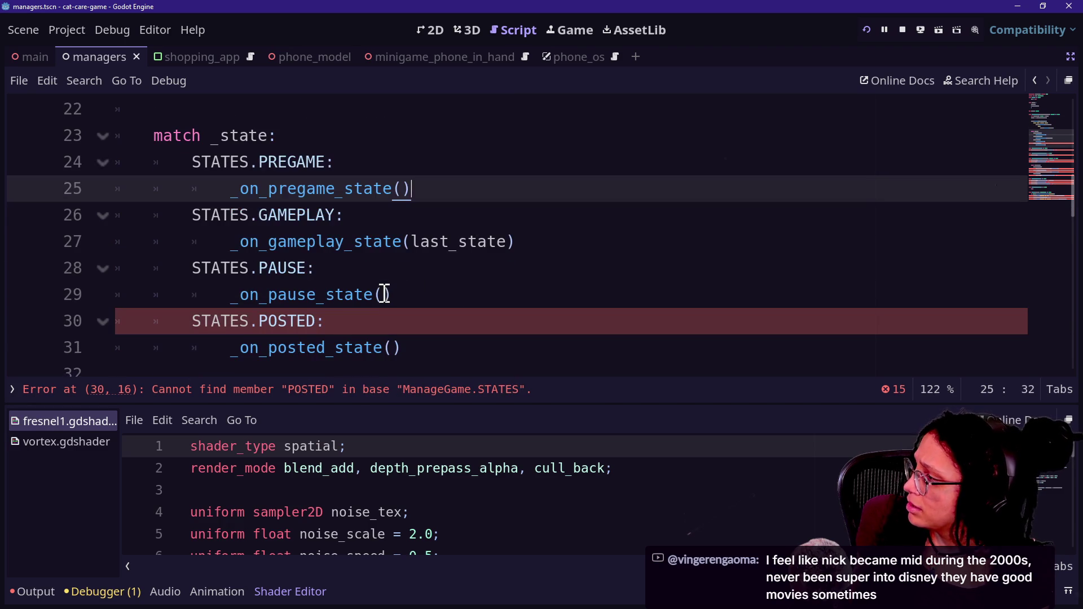
drag(465, 339, 473, 302)
key(BackSpace)
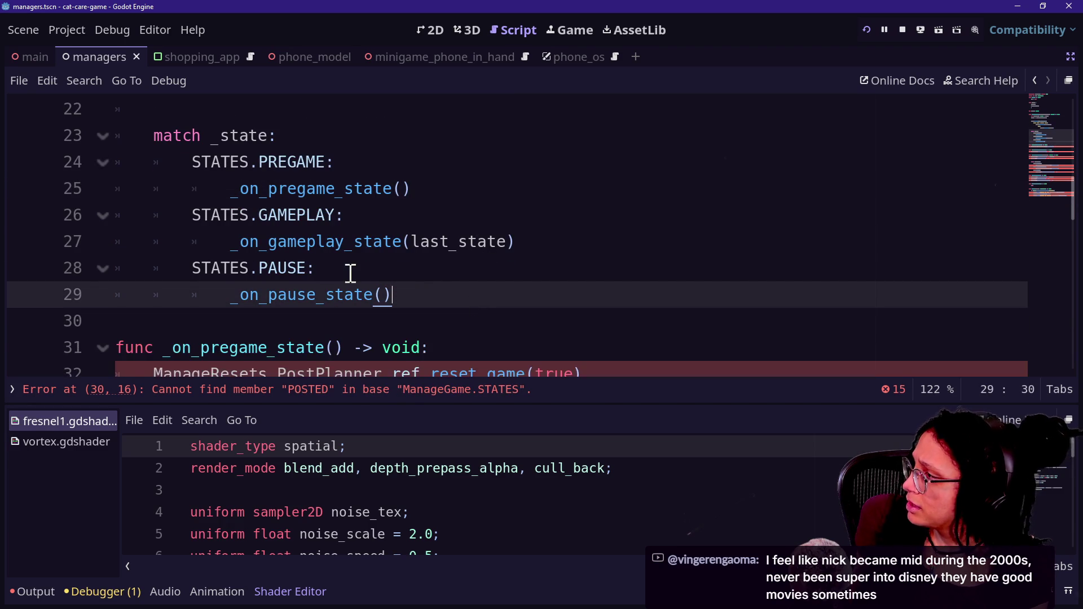
Step: Select the body of the _on_pregame_state function
scroll(351, 274, down, 1)
scroll(350, 274, down, 1)
mouse_move(634, 216)
mouse_down()
mouse_move(177, 224)
mouse_move(146, 216)
mouse_up()
Step: Stub _on_pregame_state with pass and delete the _on_choose_platform_state function
text(pass)
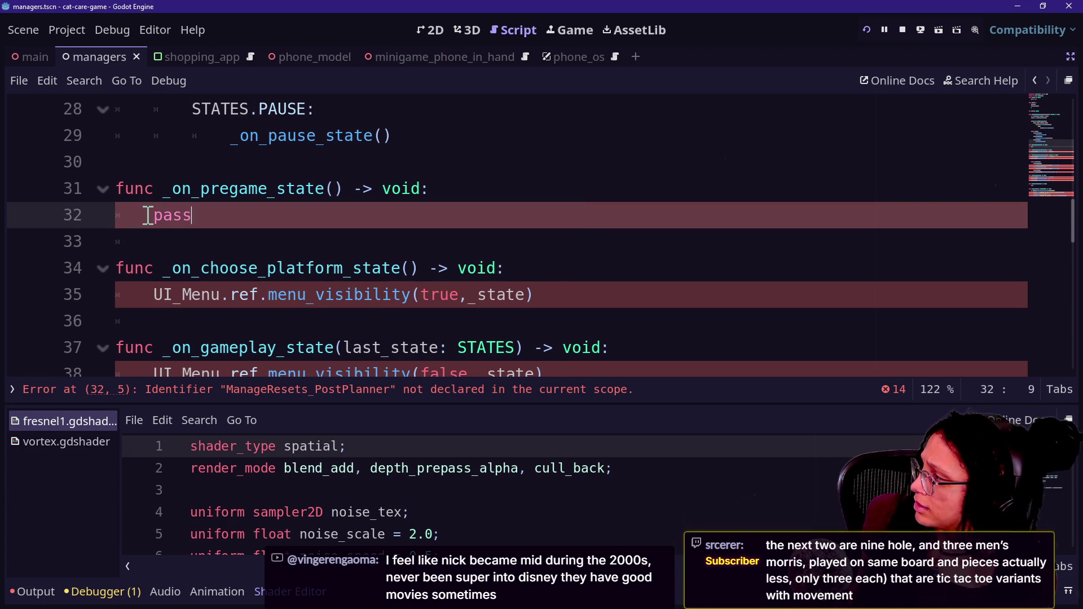
click(525, 279)
mouse_move(525, 279)
mouse_down()
mouse_move(576, 297)
mouse_move(351, 269)
mouse_up()
mouse_move(310, 229)
mouse_down()
mouse_move(546, 273)
mouse_move(563, 290)
mouse_up()
key(BackSpace)
key(Up)
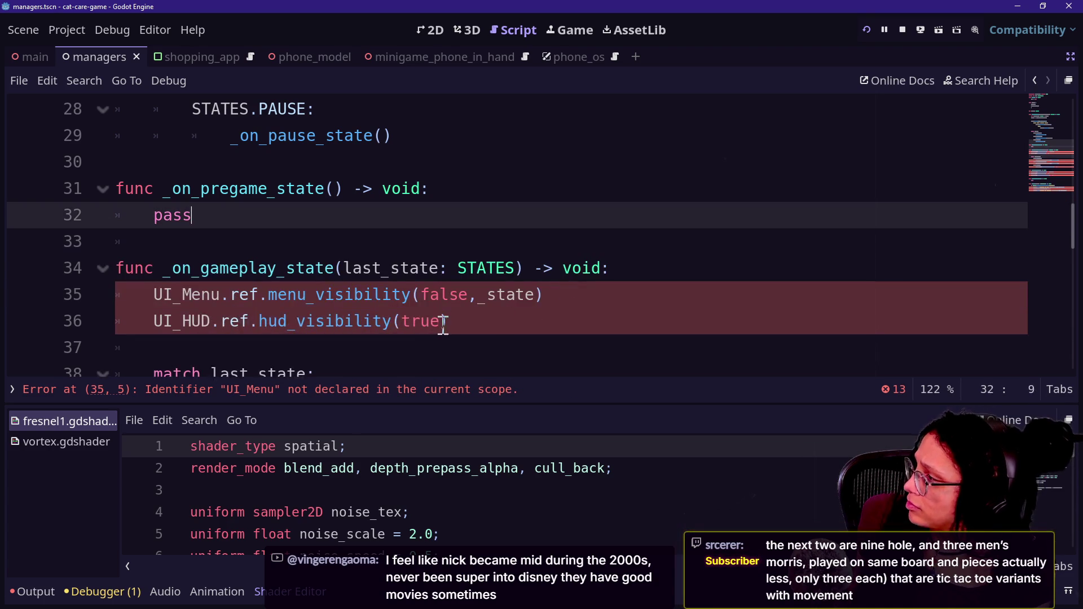
Step: Replace the gameplay menu/HUD calls and the PREGAME start_game call with pass
mouse_move(492, 326)
mouse_down()
mouse_move(231, 328)
mouse_move(141, 297)
mouse_up()
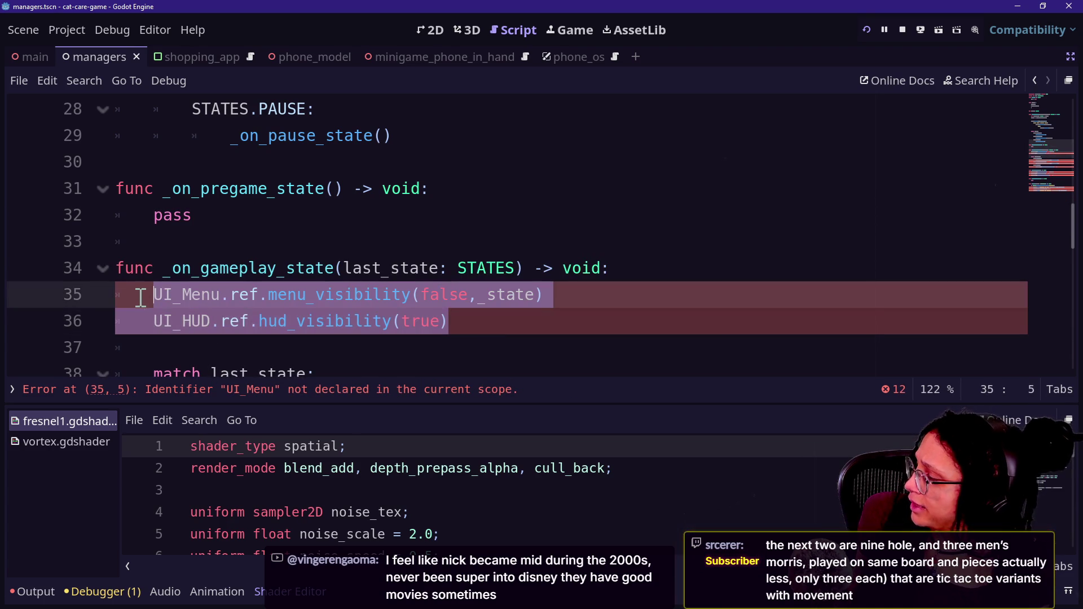
text(pass)
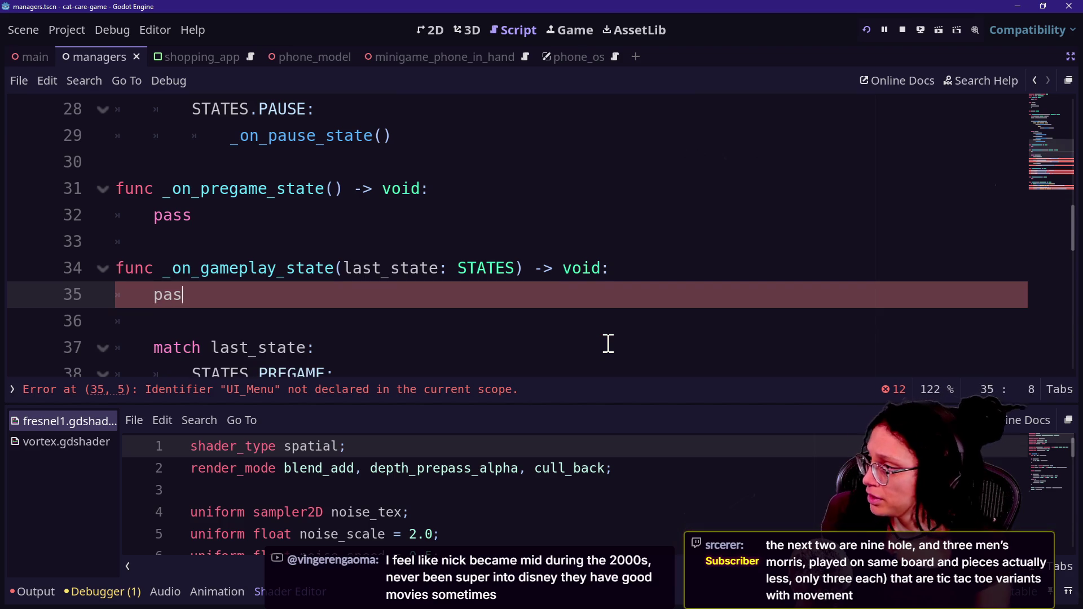
scroll(581, 331, down, 1)
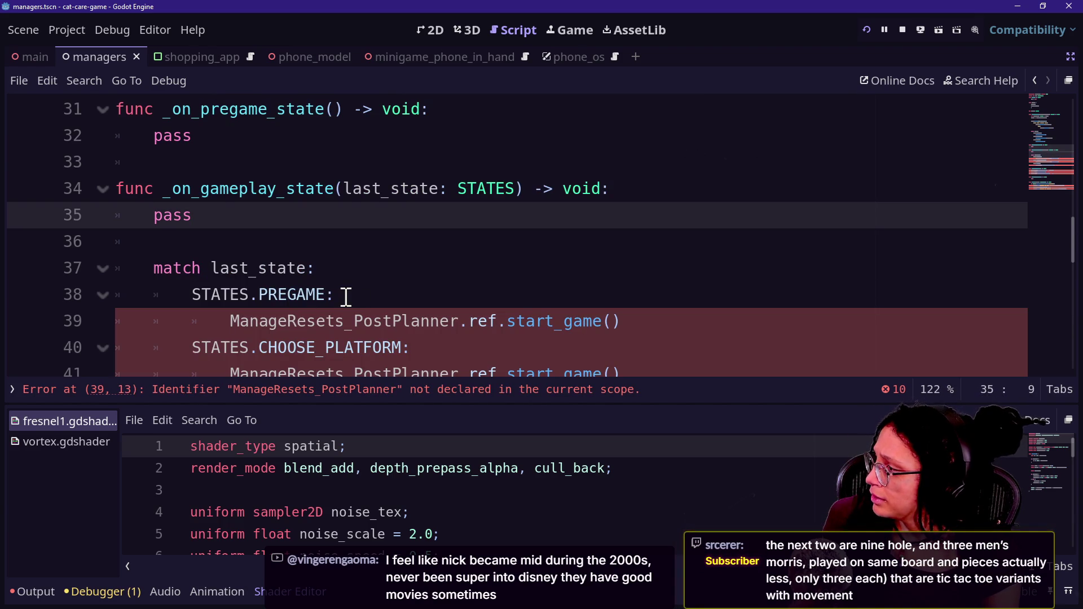
scroll(492, 306, down, 2)
mouse_move(626, 163)
mouse_down()
mouse_move(194, 163)
mouse_move(240, 165)
mouse_up()
text(pass)
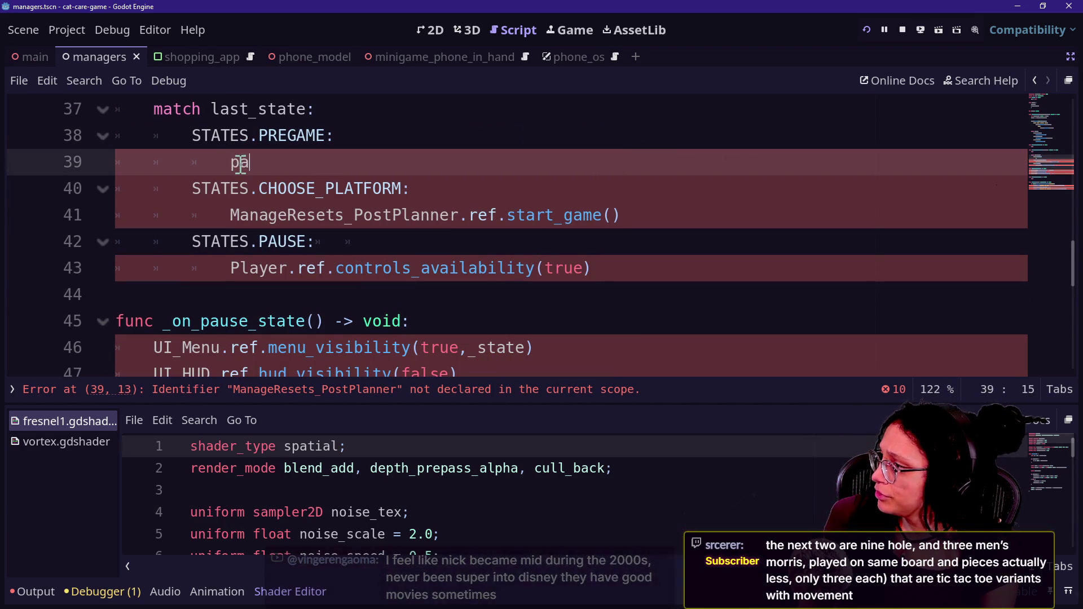
Step: Remove the CHOOSE_PLATFORM case from match last_state and make the PAUSE case pass
click(637, 198)
click(669, 217)
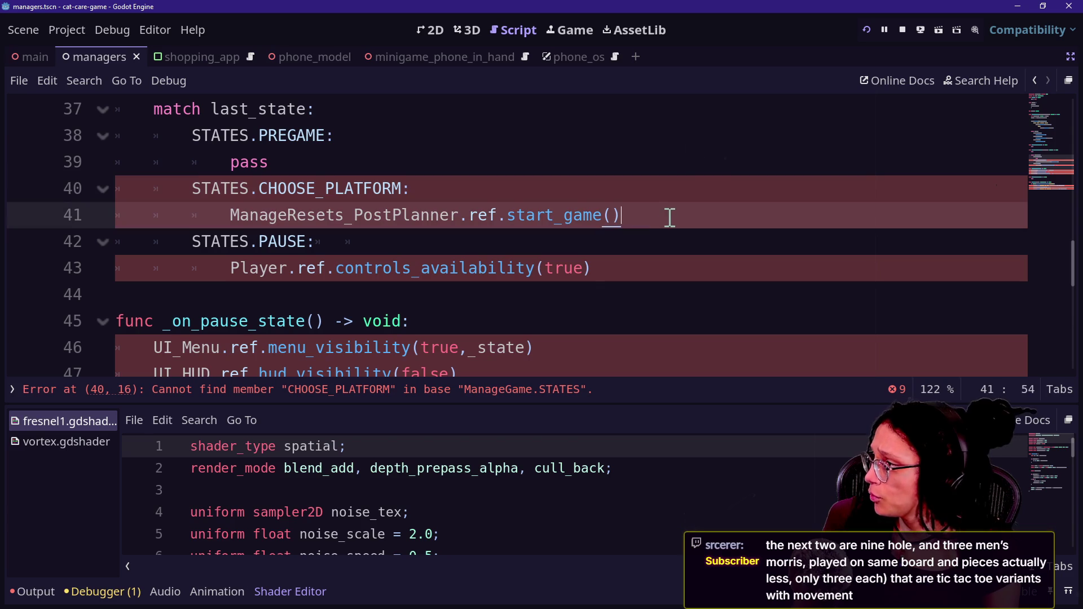
drag(665, 207, 655, 162)
key(BackSpace)
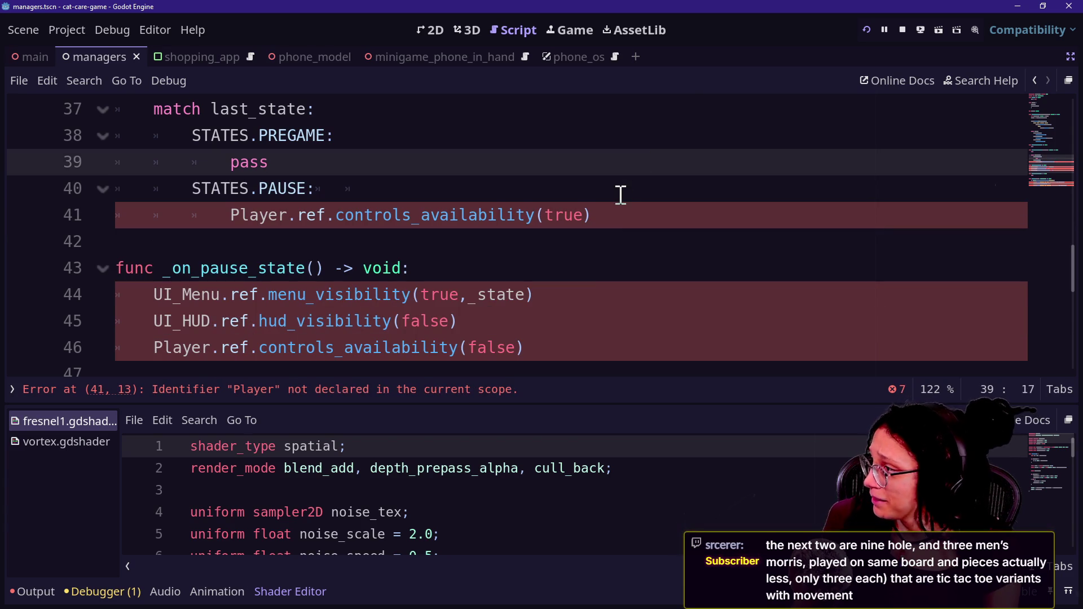
click(496, 213)
drag(495, 213, 593, 196)
click(616, 213)
key(BackSpace)
key(Return)
text(pass)
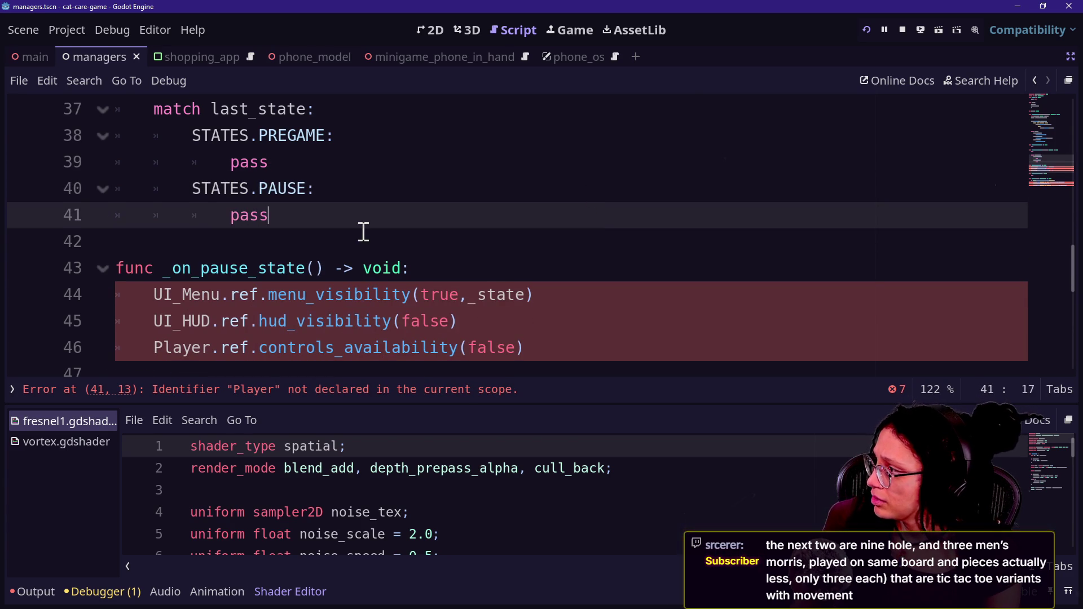
Step: Reduce the _on_pause_state body to pass
scroll(363, 231, down, 1)
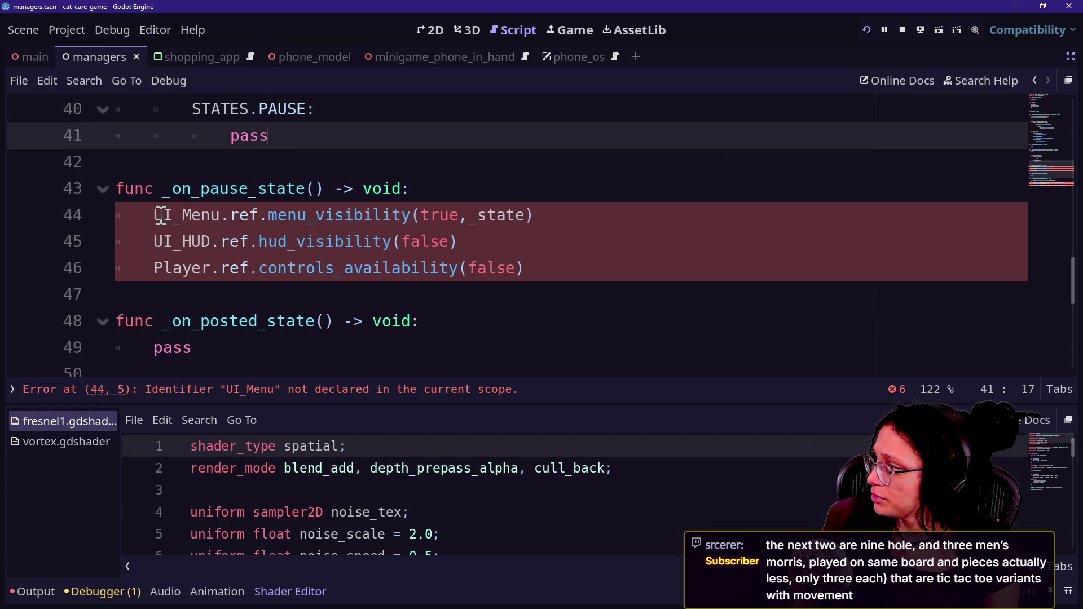
mouse_move(145, 216)
mouse_down()
mouse_move(447, 246)
mouse_move(558, 291)
mouse_move(552, 273)
mouse_up()
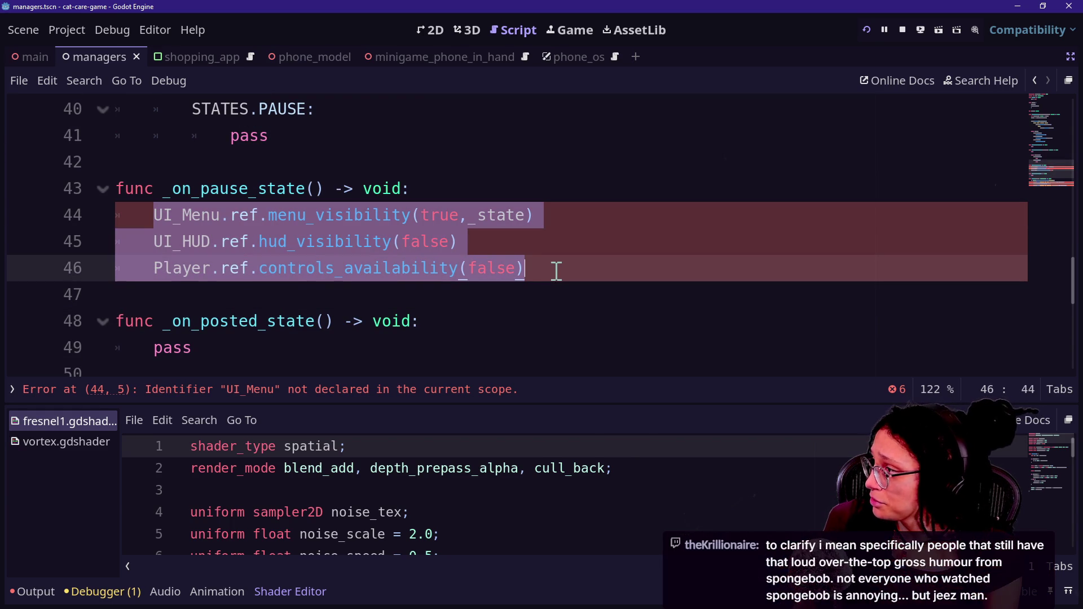
text(p)
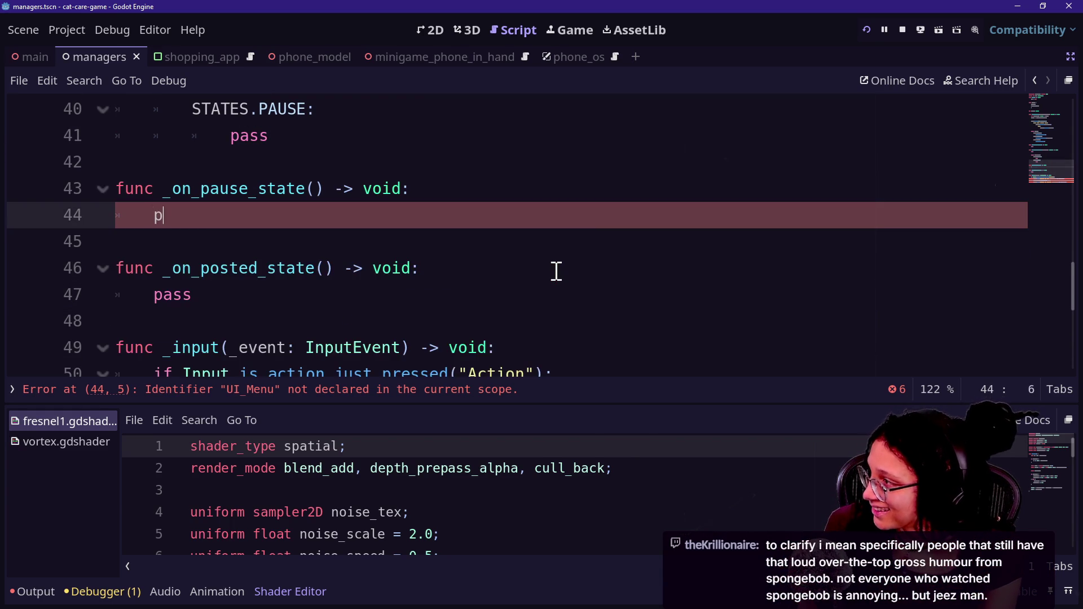
key(ctrl+z)
click(253, 221)
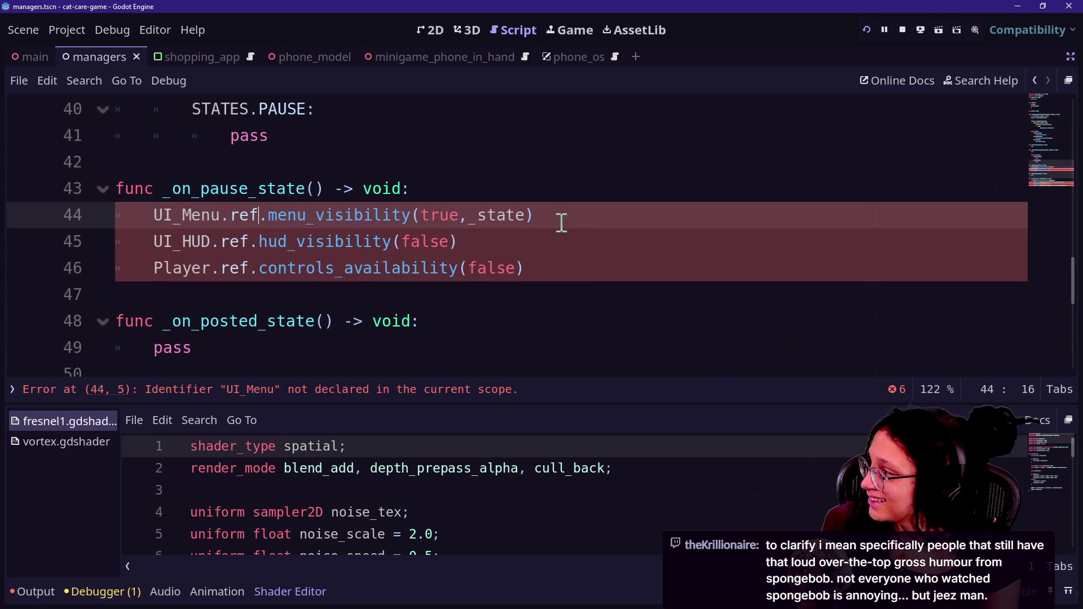
mouse_move(582, 263)
mouse_down()
mouse_move(256, 215)
mouse_move(171, 215)
mouse_up()
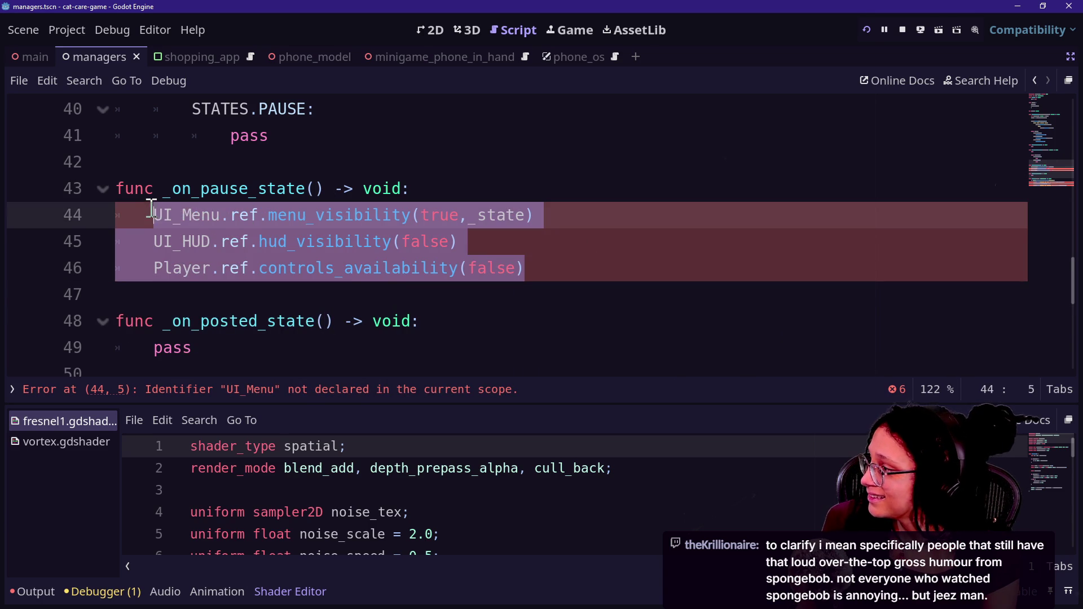
text(pass)
Step: Delete the empty _on_posted_state function and its leftover blank line
drag(224, 292, 203, 252)
key(BackSpace)
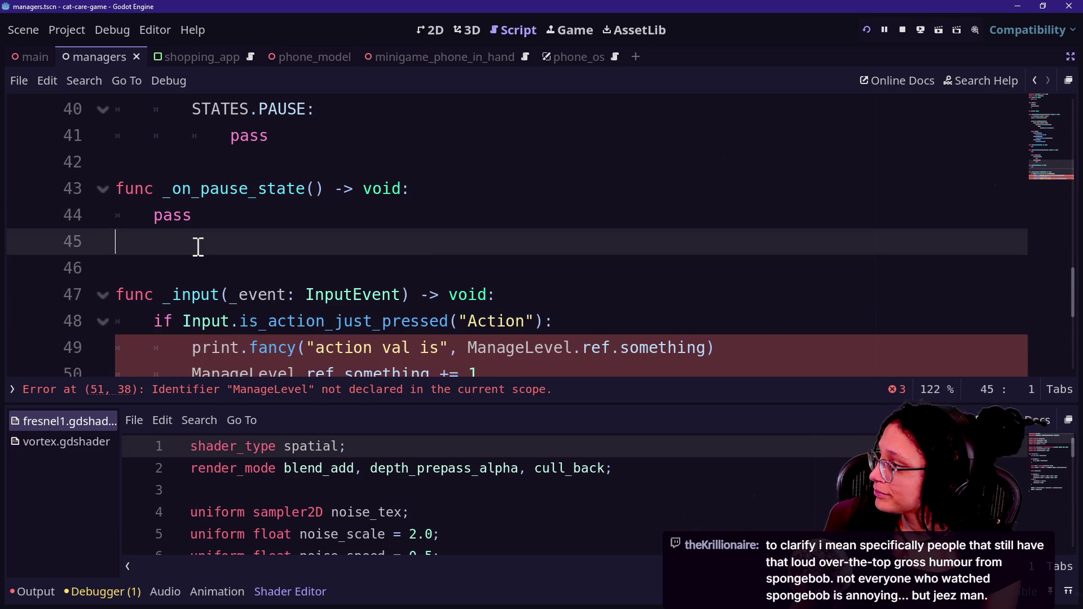
key(Delete)
scroll(195, 226, down, 2)
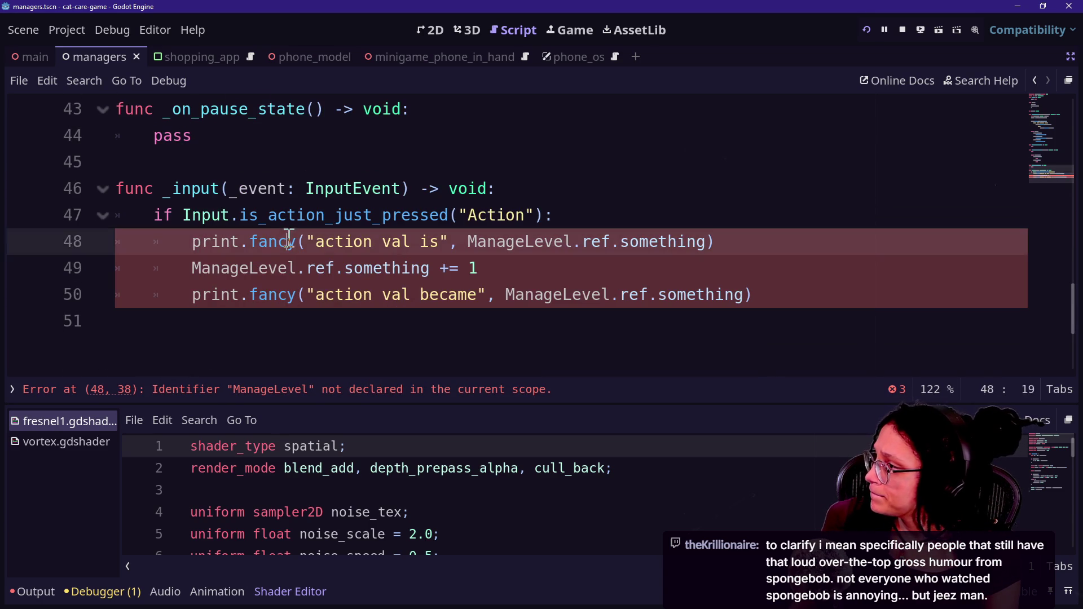
Step: Delete the debug print and increment lines inside _input's if block
shift+click(501, 195)
click(500, 195)
click(480, 260)
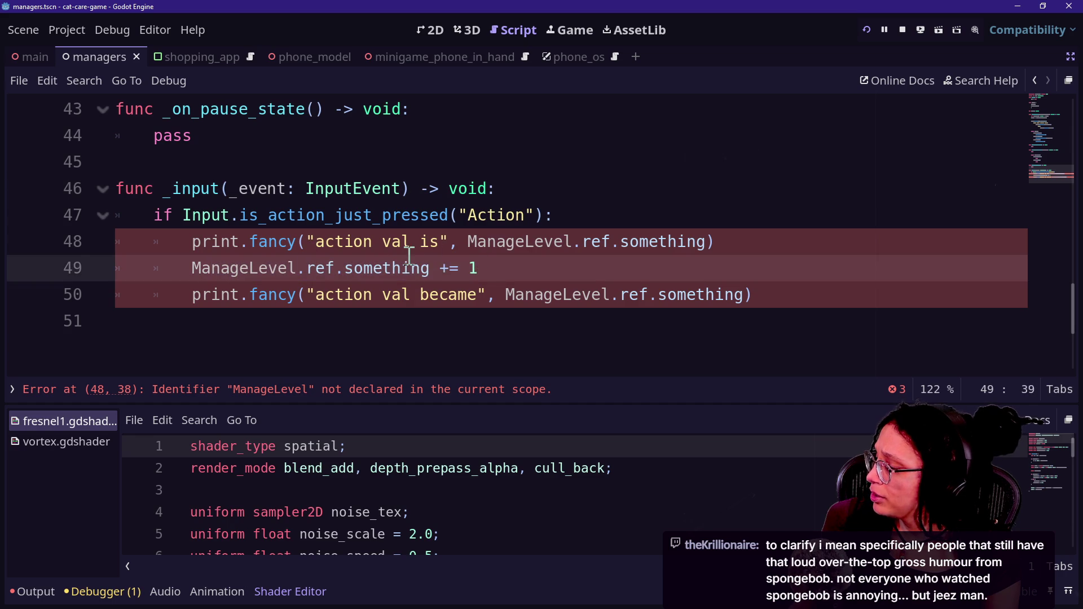
click(448, 244)
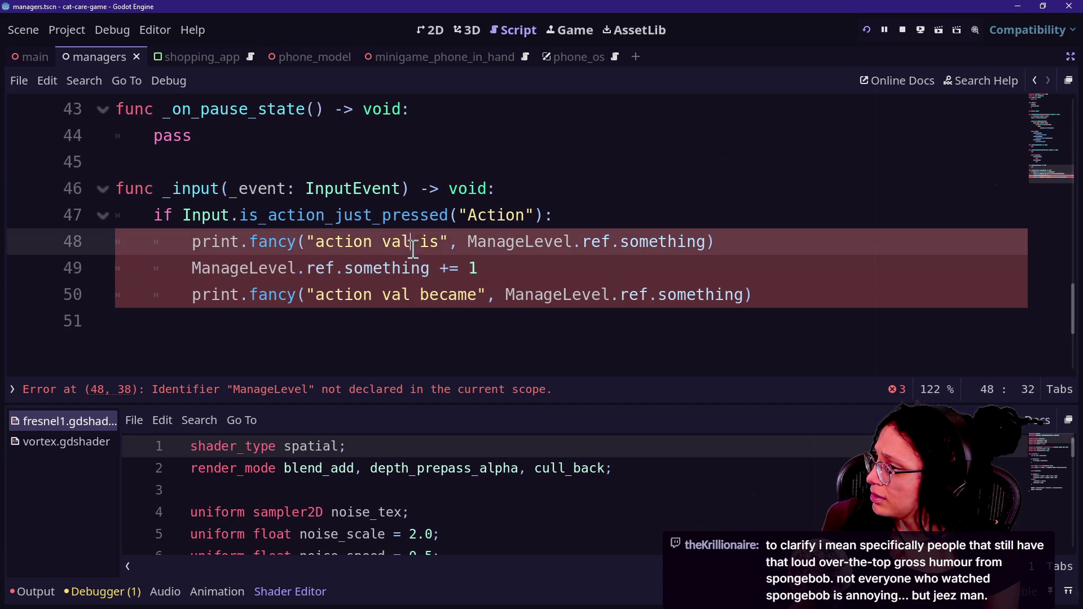
mouse_move(811, 308)
mouse_down()
mouse_move(682, 205)
mouse_move(633, 186)
mouse_move(580, 213)
mouse_move(466, 215)
mouse_up()
drag(566, 217, 831, 341)
key(BackSpace)
Step: Change the checked input action name to Restart
double_click(508, 208)
text(Res)
key(BackSpace)
text(trt)
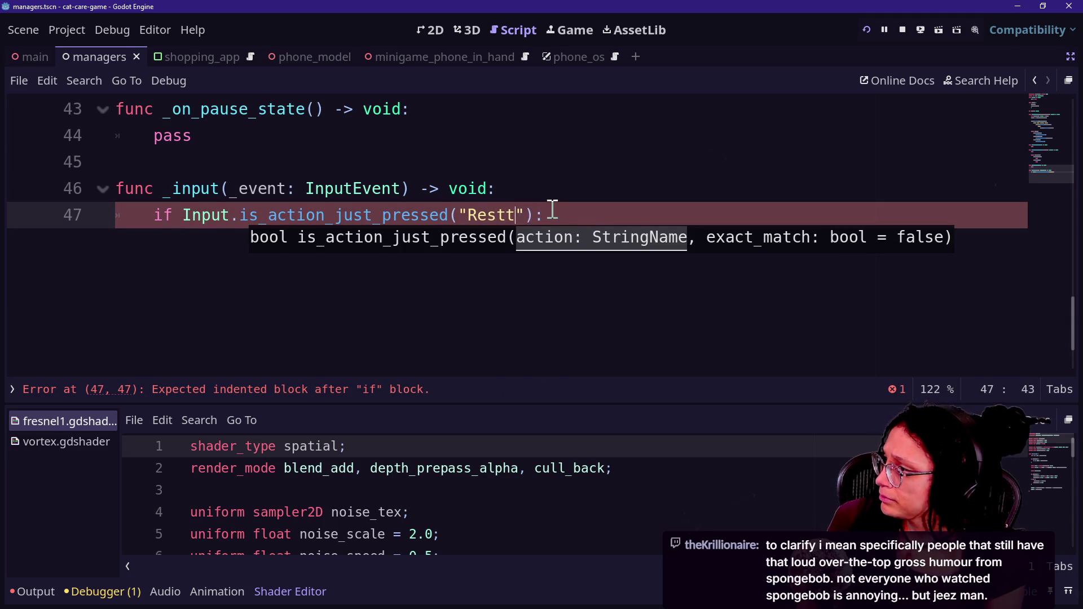
click(649, 196)
Step: Add get_tree().reload_current_scene() inside the Restart check
click(647, 213)
key(Return)
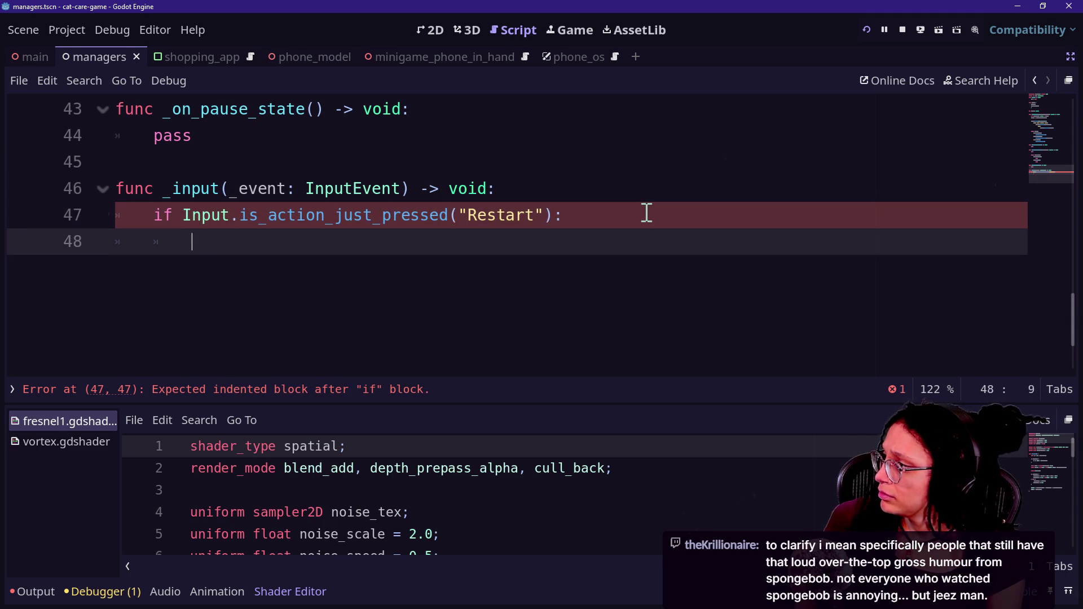
text(get_tree())
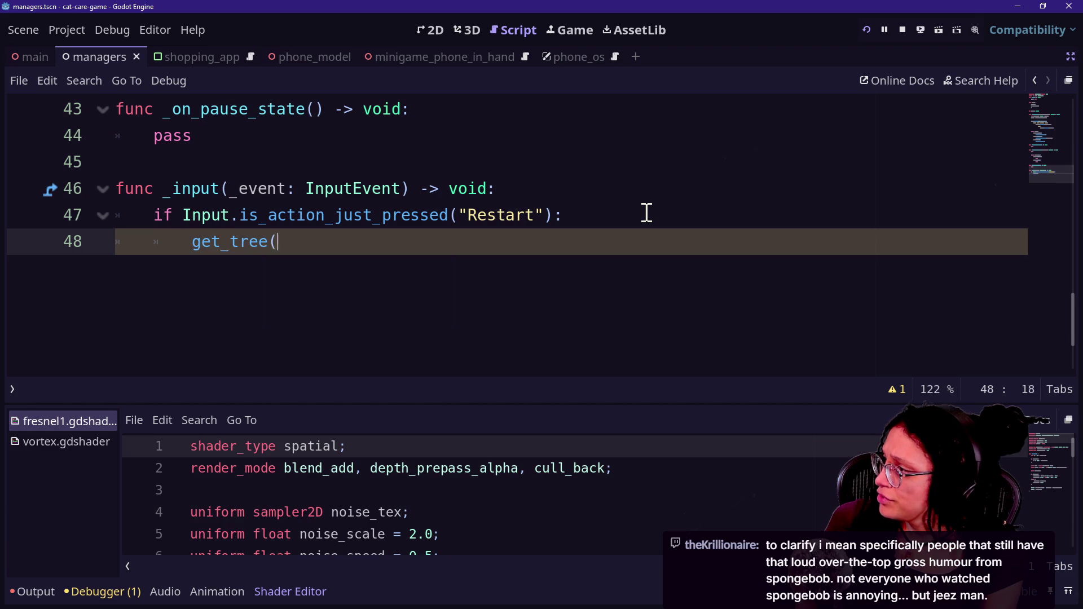
text(.g)
key(BackSpace)
text(rel)
key(Return)
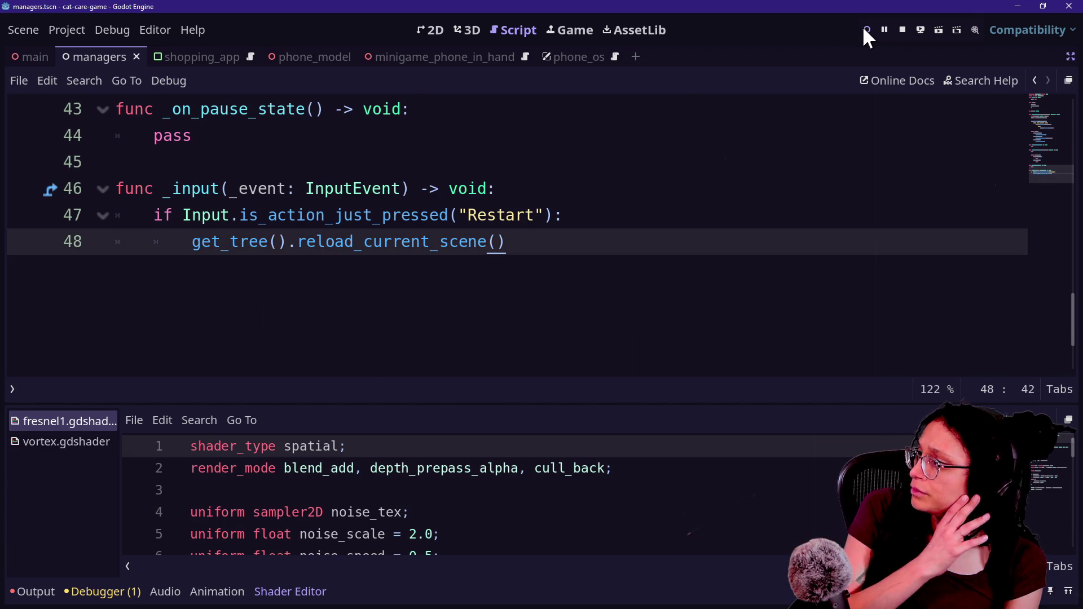
Step: Run the game, then return to the 3D editor with side docks restored
click(868, 30)
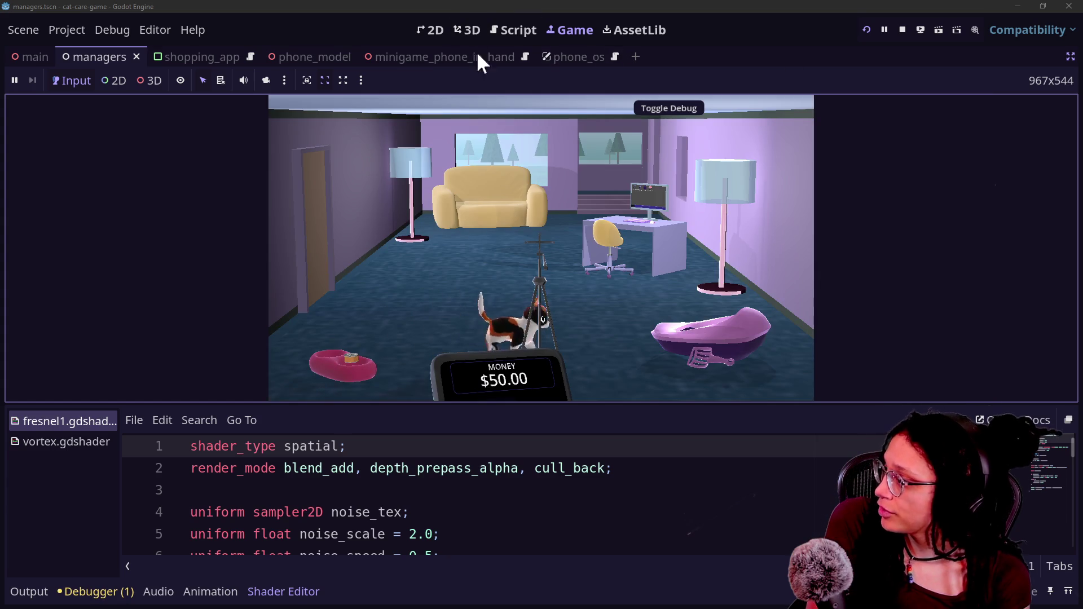
click(465, 30)
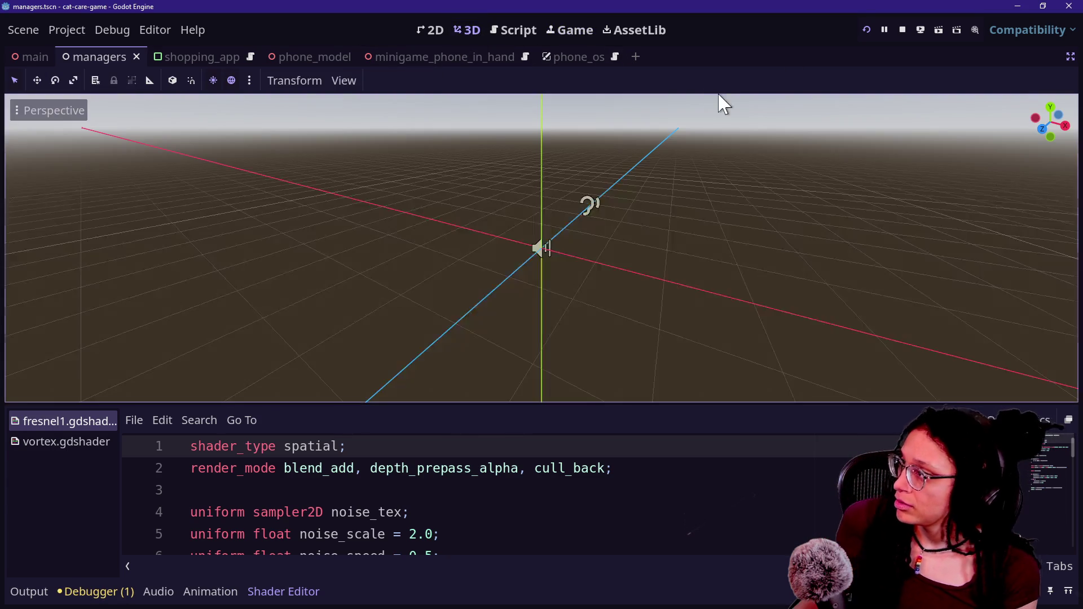
click(1070, 56)
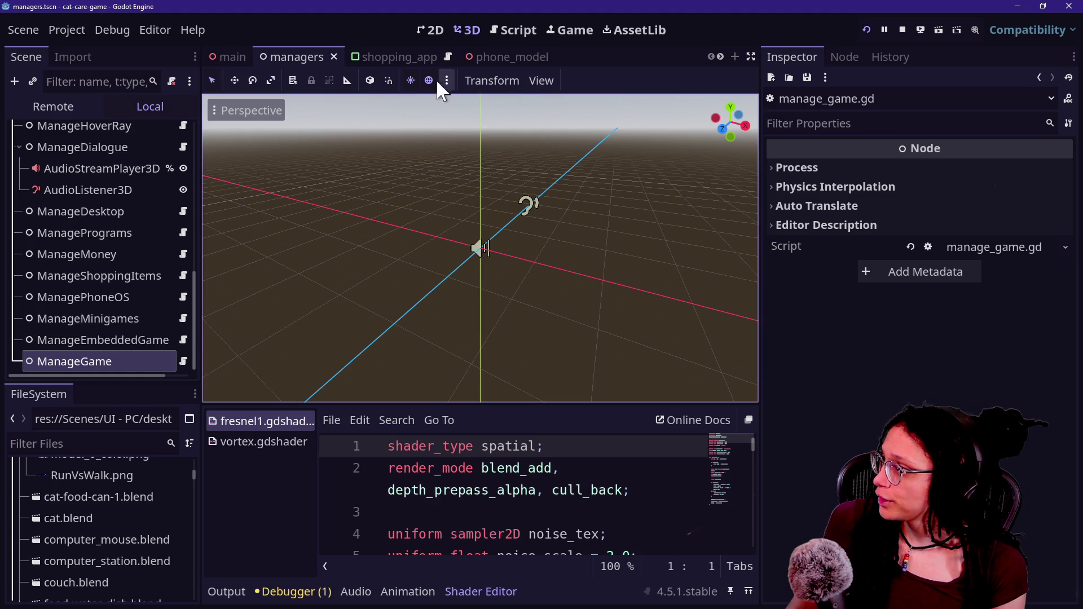
scroll(479, 51, down, 2)
Step: Open phone_os, check the running game, then open minigame_phone_in_hand
click(645, 54)
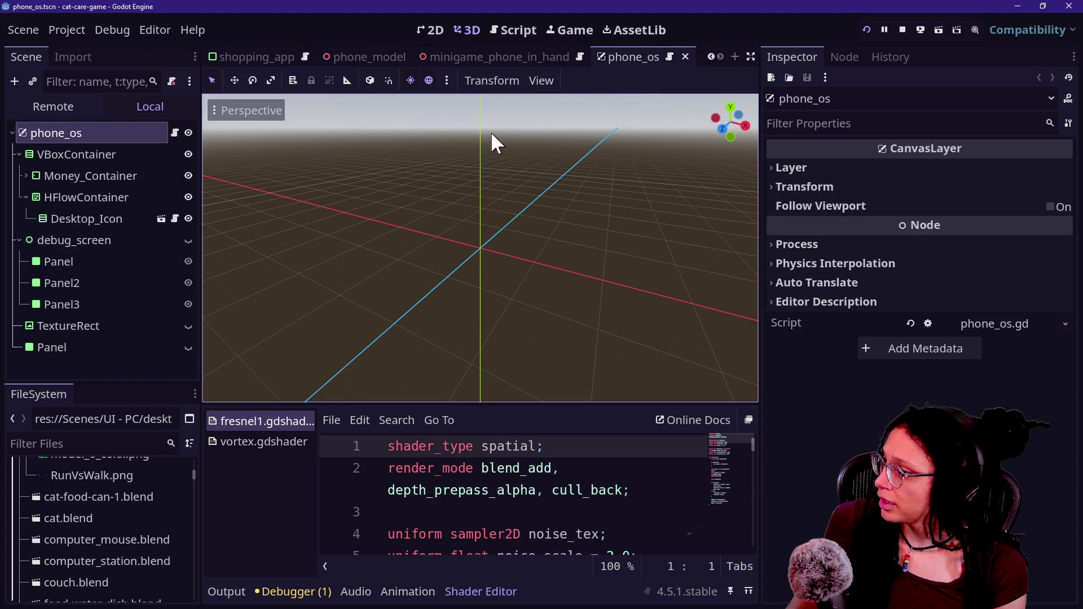
click(570, 30)
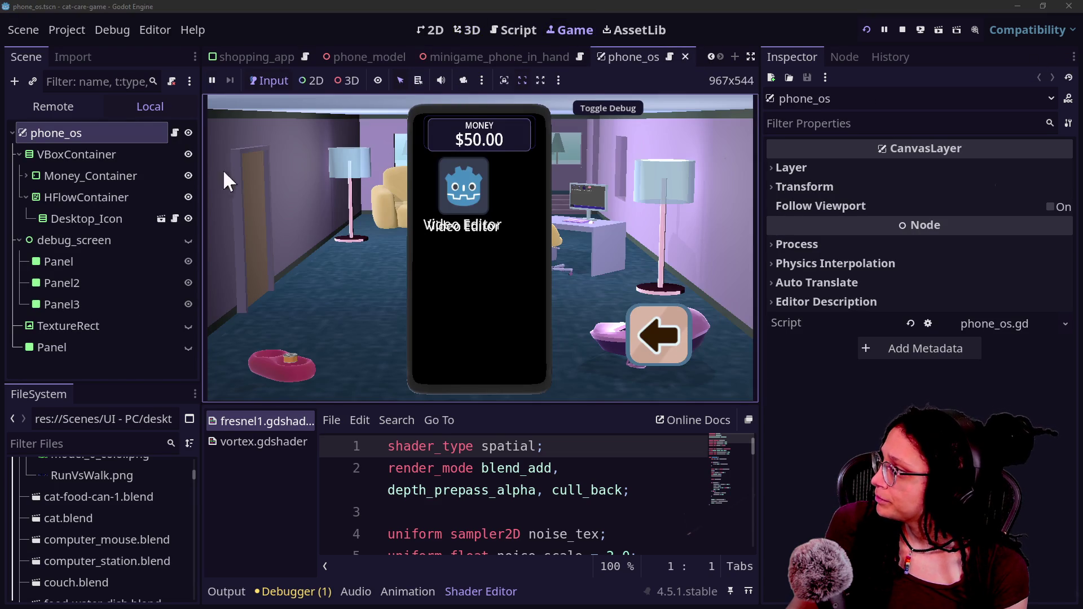
click(520, 54)
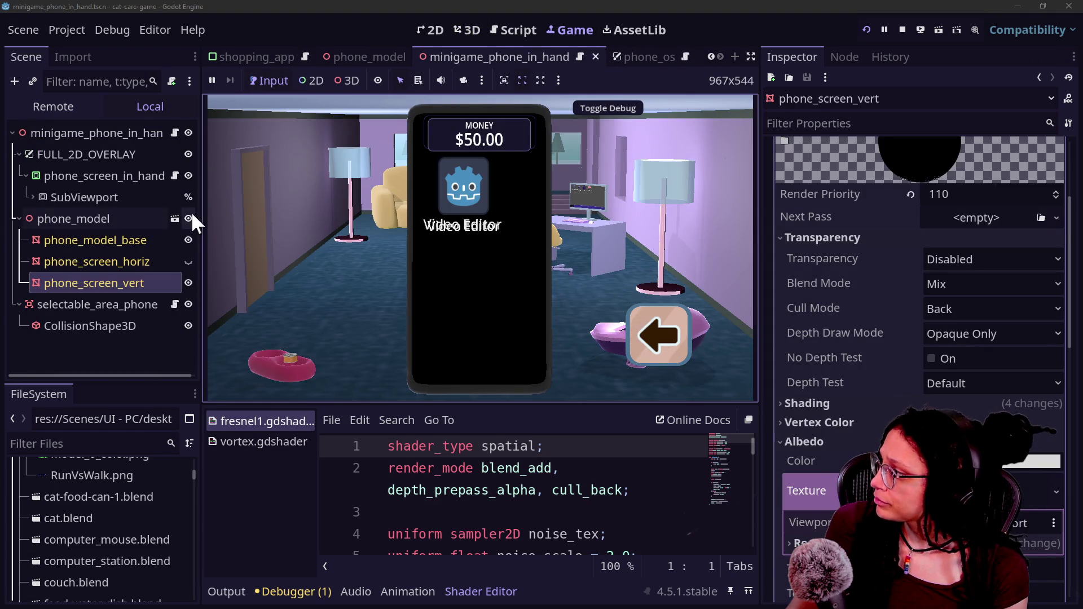
scroll(797, 317, up, 3)
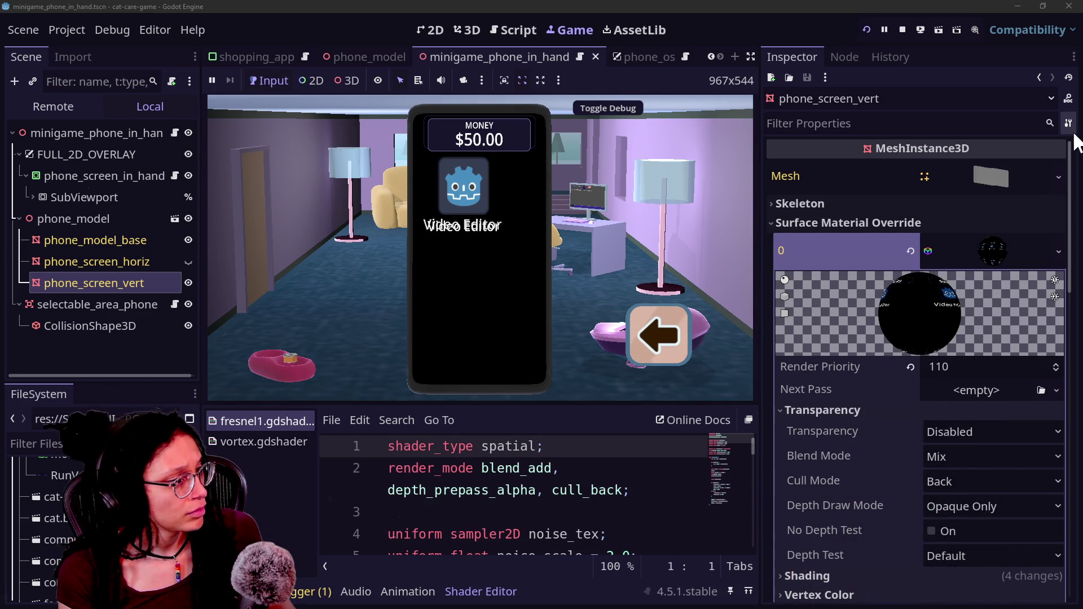
scroll(855, 409, down, 10)
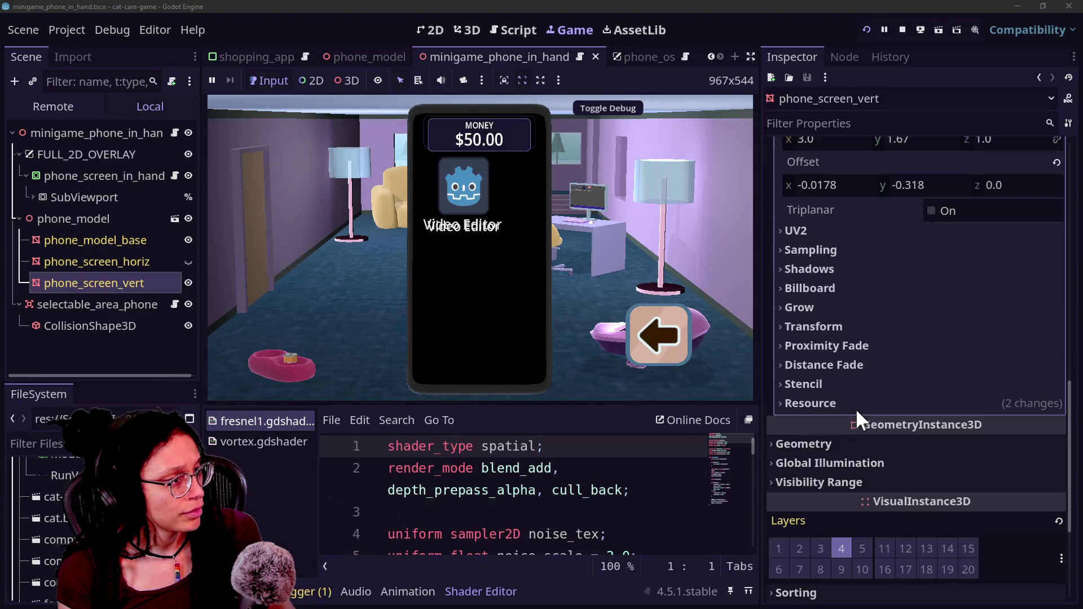
scroll(856, 407, up, 10)
scroll(855, 408, down, 6)
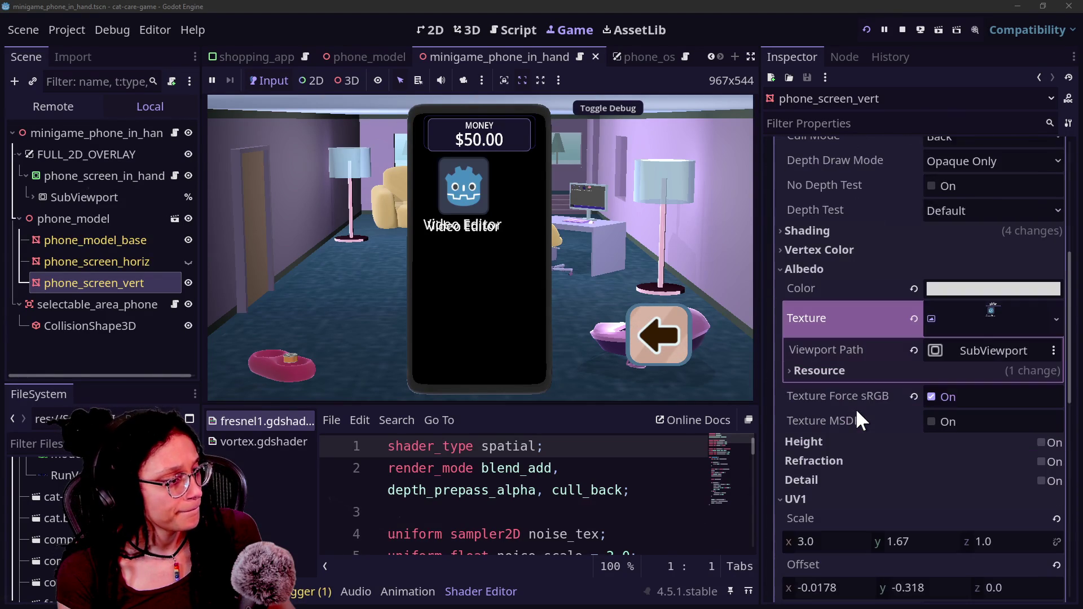
scroll(855, 408, up, 1)
scroll(880, 320, up, 6)
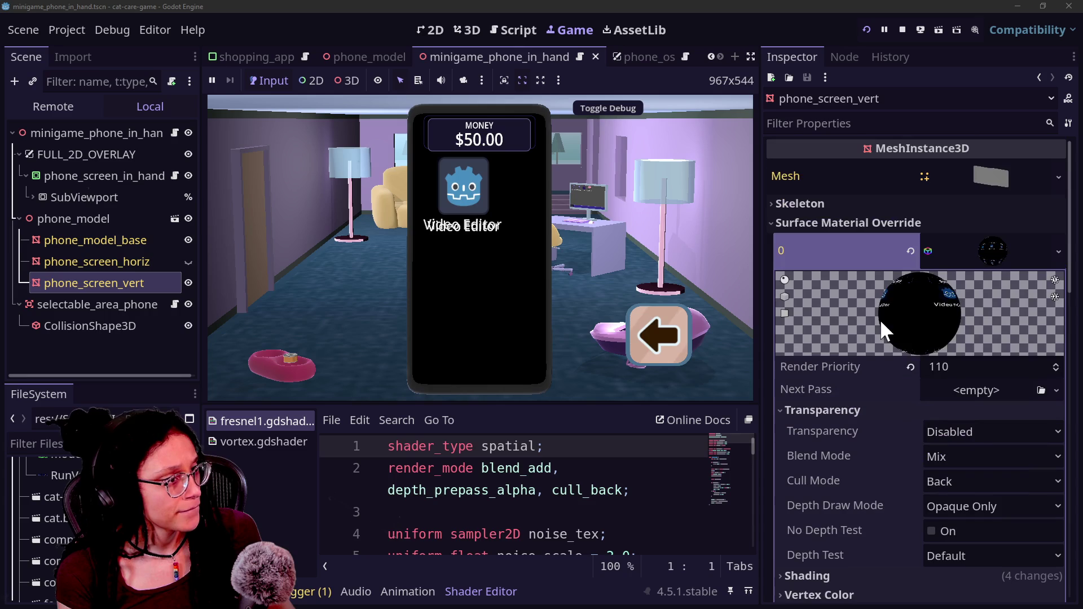
scroll(922, 381, down, 1)
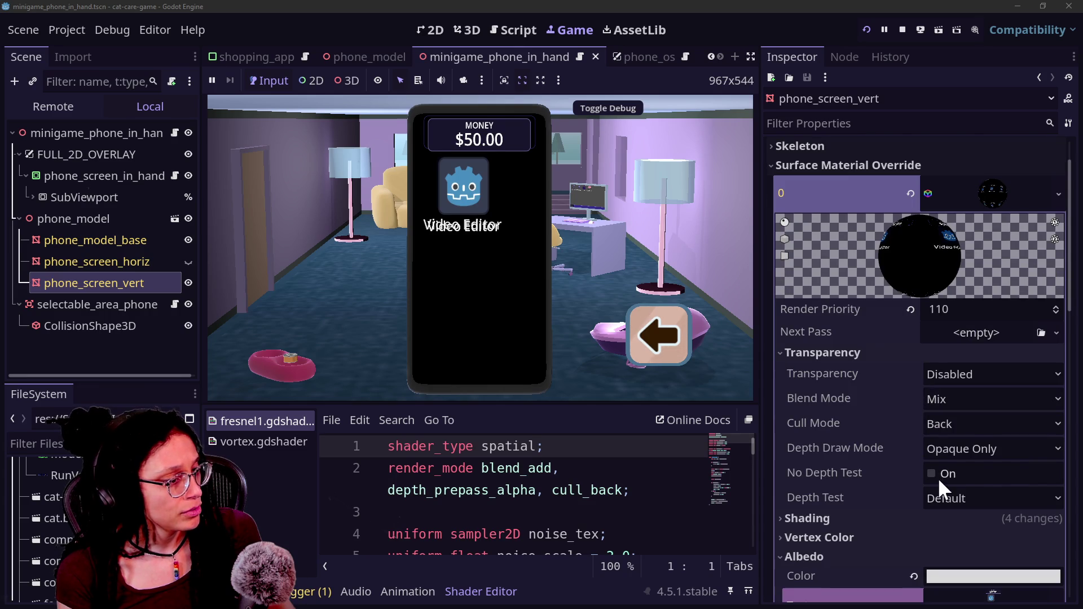
scroll(915, 452, down, 1)
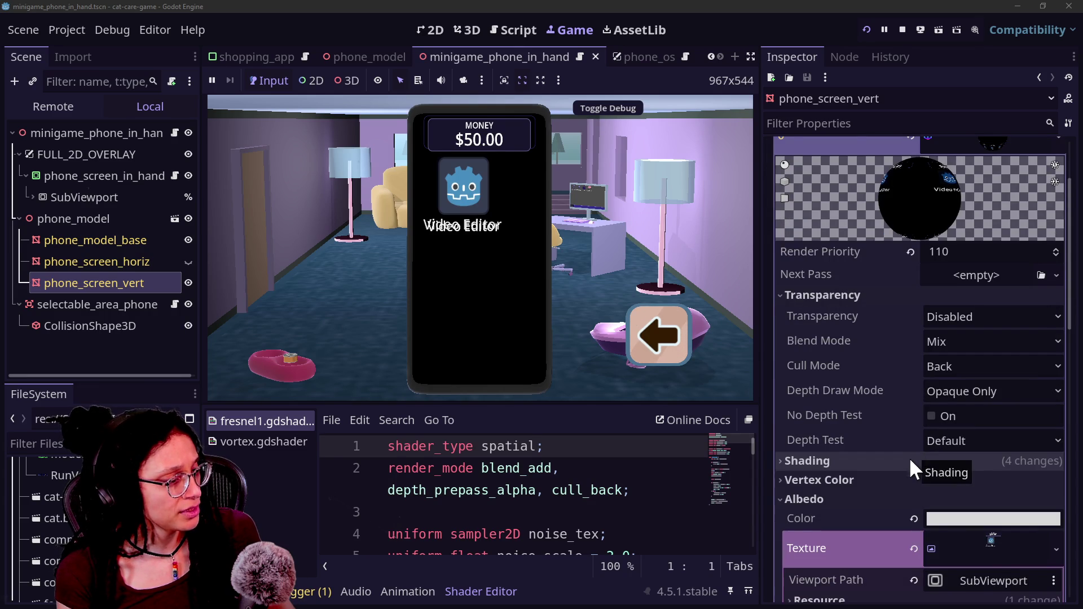
click(950, 519)
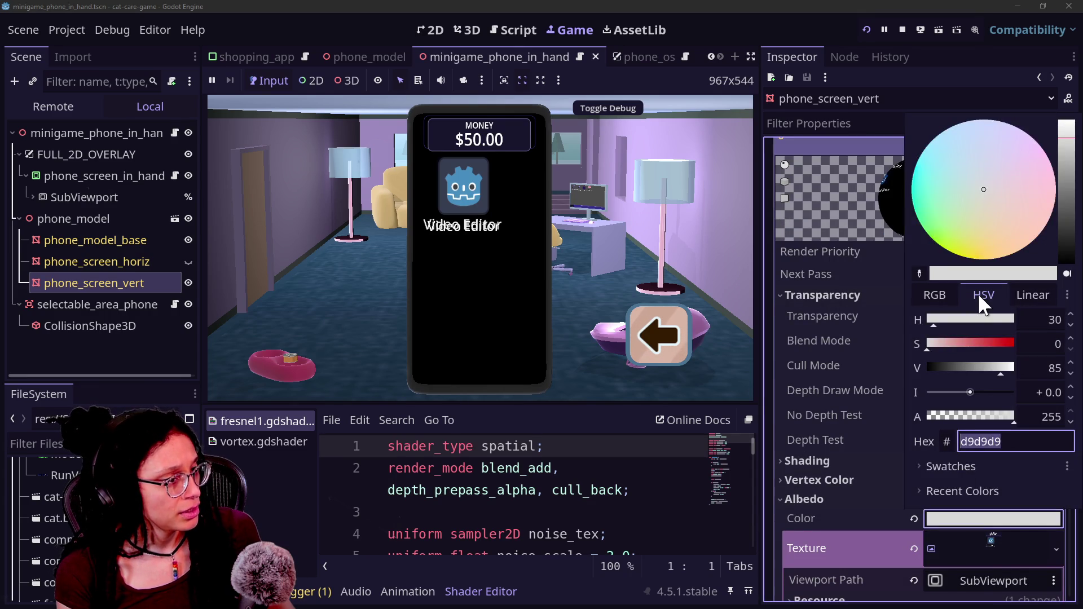
click(982, 338)
click(870, 391)
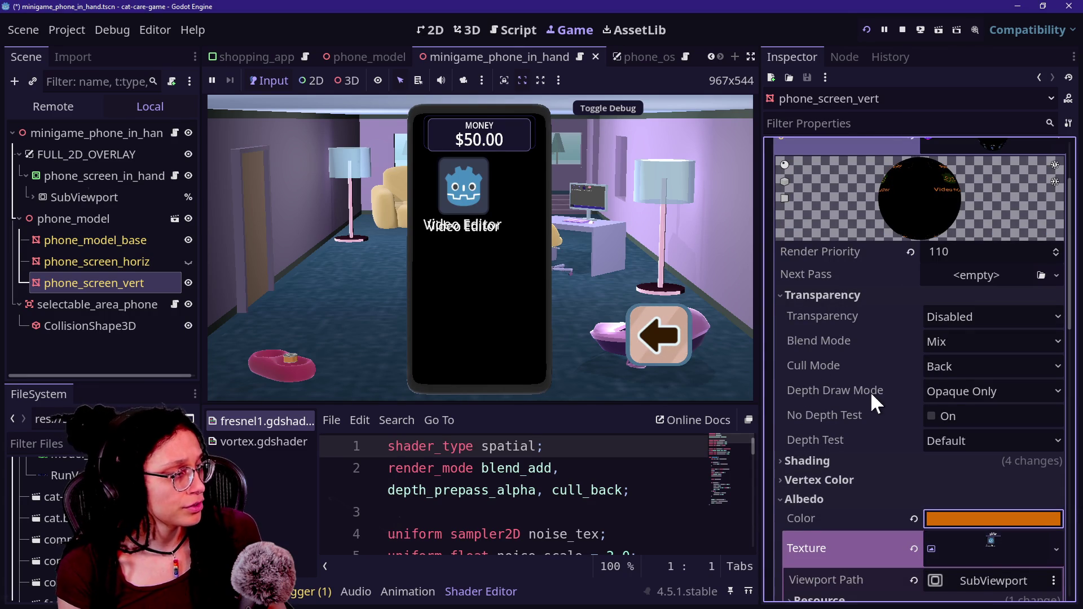
key(ctrl+s)
click(810, 320)
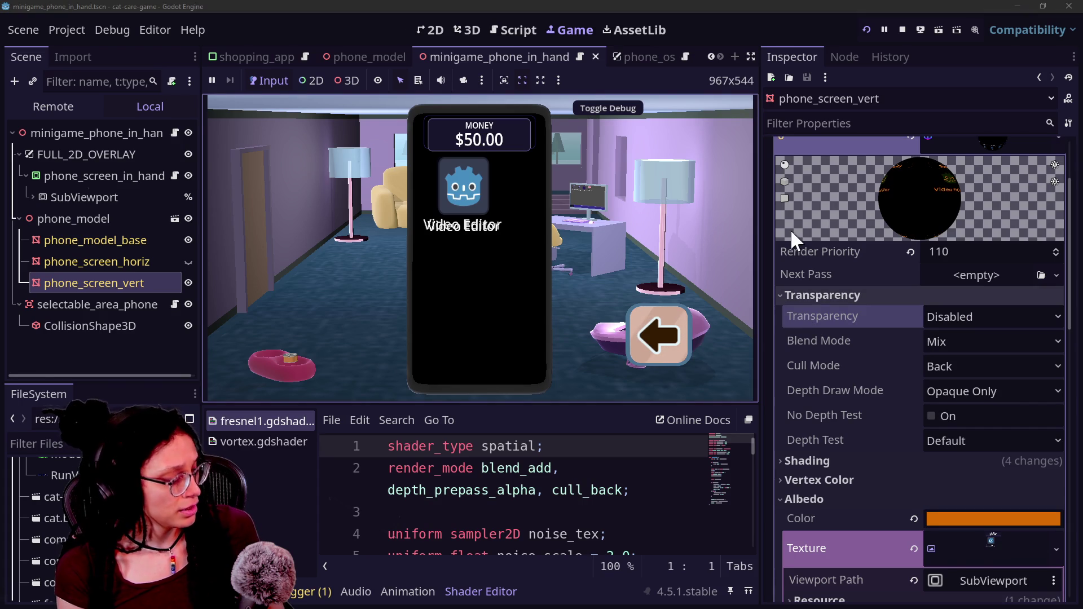
click(471, 350)
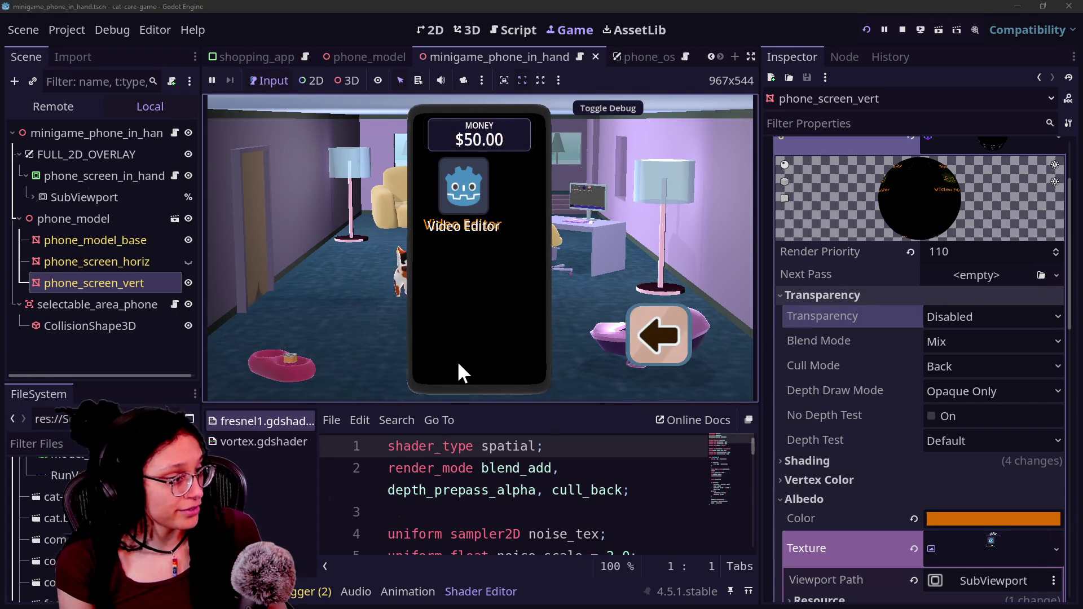
click(875, 388)
key(ctrl+z)
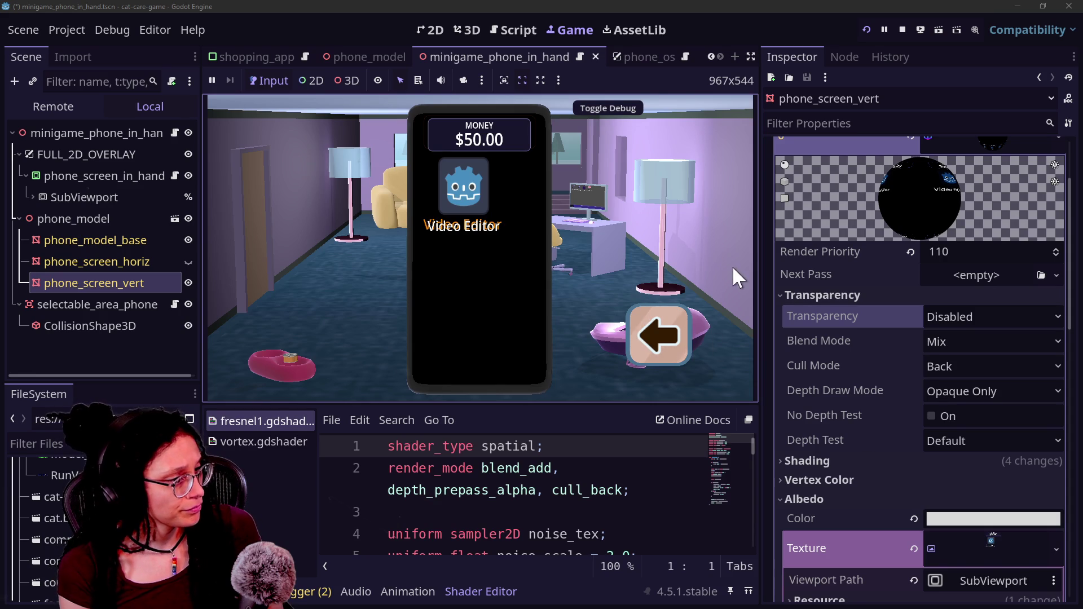
click(858, 361)
click(679, 317)
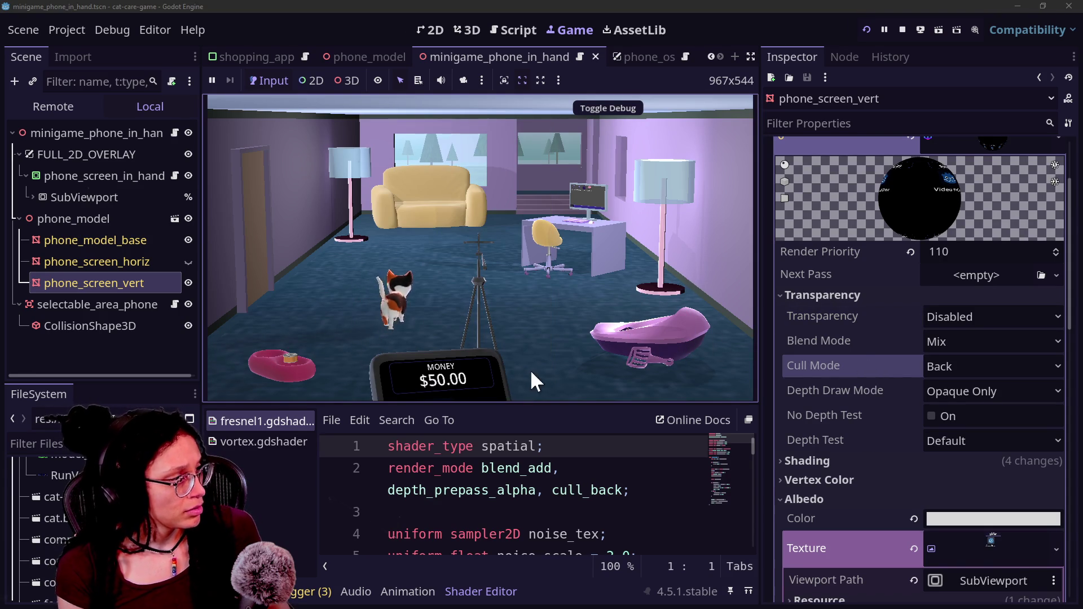
click(530, 379)
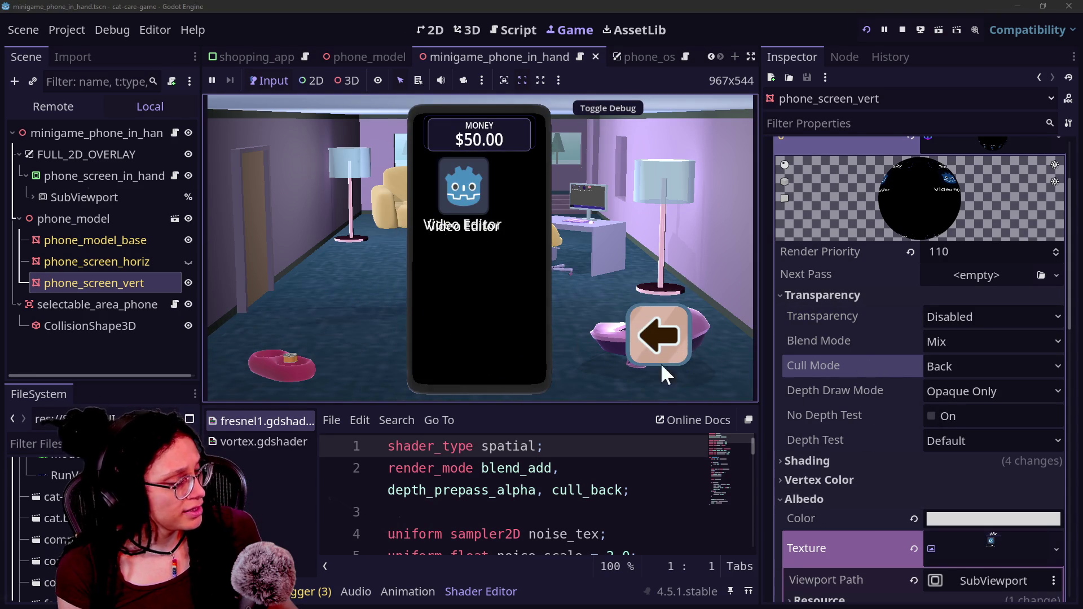
Step: Enable No Depth Test on the phone_screen_vert material and recheck the phone in game
click(932, 421)
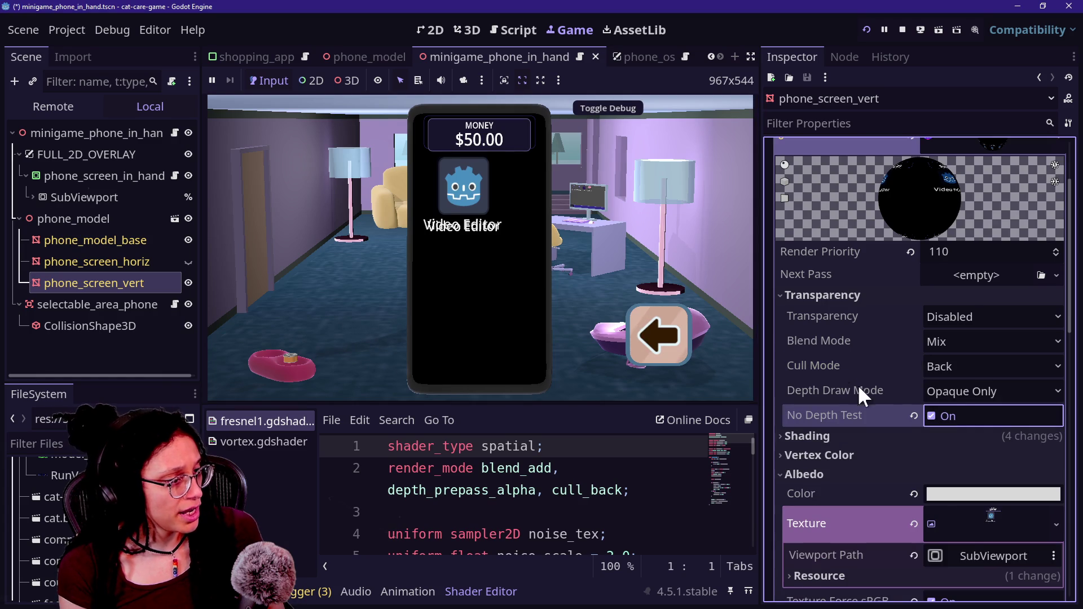
click(939, 414)
click(632, 268)
click(507, 353)
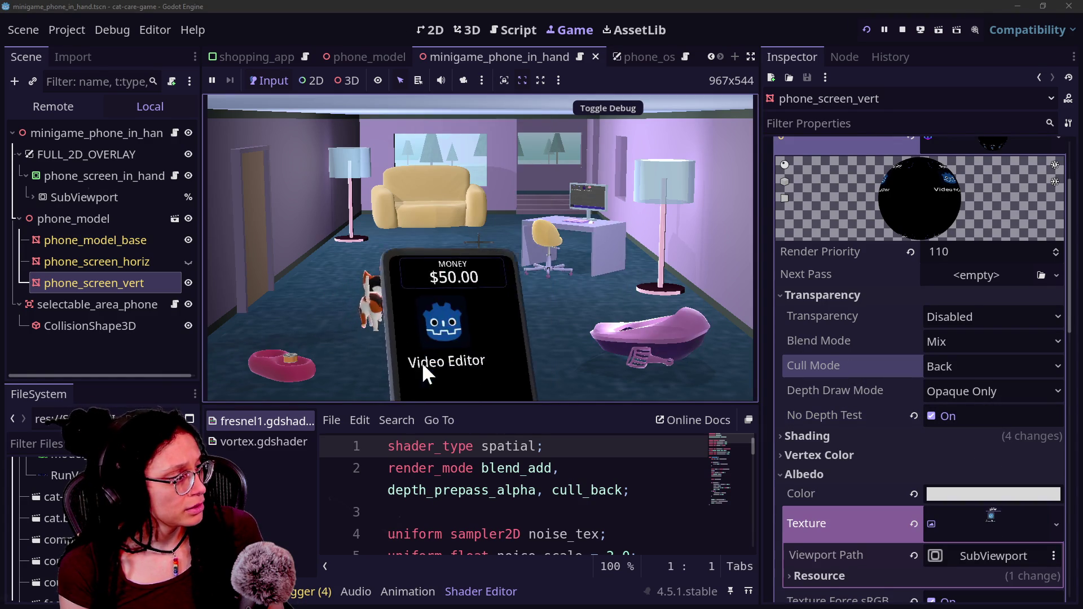
Step: Leave transparency disabled and set the albedo colour to black (#000000)
click(954, 316)
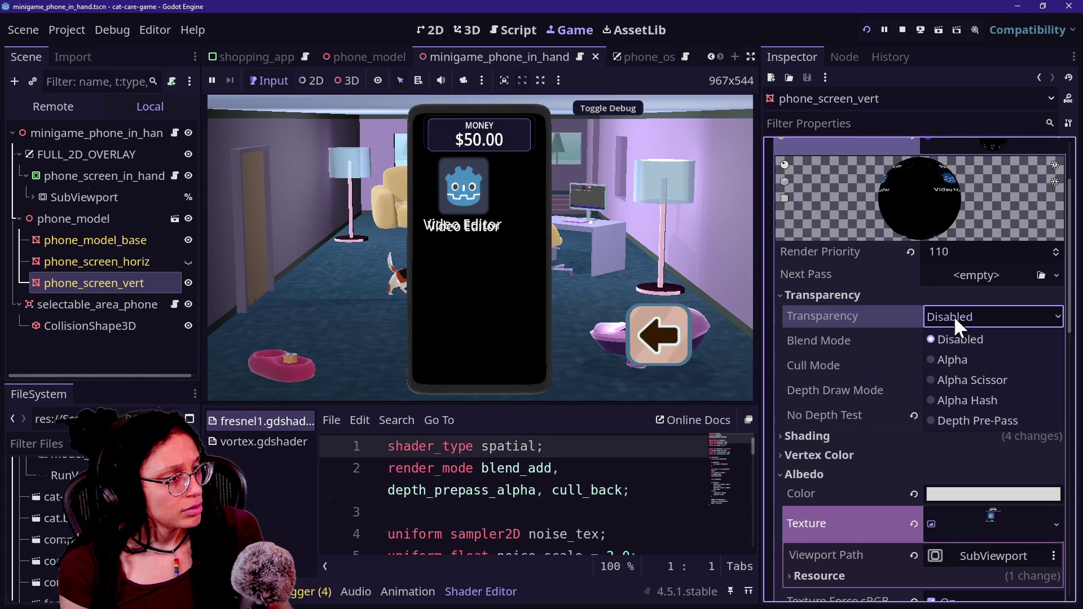
click(889, 359)
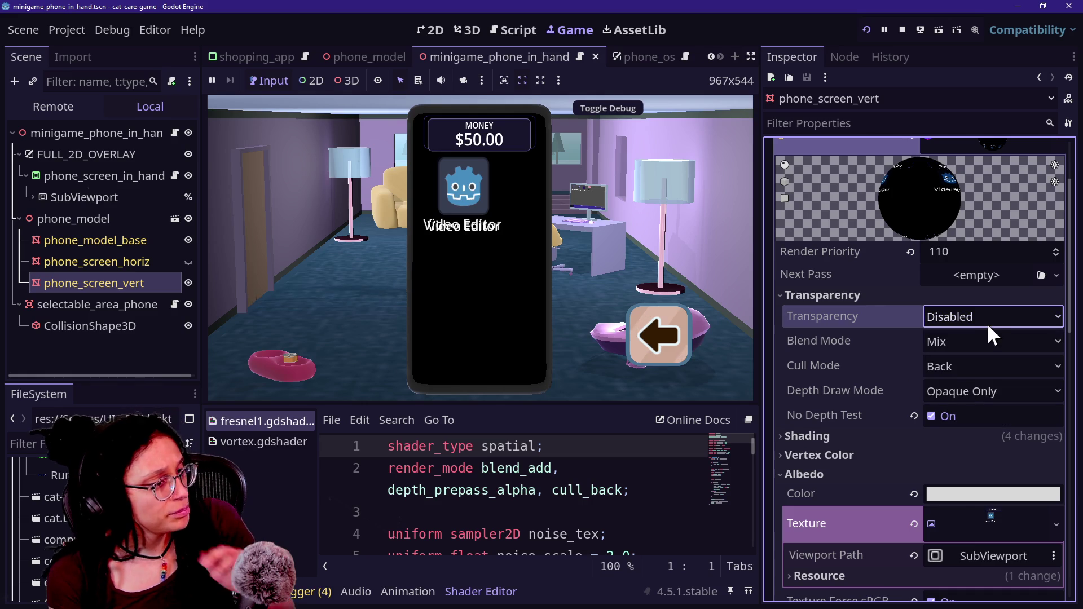
click(898, 434)
scroll(898, 426, down, 2)
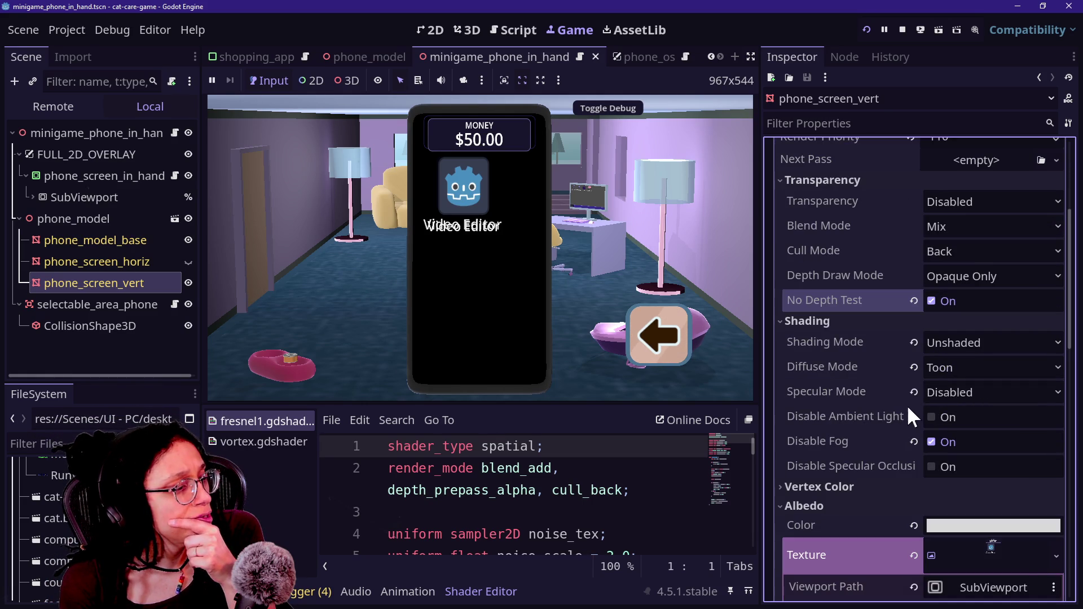
scroll(872, 414, down, 2)
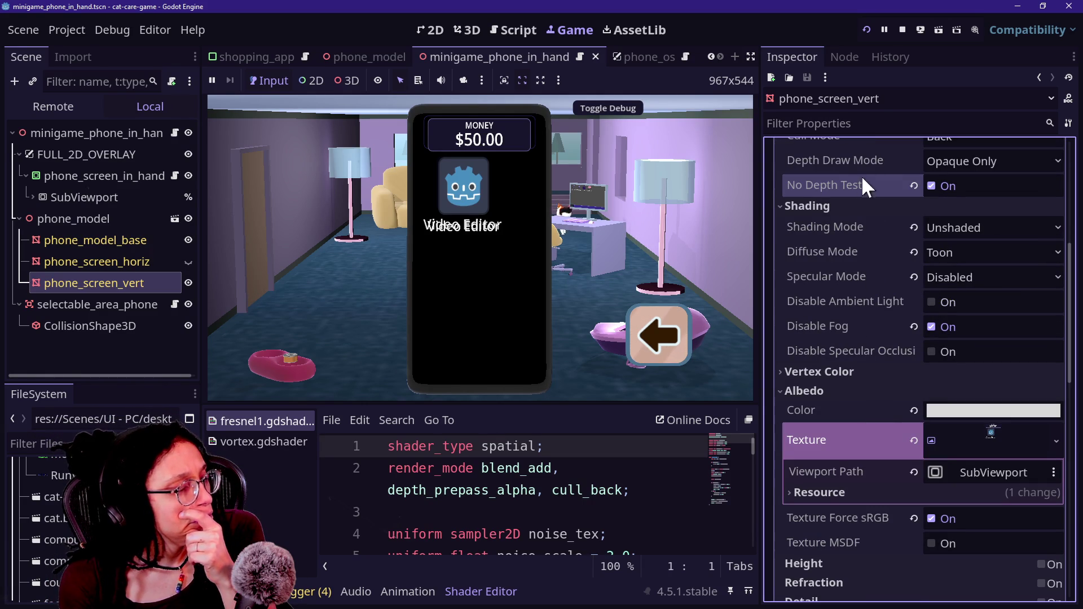
scroll(908, 391, down, 2)
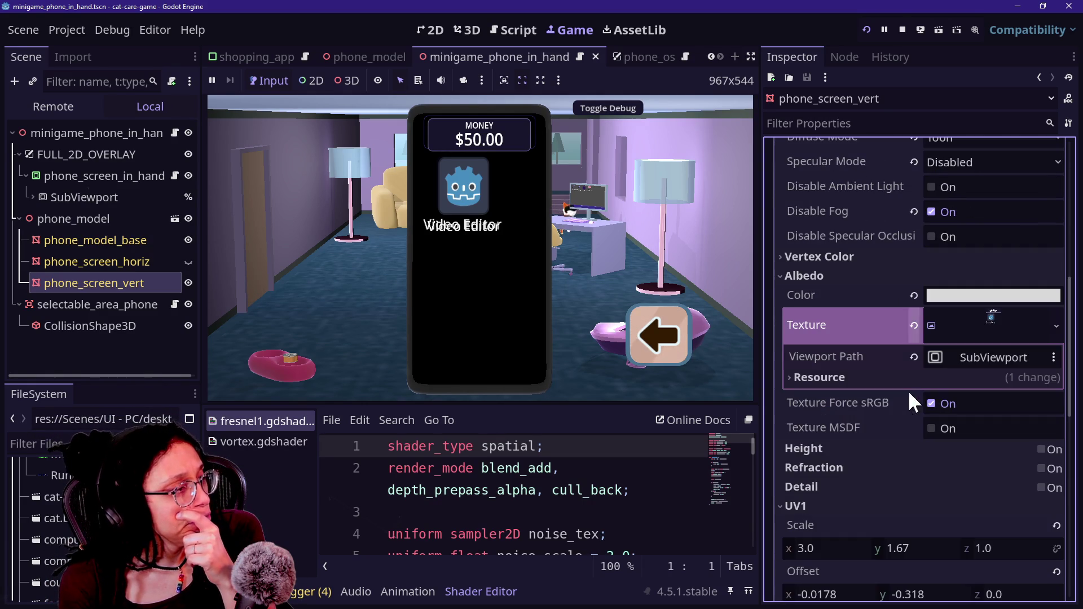
click(960, 295)
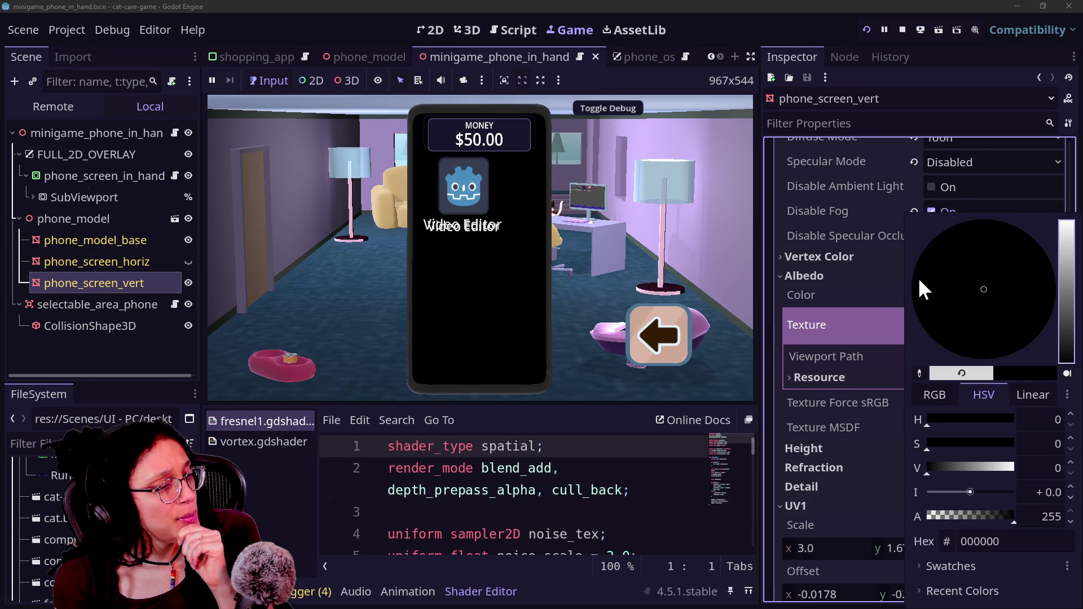
click(857, 247)
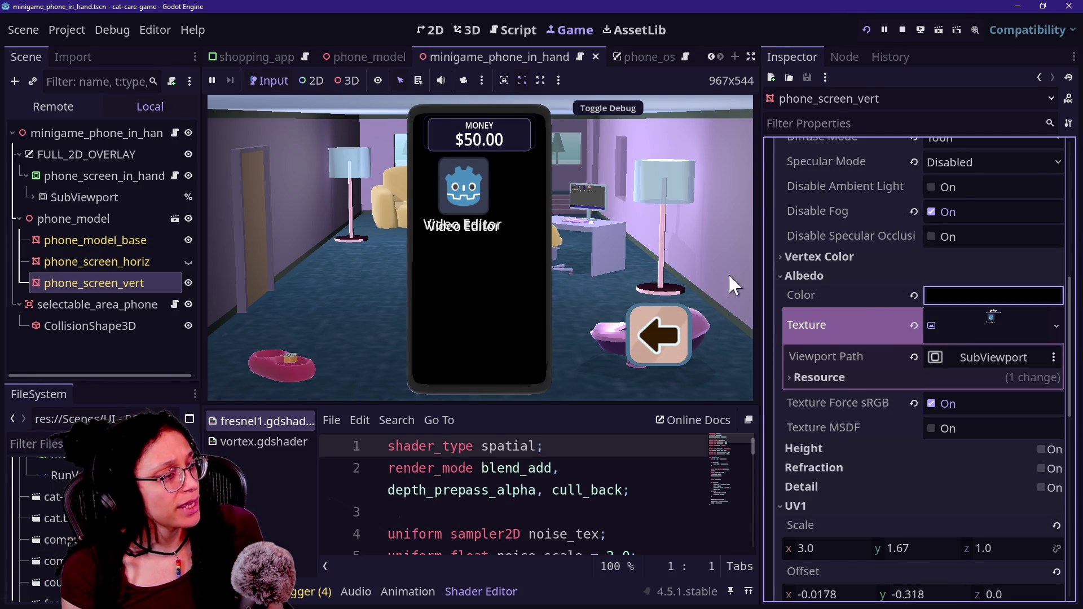
click(562, 328)
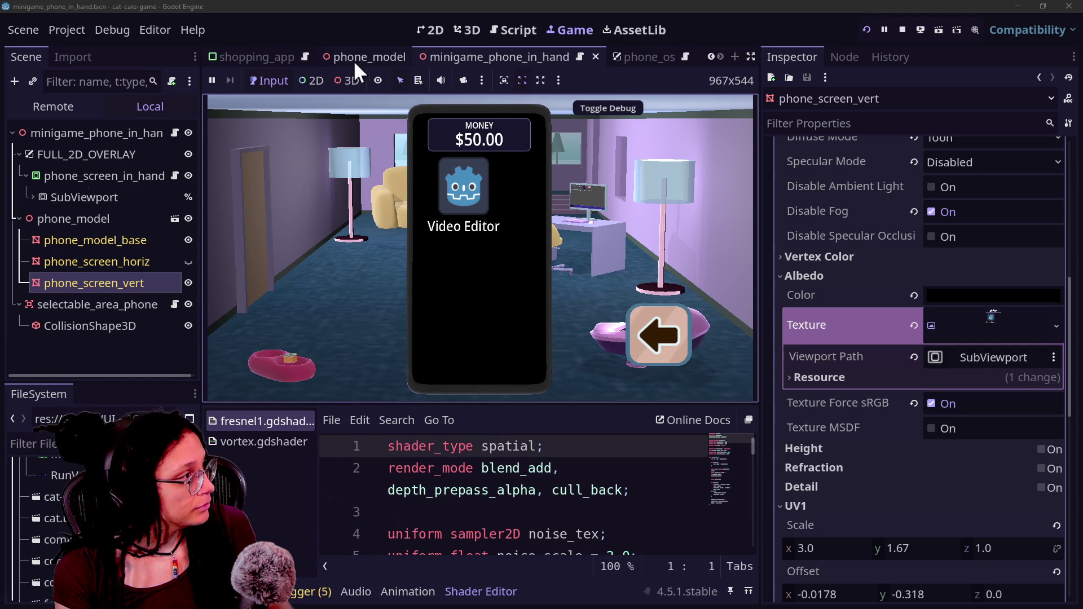
Step: Make debug_screen visible in the phone_os 2D view and save the scene
click(322, 57)
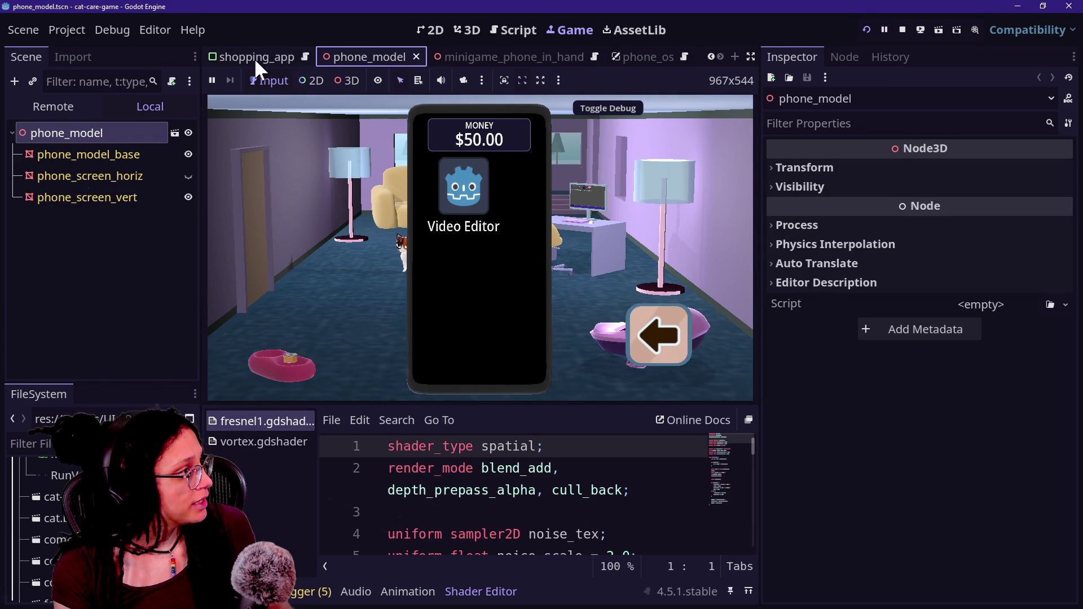
click(255, 59)
click(537, 54)
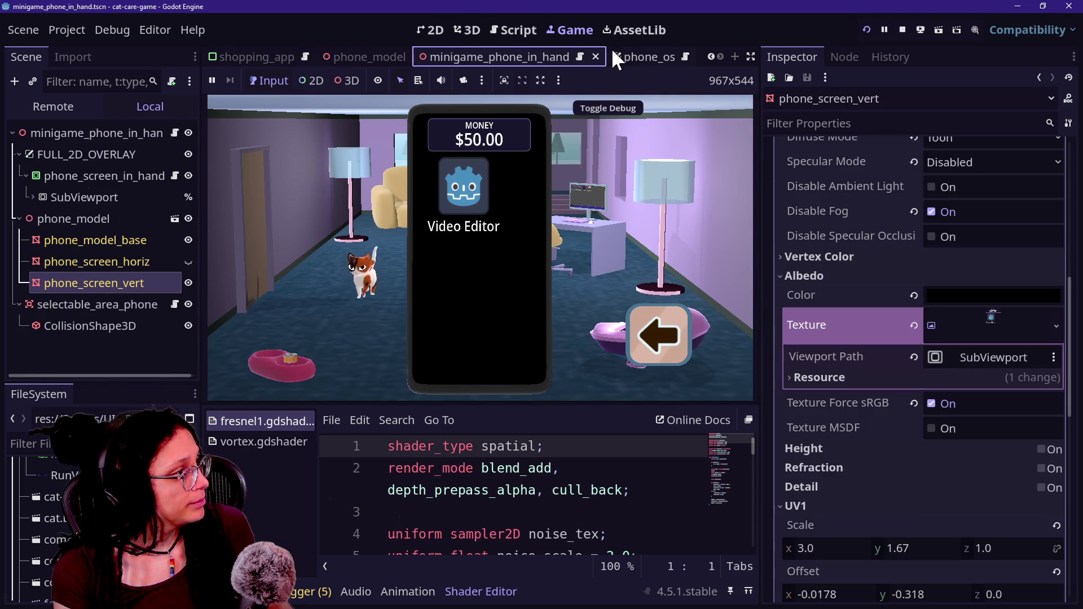
click(635, 55)
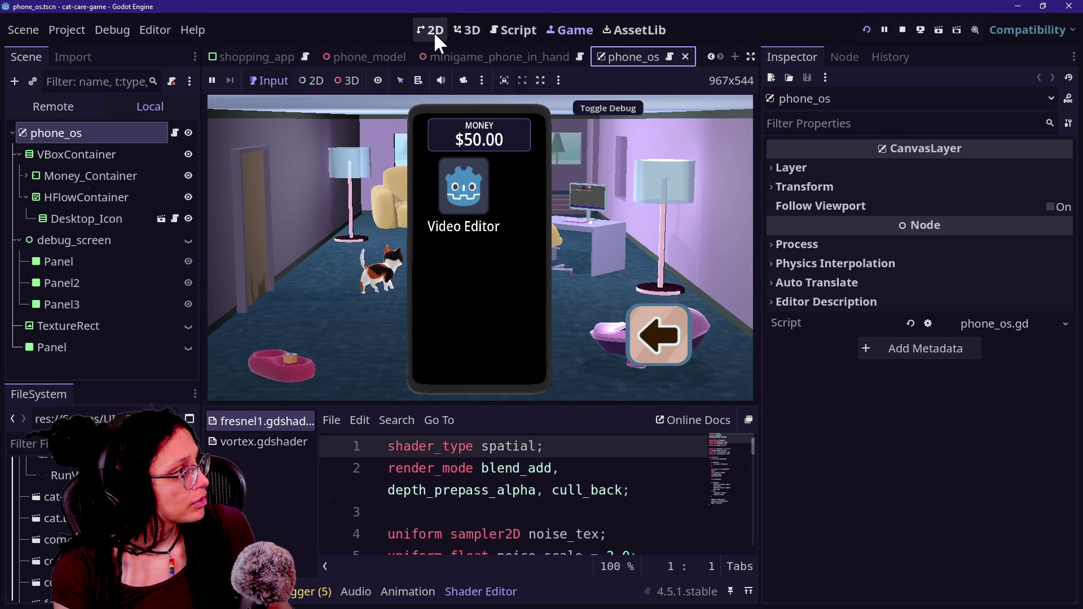
click(434, 30)
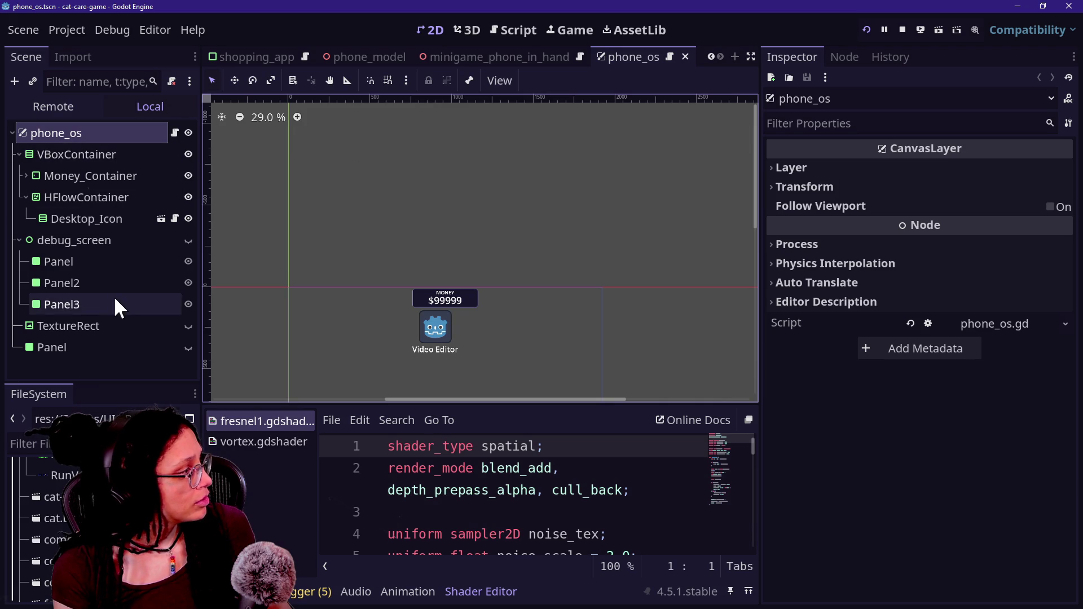
click(188, 240)
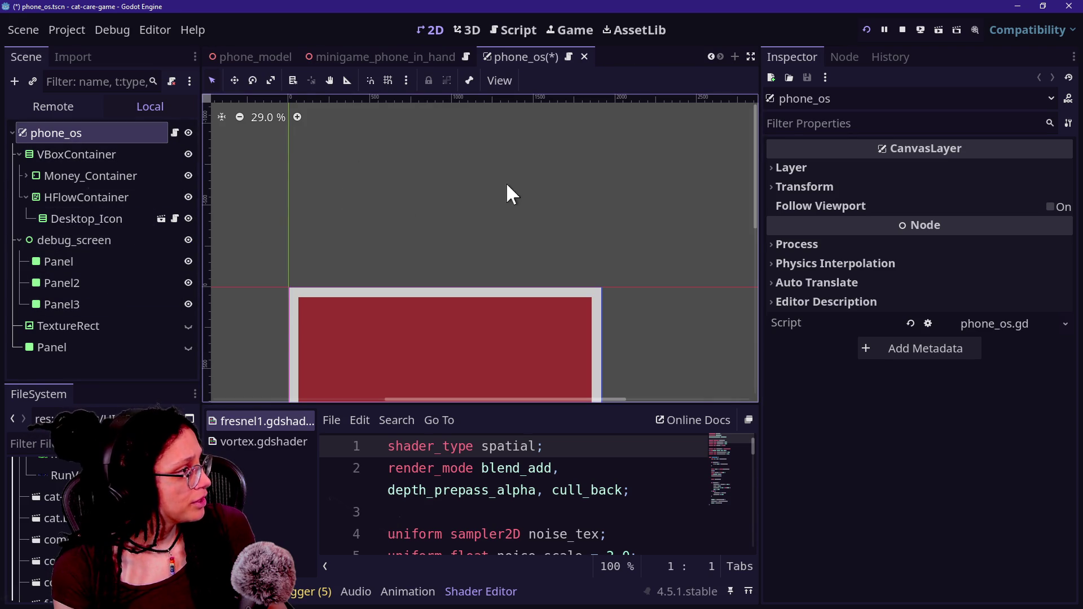
key(ctrl+s)
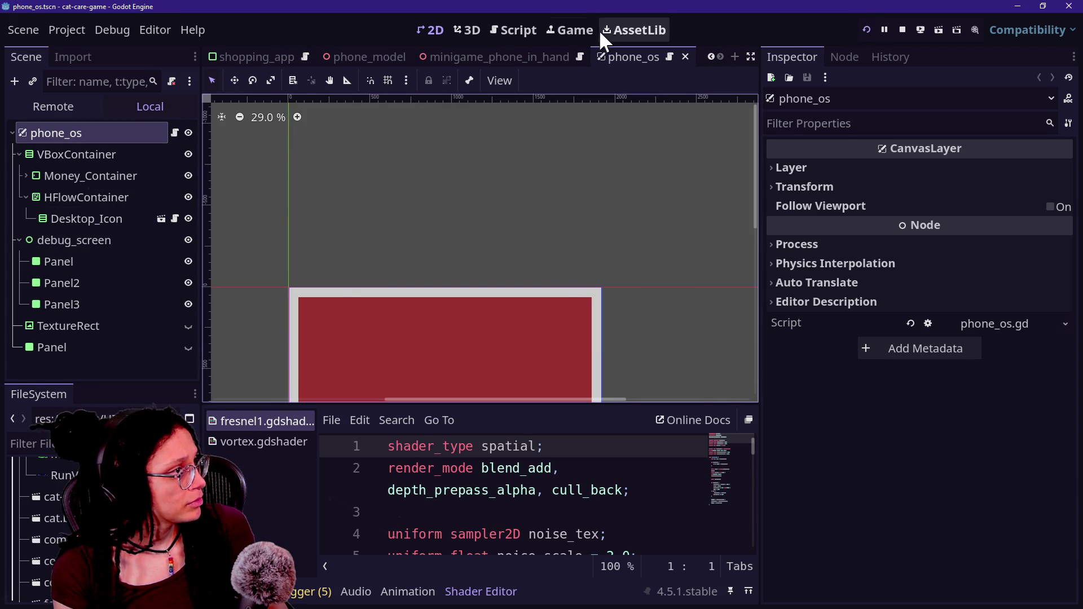
Step: Put the phone away and raise it again in the running game
click(573, 29)
key(Escape)
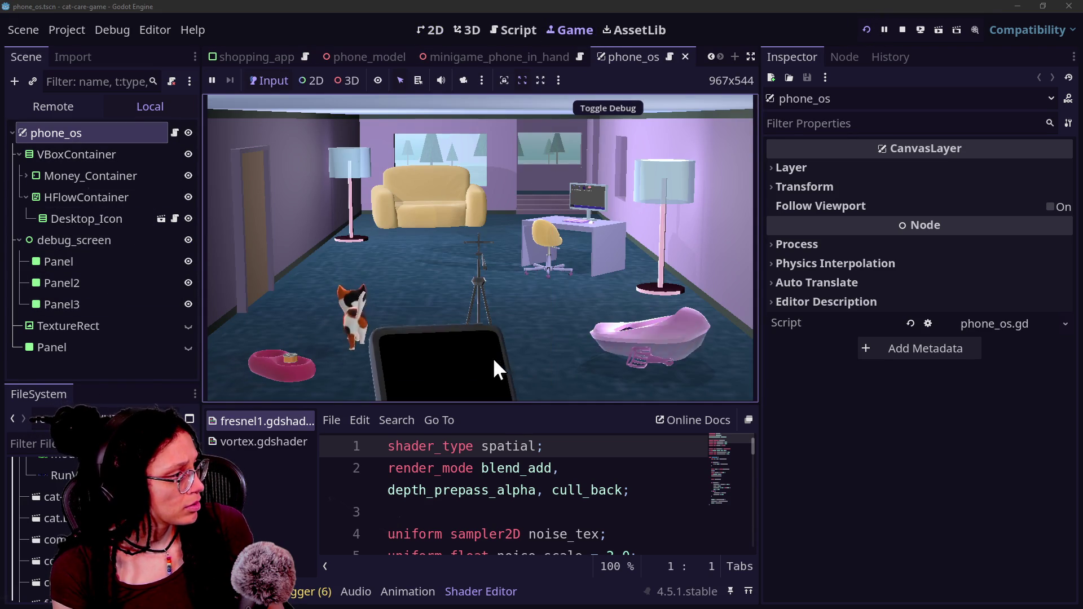
key(p)
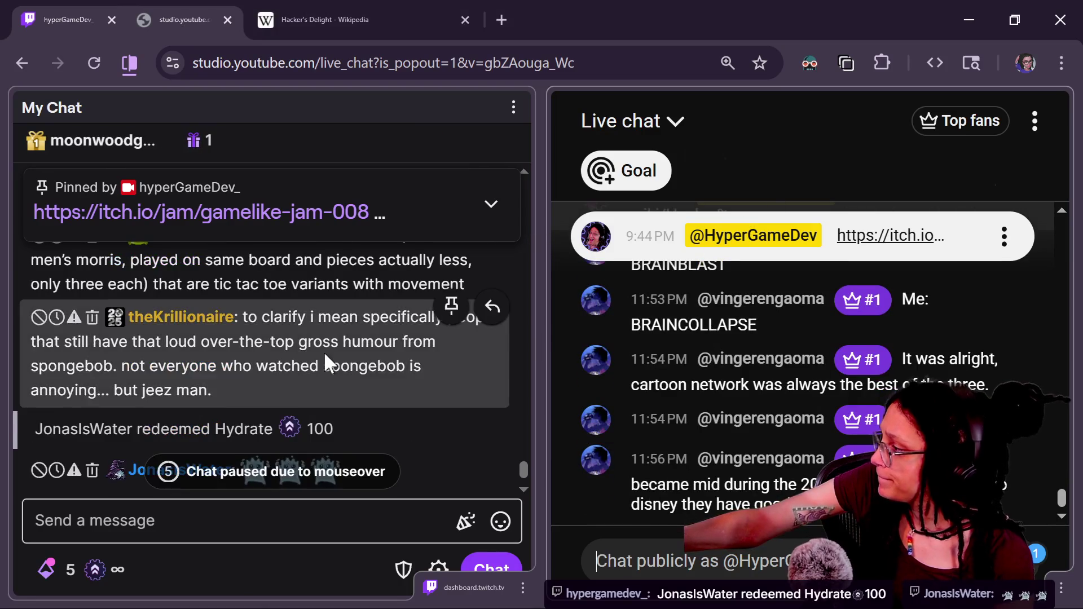
Step: Scroll through the Twitch My Chat panel reading the recent messages
scroll(323, 352, up, 5)
scroll(324, 352, down, 3)
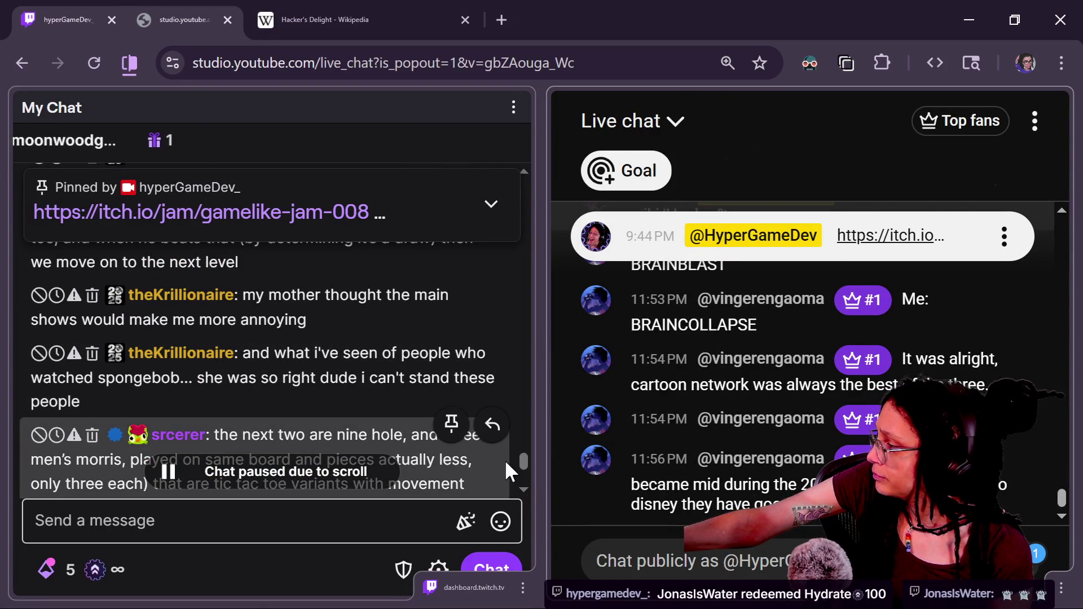
scroll(521, 457, down, 3)
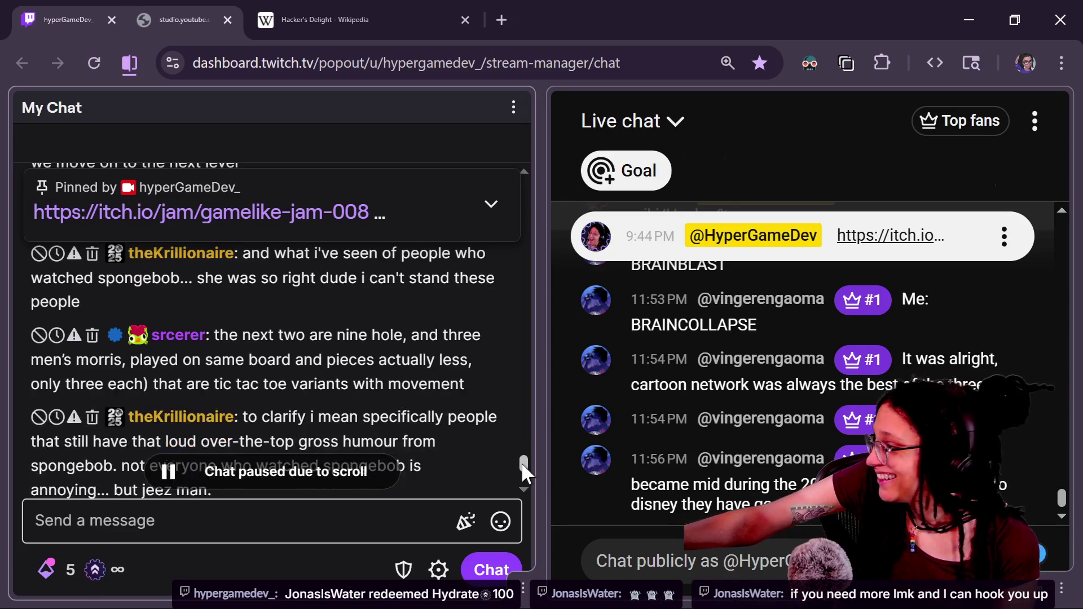
scroll(519, 461, down, 1)
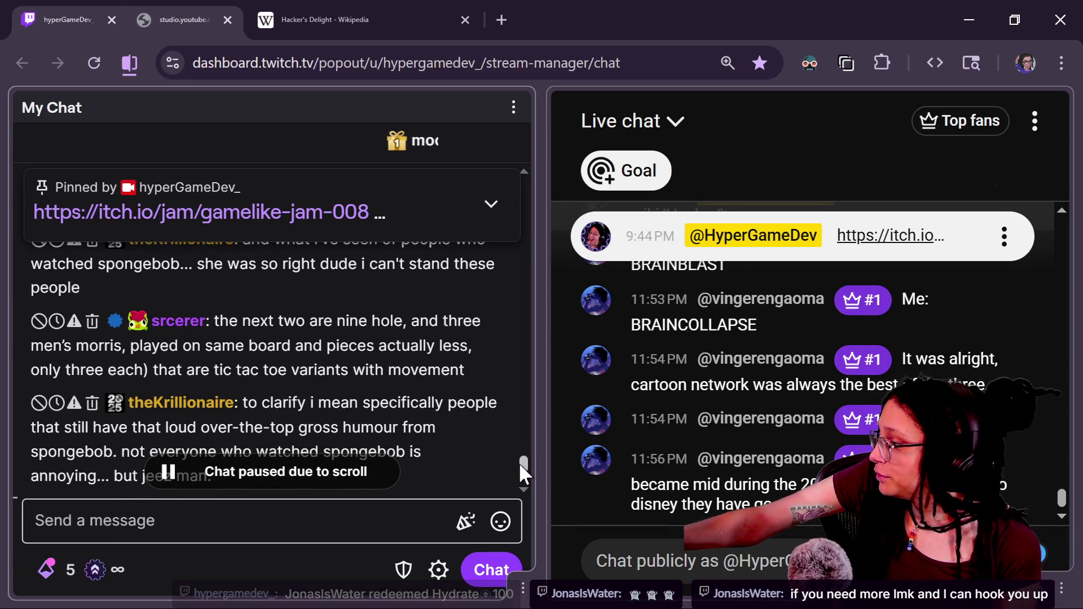
scroll(519, 462, down, 1)
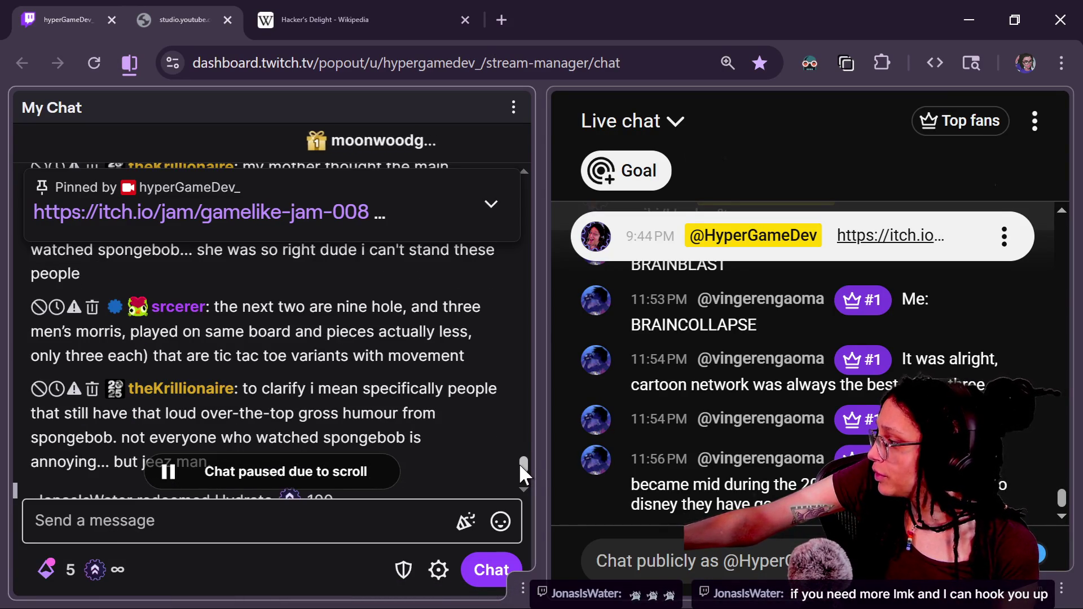
scroll(519, 463, down, 1)
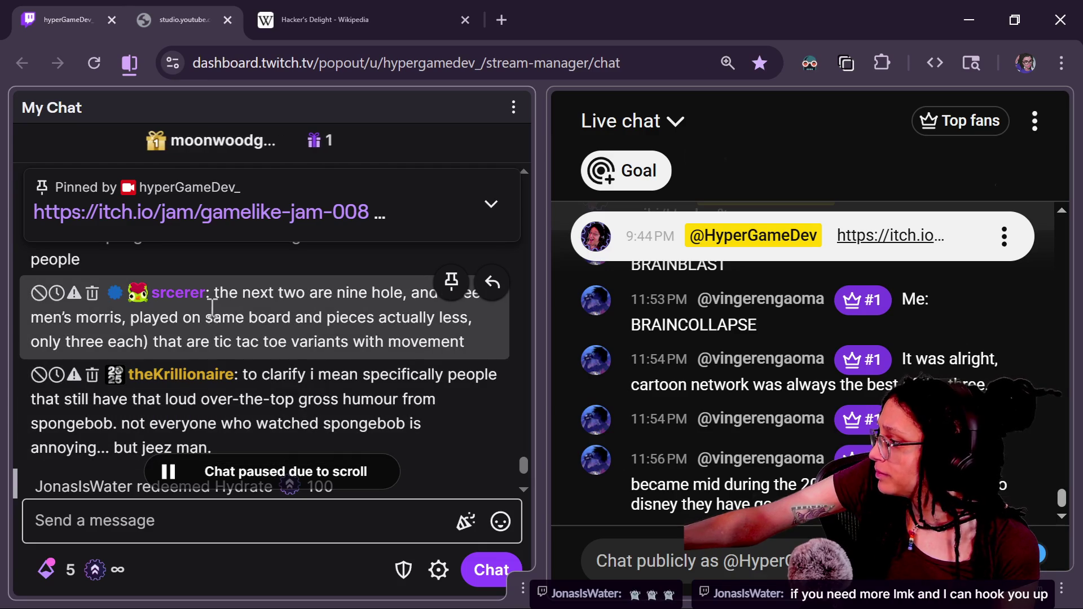
click(378, 387)
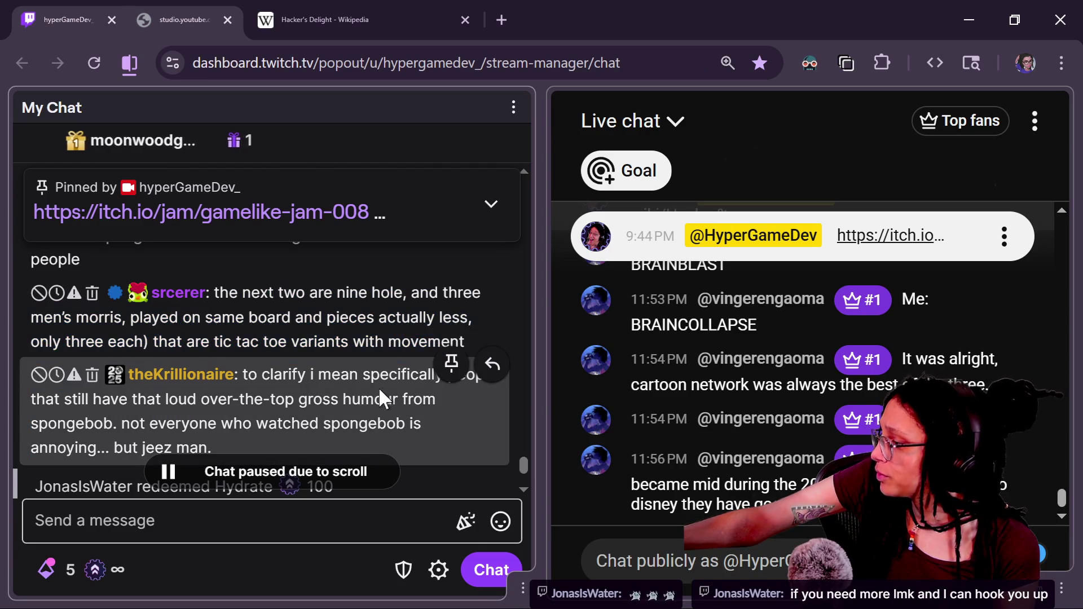
scroll(529, 467, down, 2)
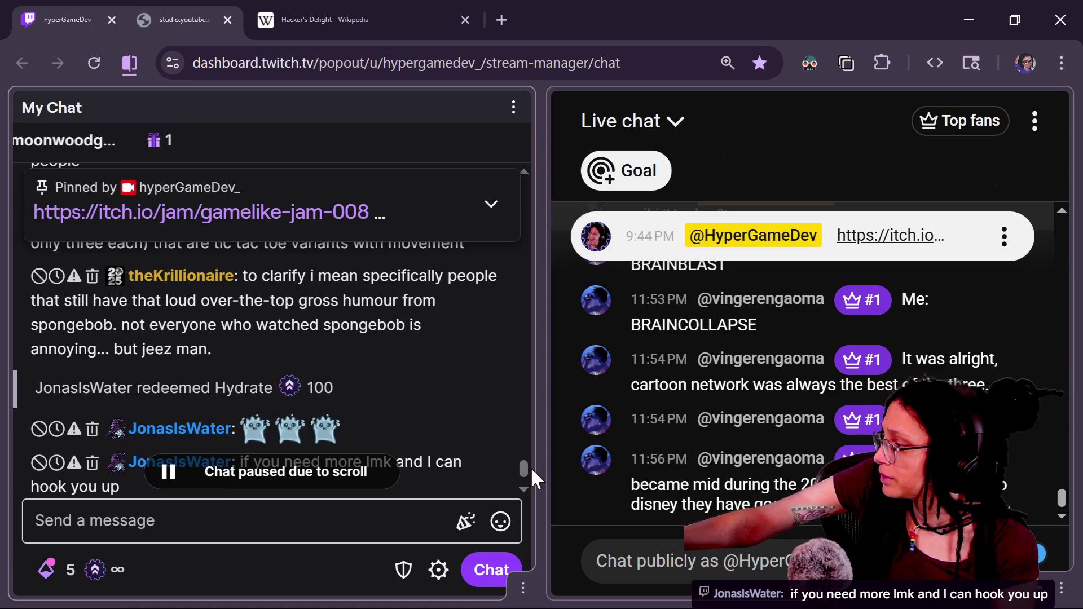
scroll(529, 474, down, 1)
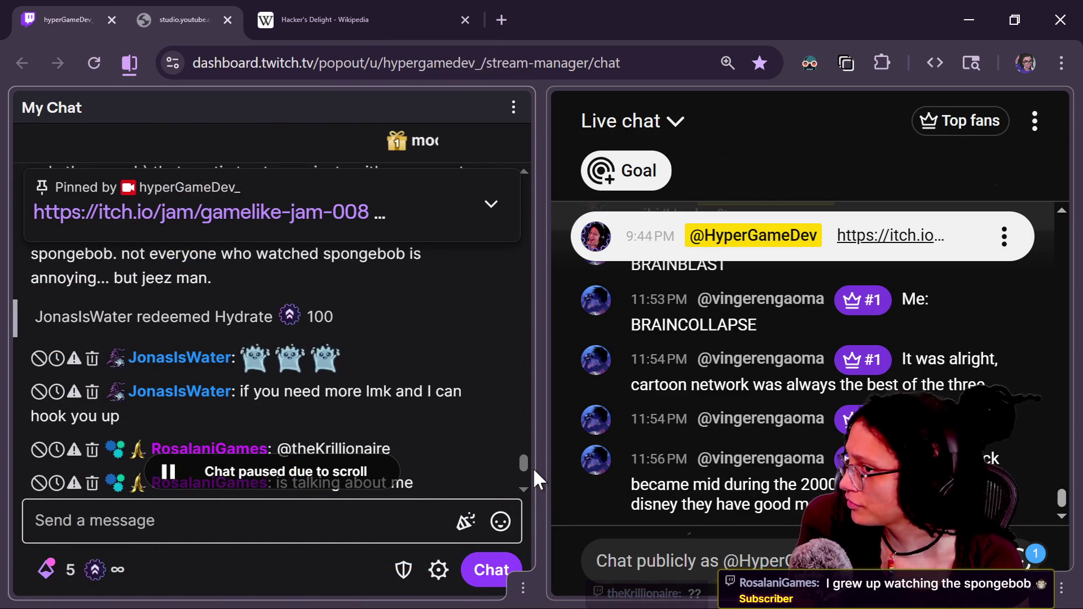
Step: Scroll to the newest Twitch chat messages and switch back to Godot
scroll(148, 393, down, 3)
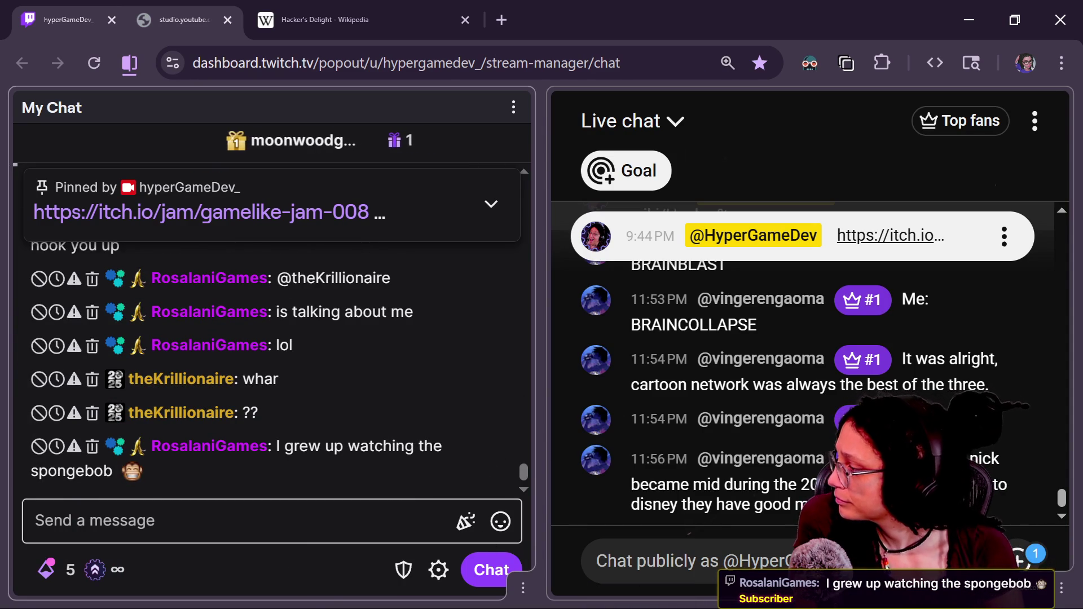
scroll(517, 465, up, 3)
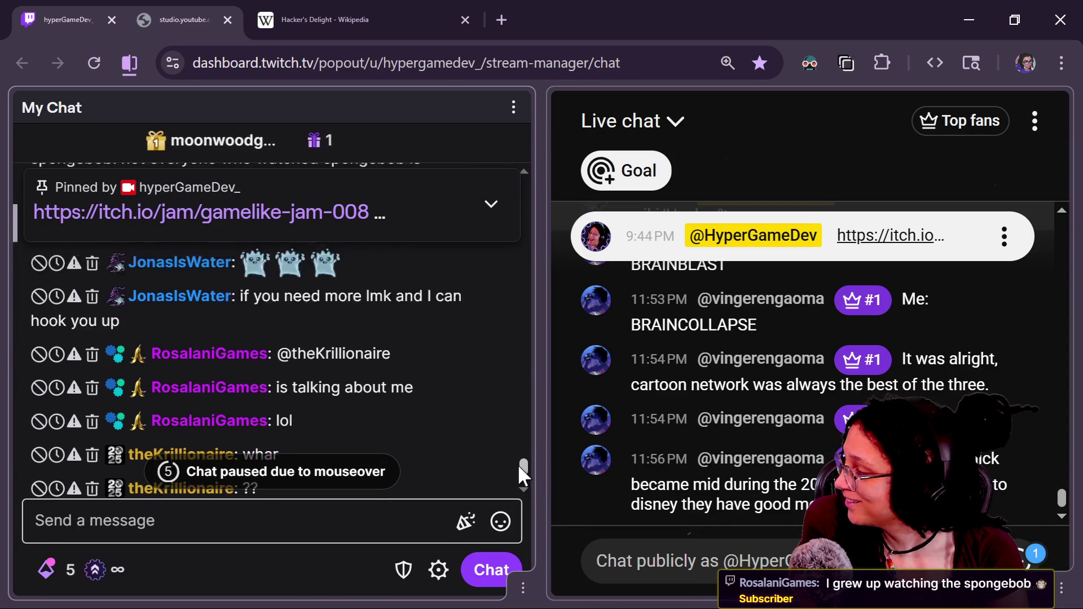
scroll(522, 474, down, 3)
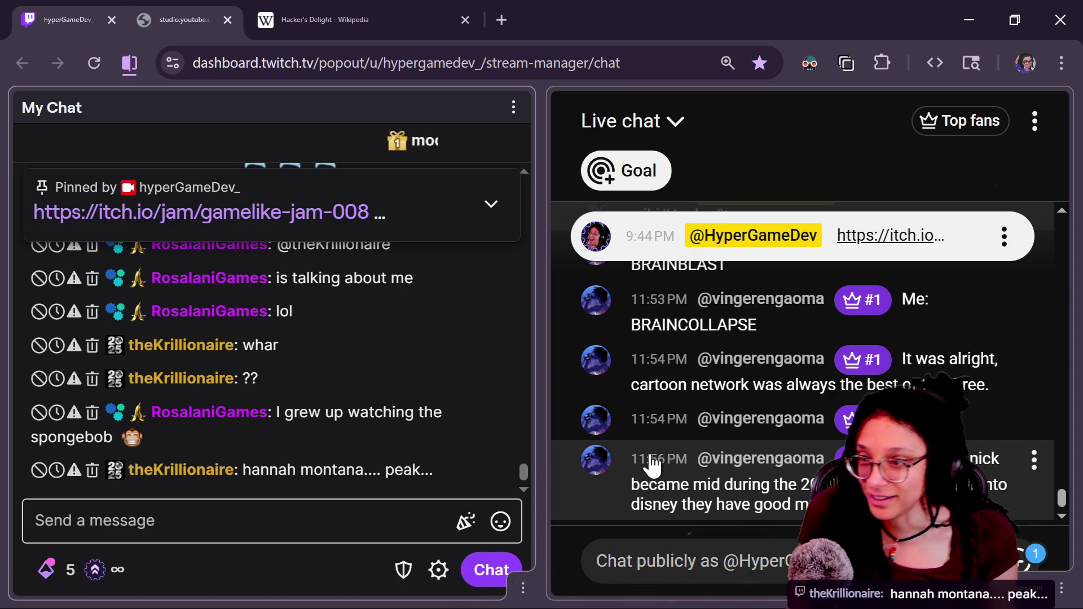
key(alt+Tab)
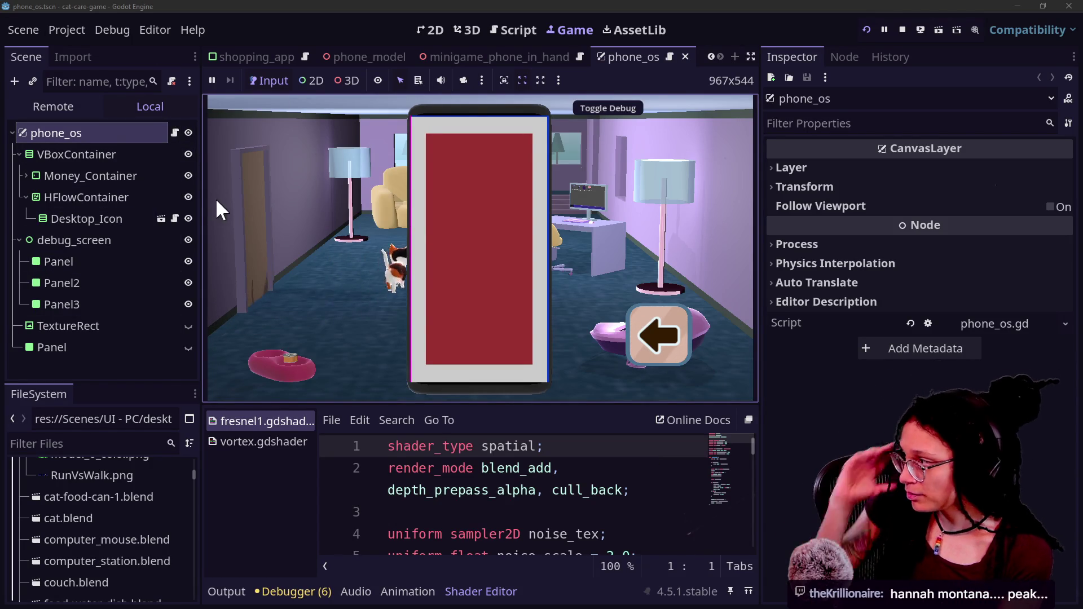
Step: Hide debug_screen, save phone_os, and switch to the minigame_phone_in_hand tab
click(189, 240)
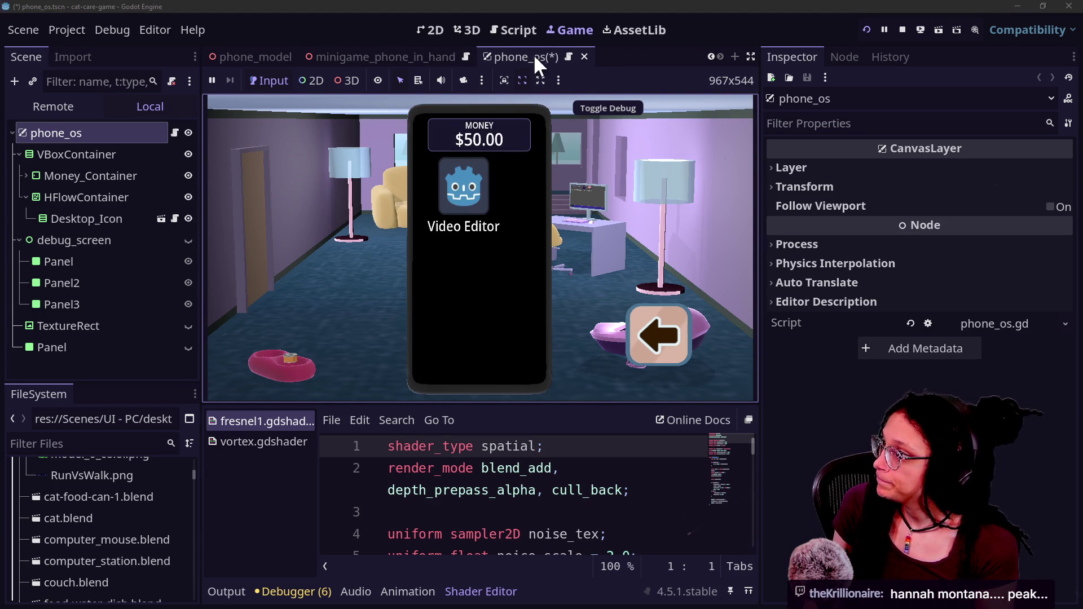
key(ctrl+s)
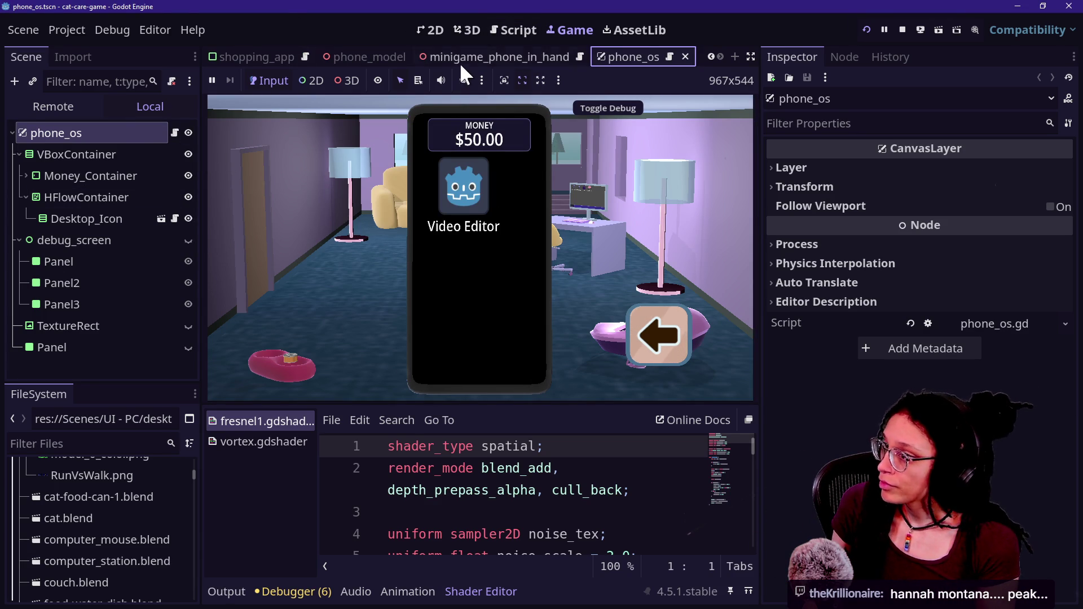
click(459, 61)
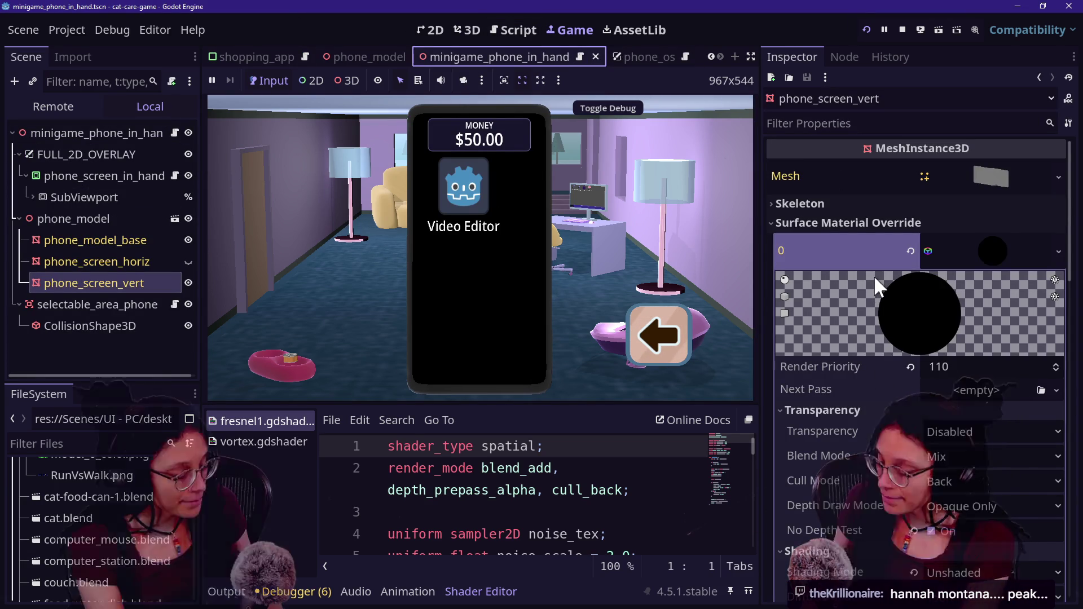
Step: Revert phone_screen_vert's albedo colour to light grey and confirm it reads d9d9d9 in the colour picker
scroll(868, 525, down, 3)
scroll(868, 526, down, 3)
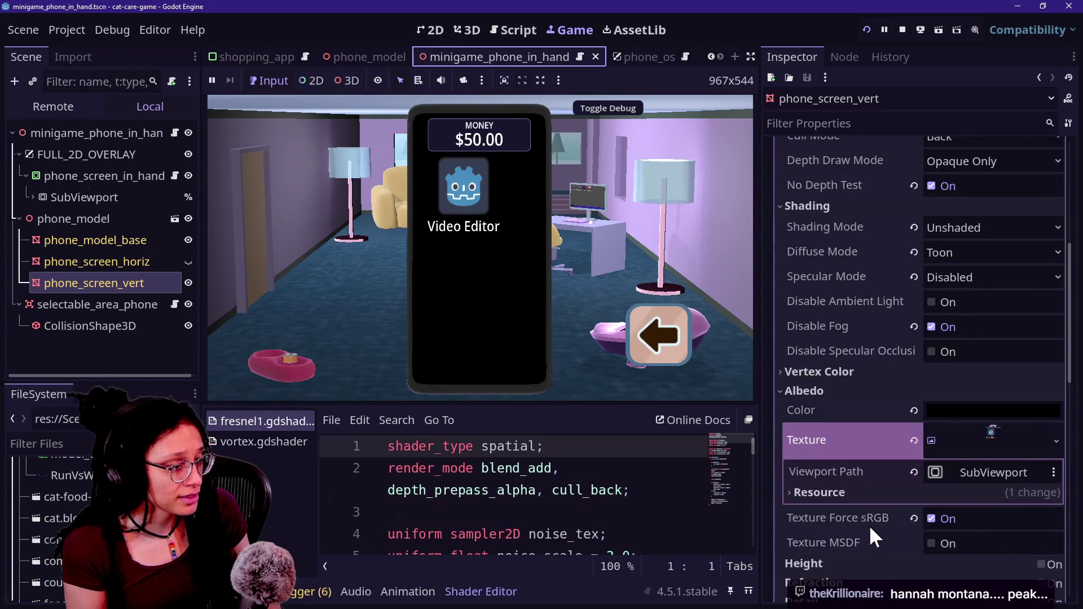
click(808, 368)
scroll(864, 370, up, 4)
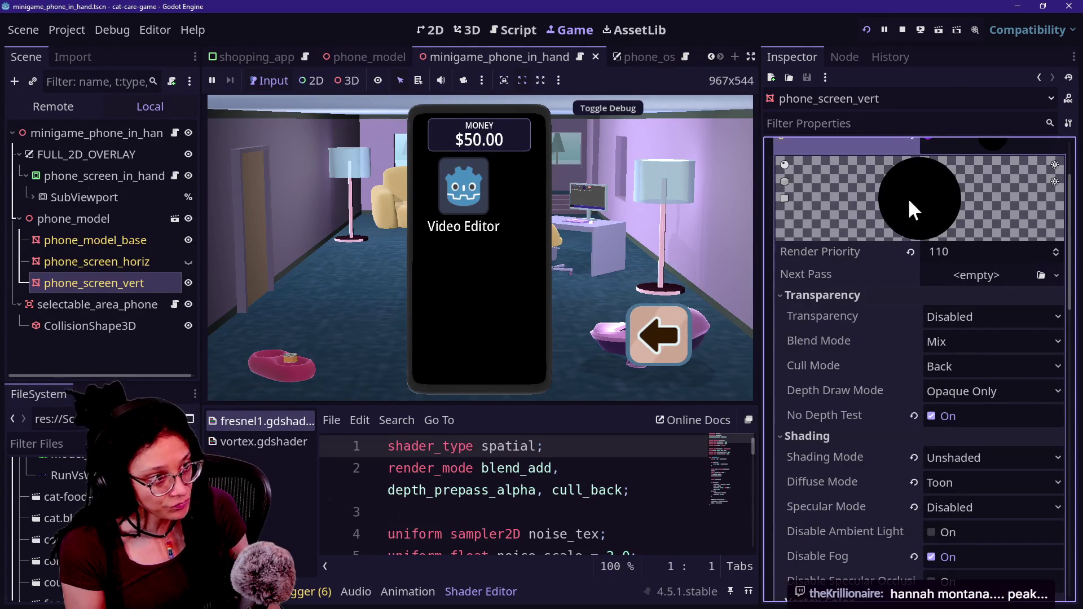
scroll(870, 309, down, 6)
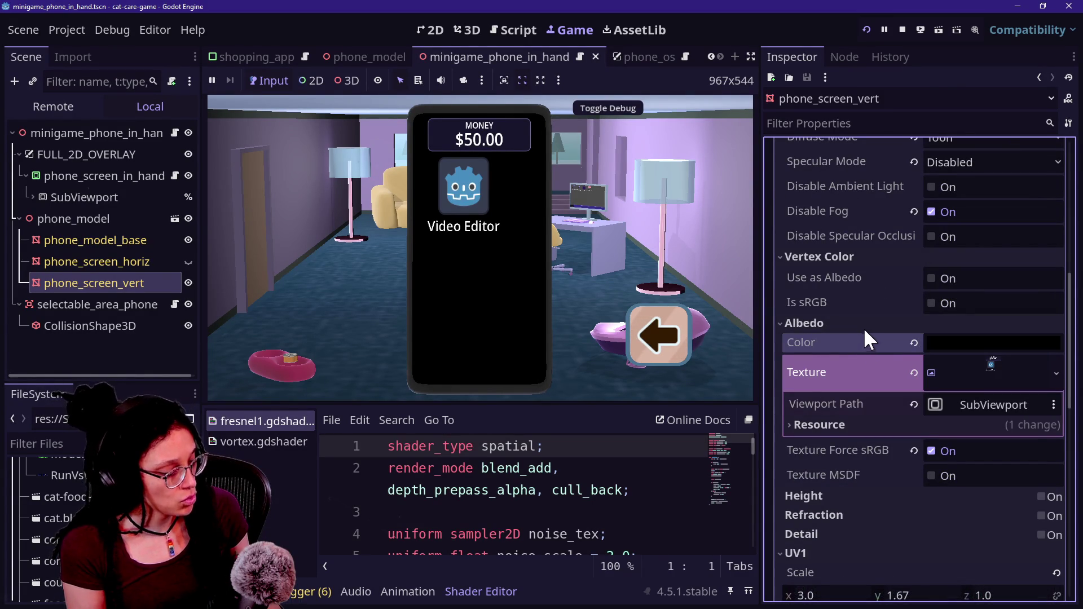
click(913, 341)
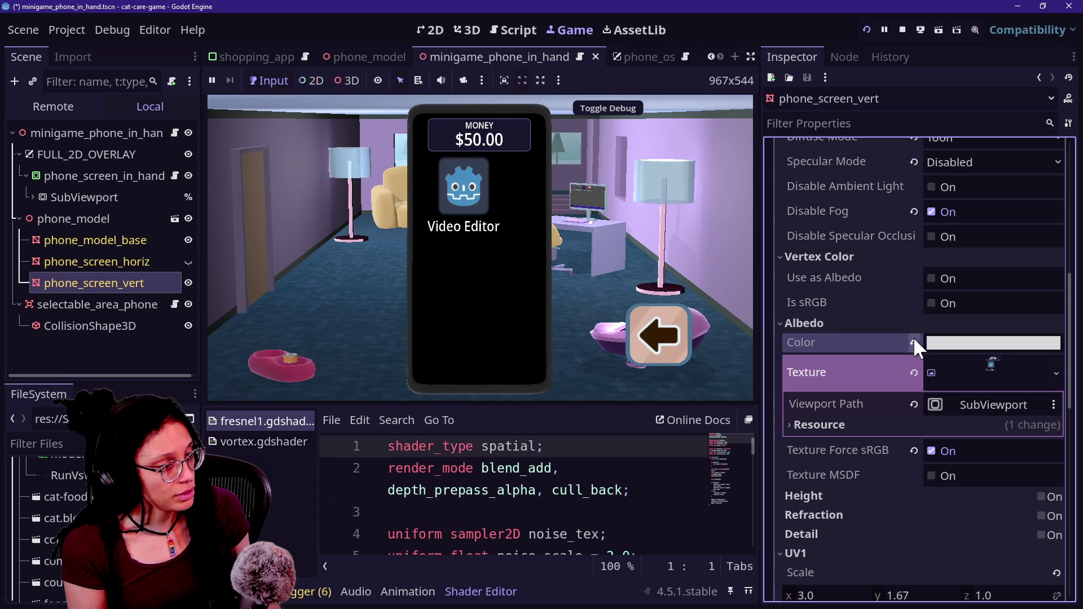
click(936, 342)
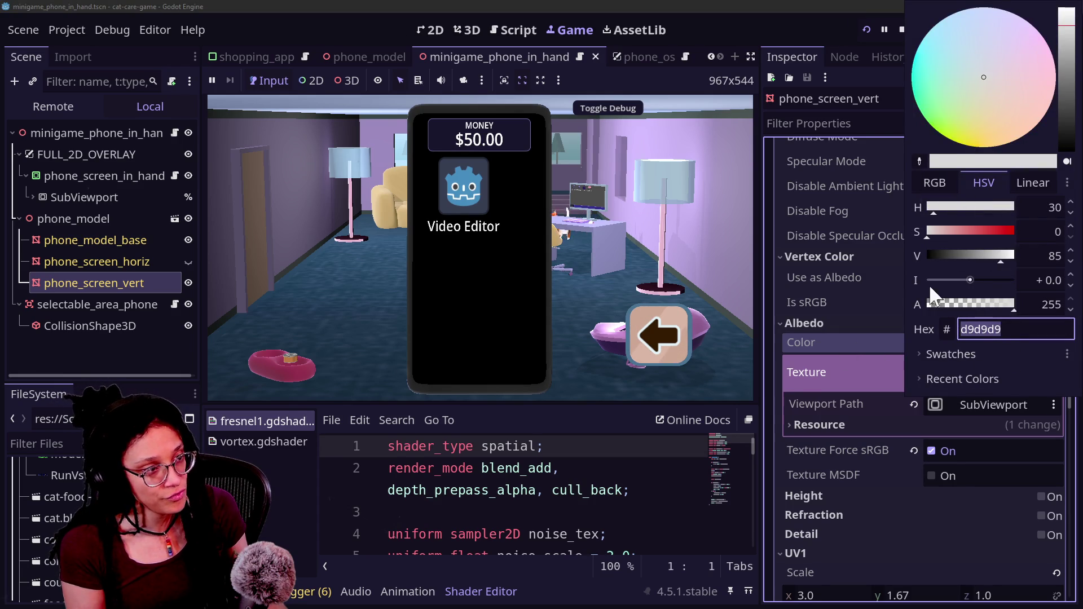
click(789, 374)
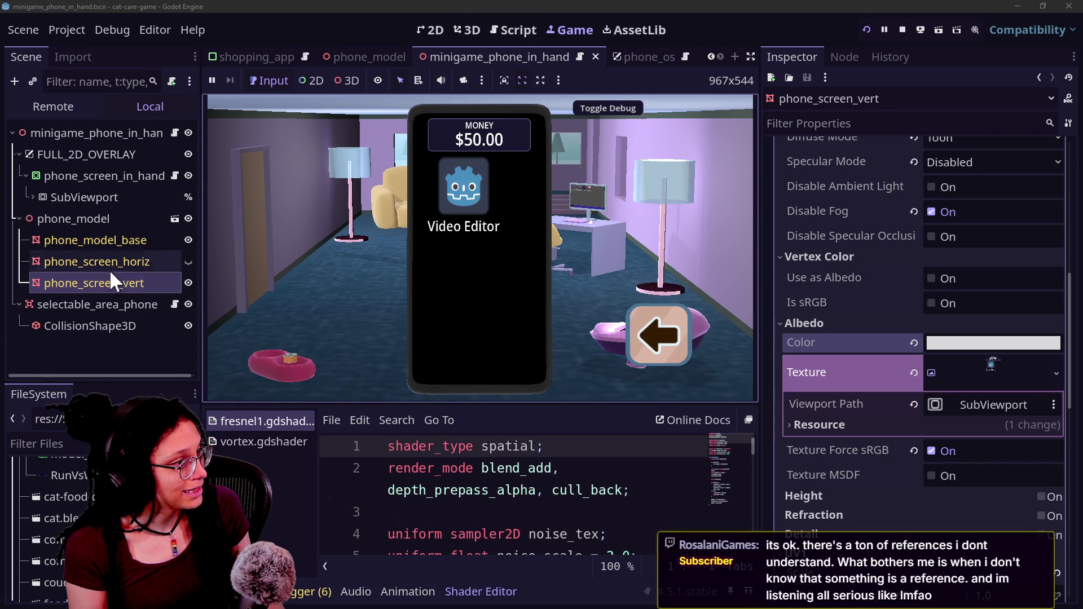
Step: Open the phone_model scene in its own editor tab
right_click(141, 222)
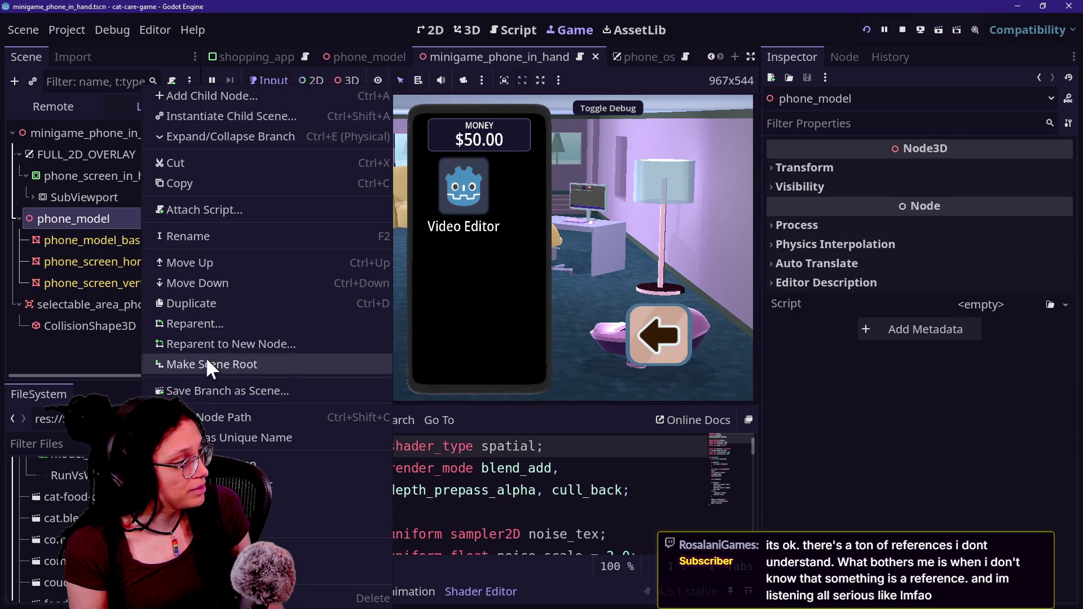
click(143, 215)
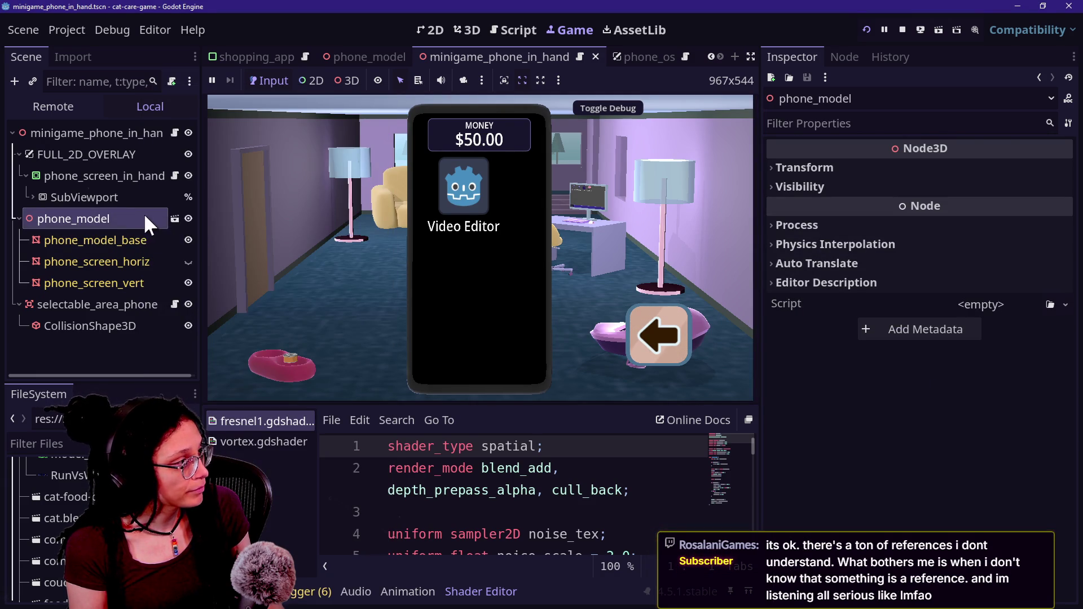
click(176, 217)
Step: Attach the existing res://Scripts/phone_model.gd script to the phone_model root node
right_click(90, 130)
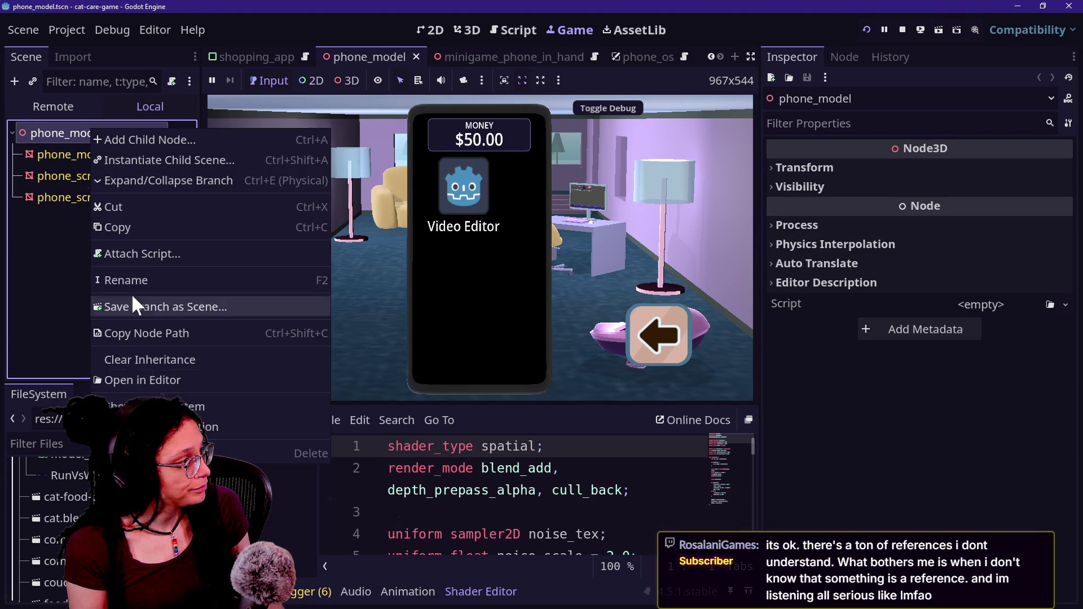
click(121, 252)
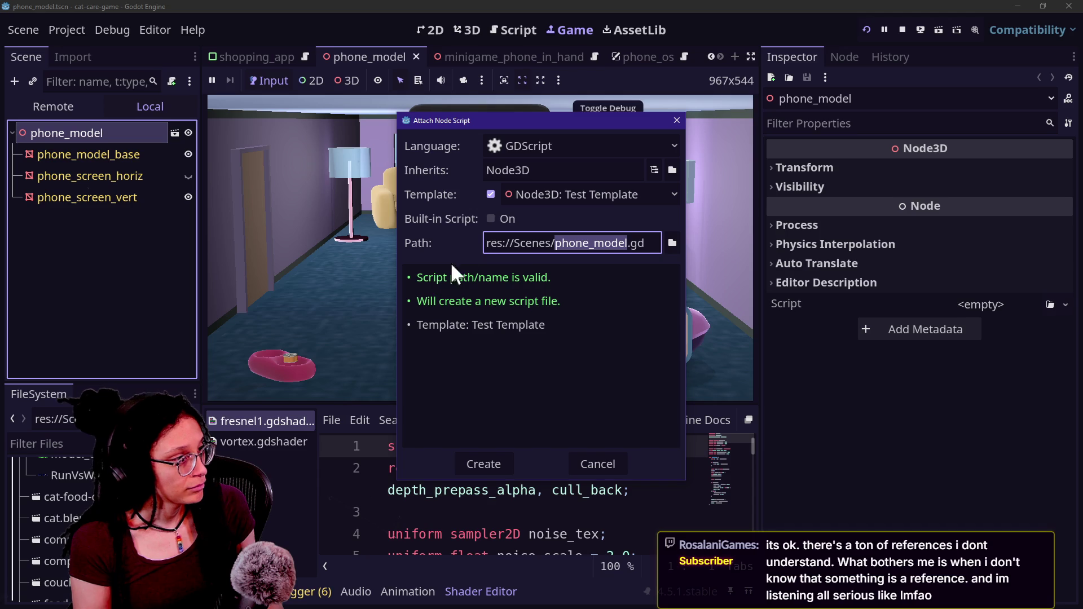
double_click(530, 243)
text(Scris)
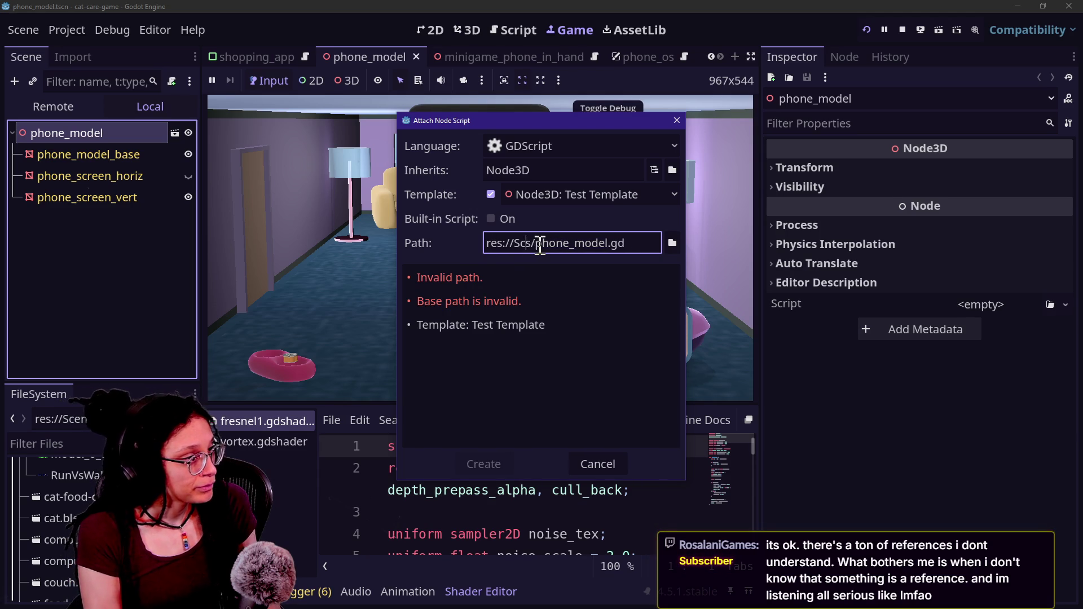
key(BackSpace)
text(pts)
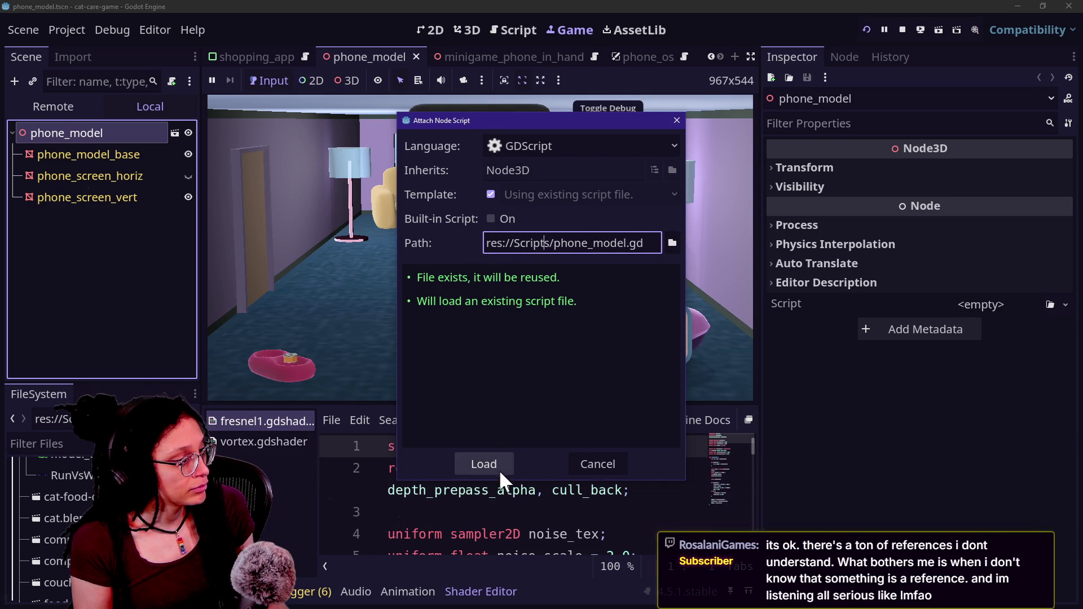
click(500, 472)
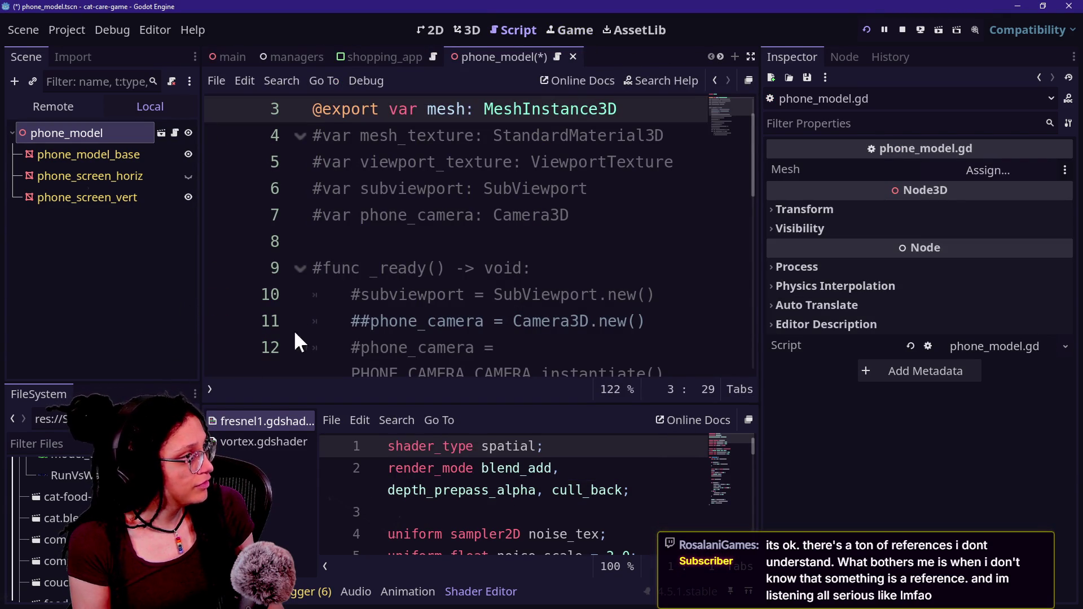
Step: Select the first four lines of the ManageHoverRay script in the managers scene
scroll(323, 306, up, 3)
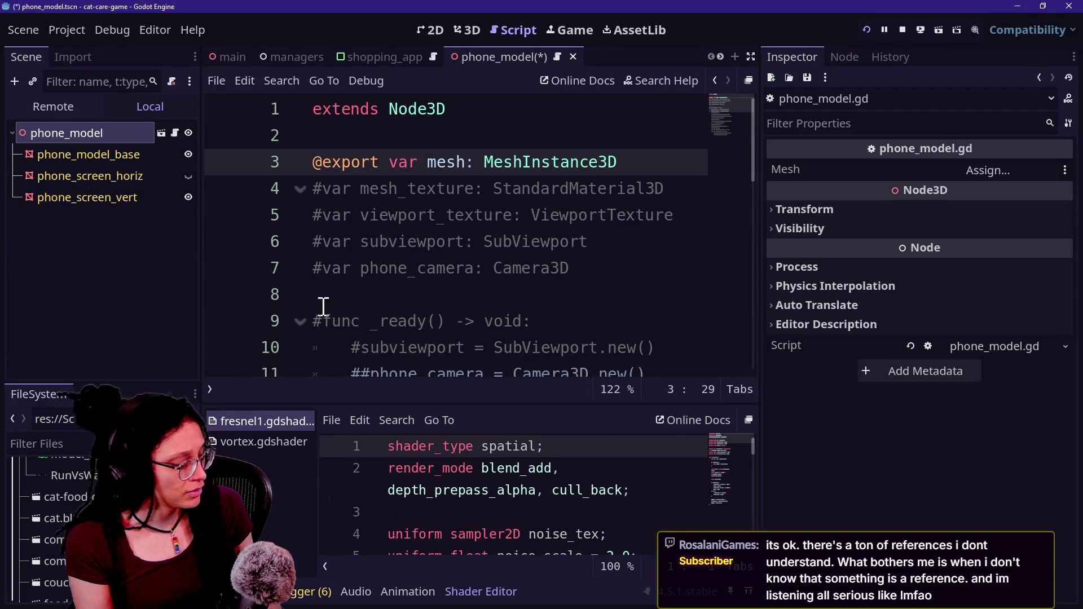
key(ctrl+shift+F11)
scroll(323, 306, down, 2)
scroll(323, 306, down, 4)
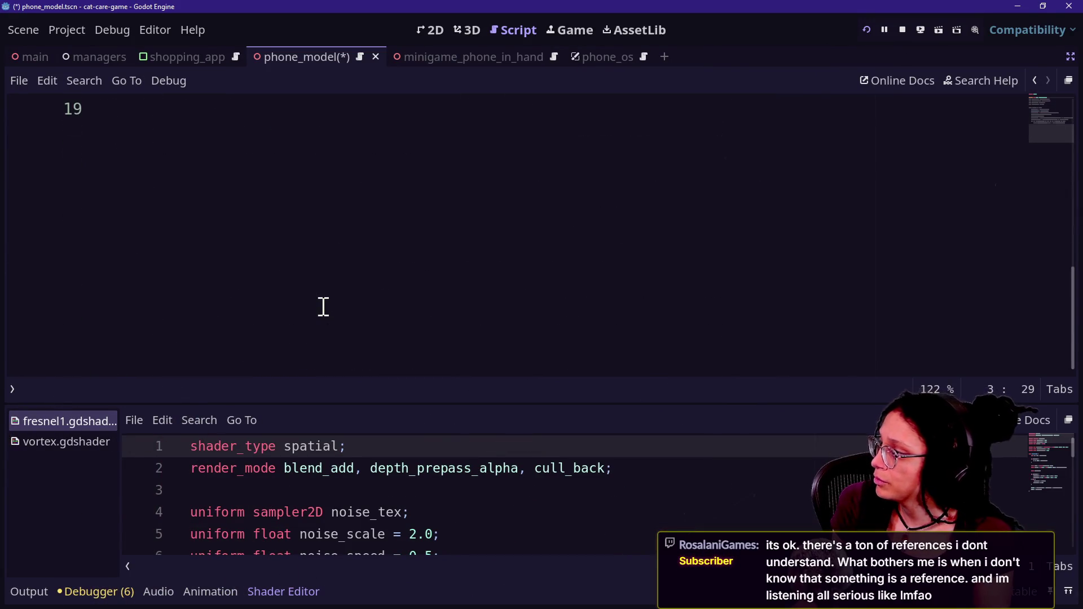
scroll(323, 307, up, 3)
key(ctrl+shift+F11)
scroll(148, 486, up, 10)
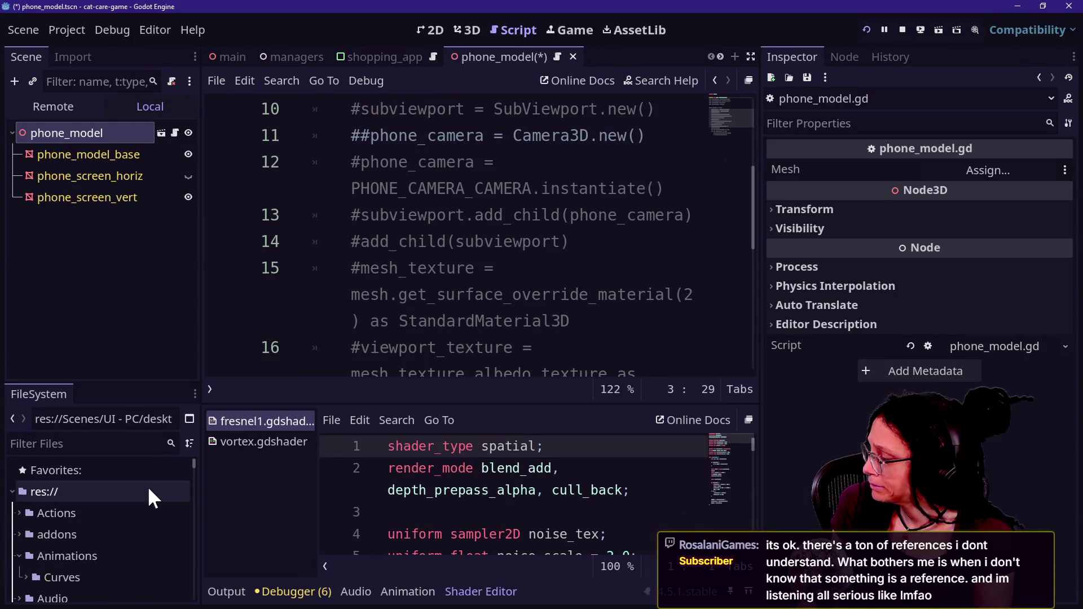
scroll(144, 515, down, 4)
scroll(143, 512, down, 2)
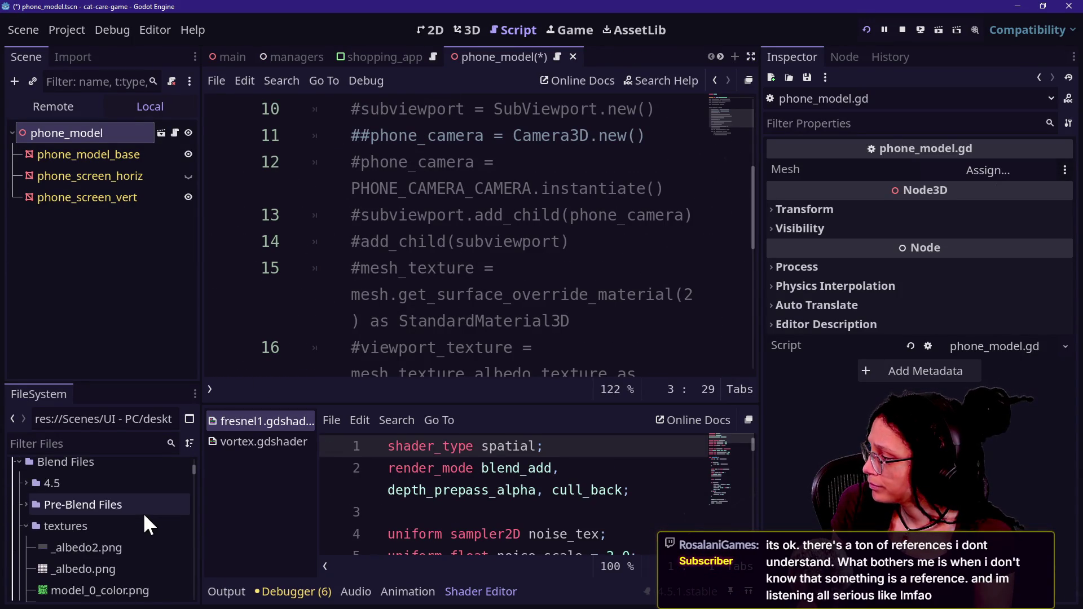
scroll(116, 540, down, 2)
scroll(106, 511, up, 8)
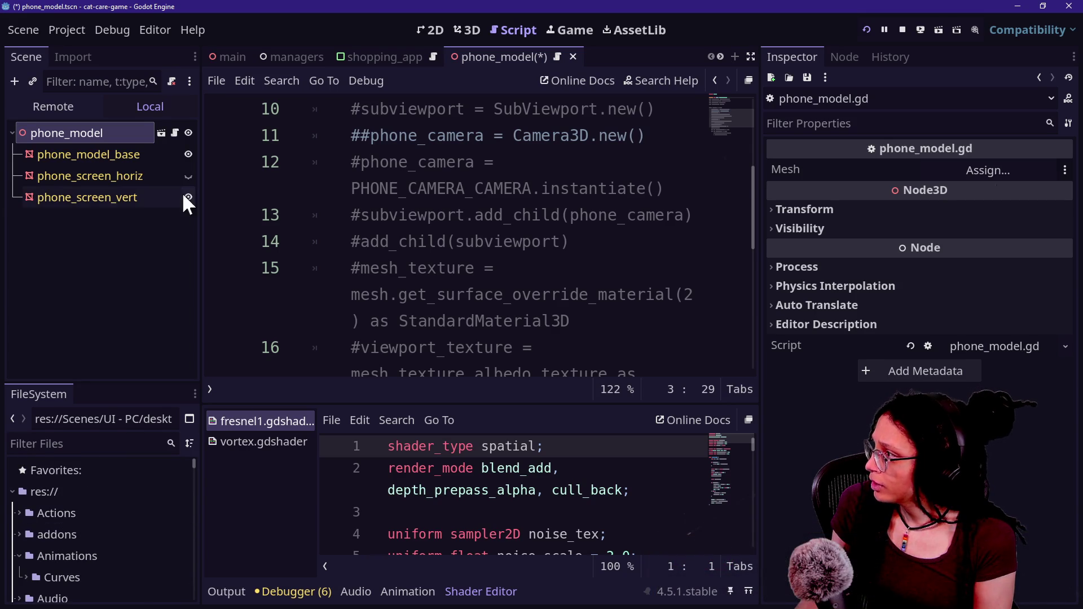
click(268, 54)
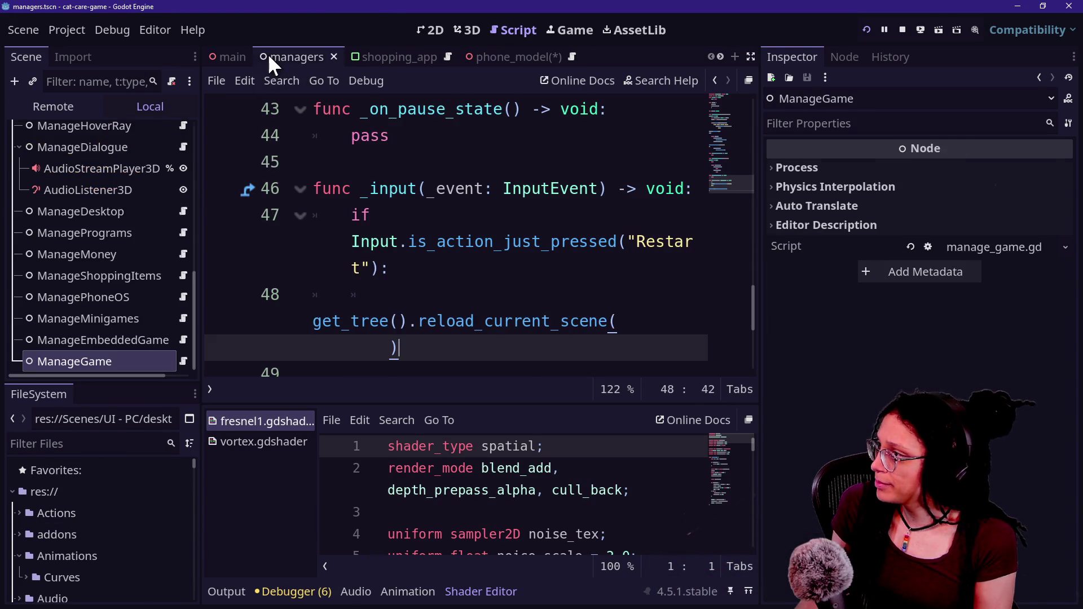
click(182, 124)
drag(500, 221, 279, 53)
key(ctrl+c)
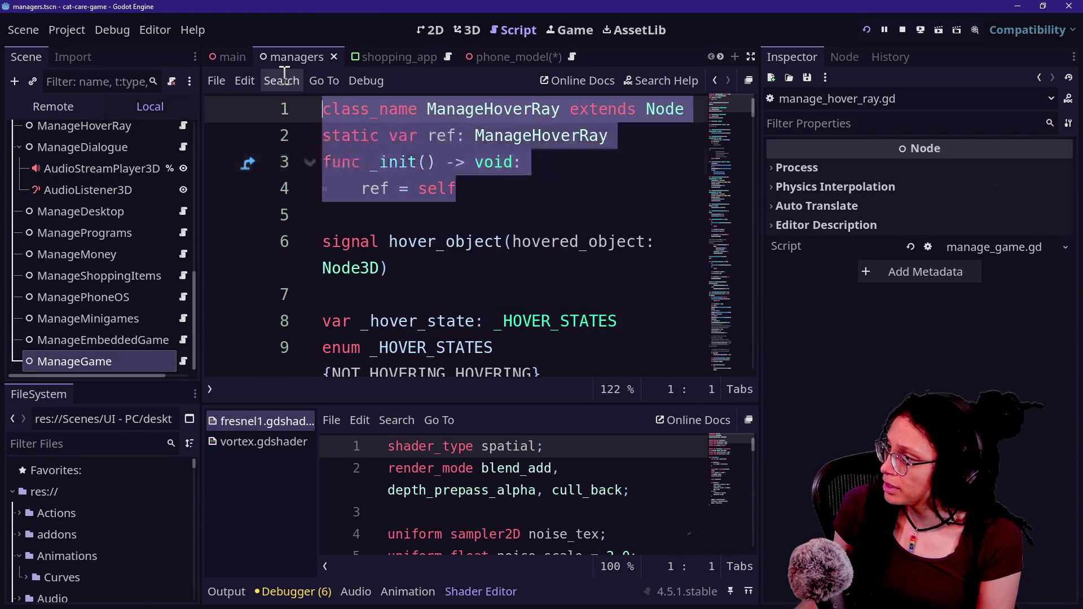
Step: Replace all of phone_model.gd with the copied ManageHoverRay code
click(536, 49)
click(429, 215)
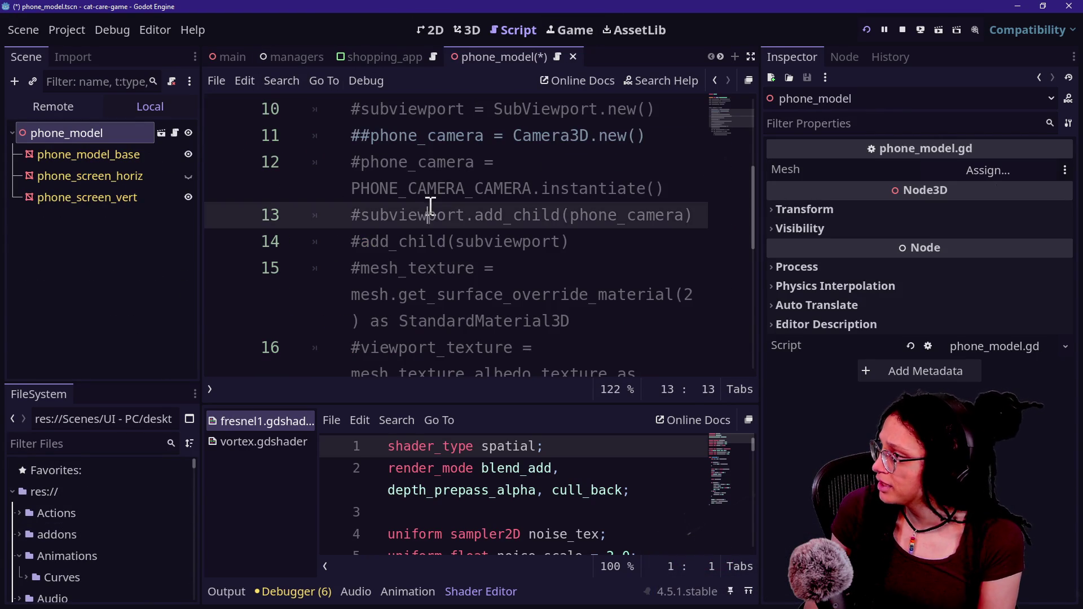
key(ctrl+a)
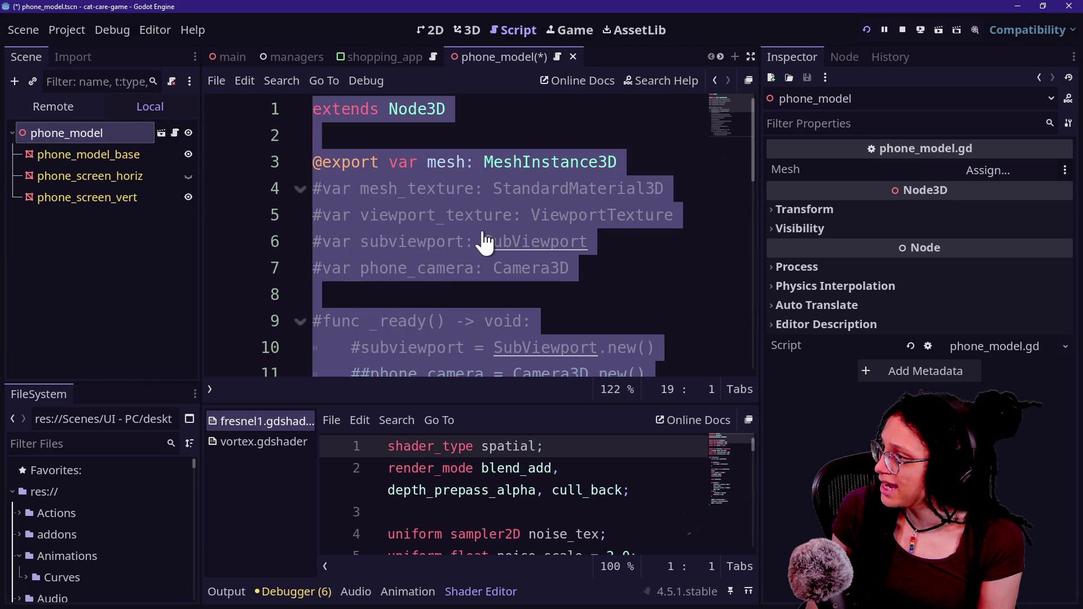
key(ctrl+v)
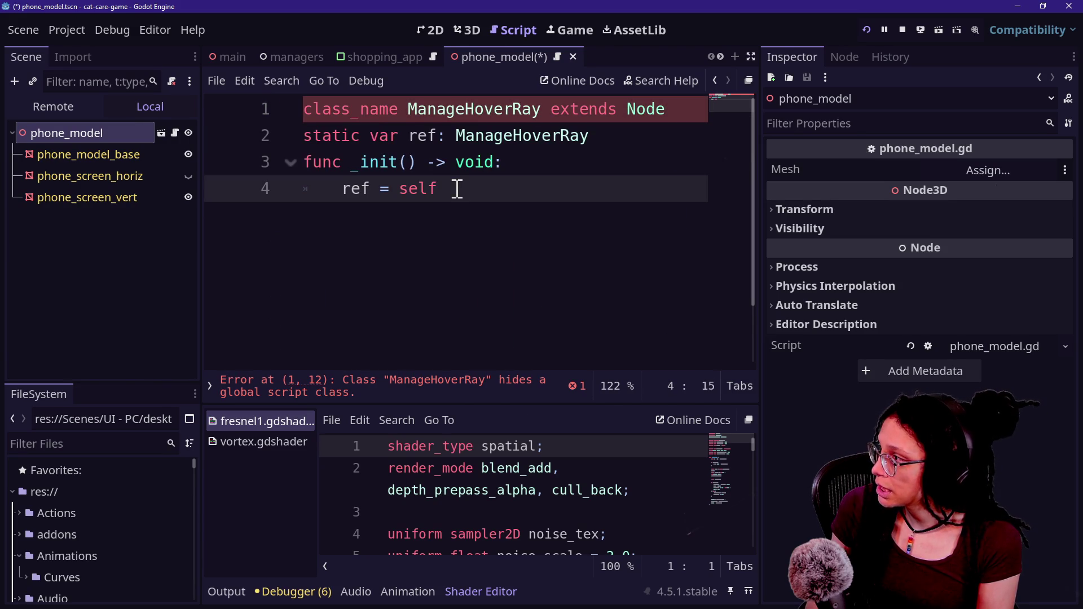
Step: Rename both ManageHoverRay occurrences to Phone_Model and save the script
click(420, 129)
double_click(430, 115)
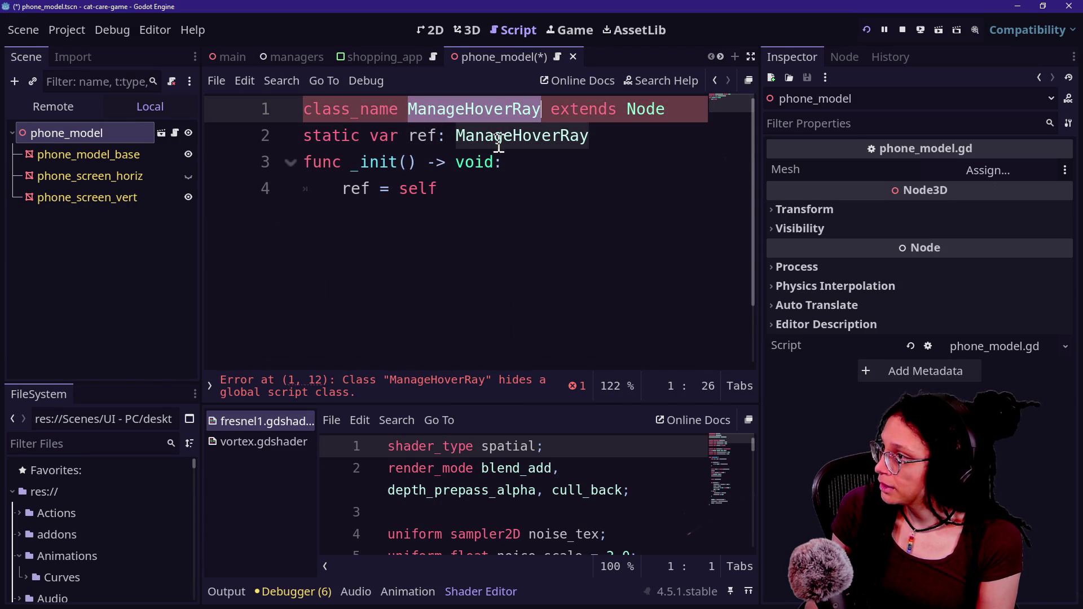
key(ctrl+d)
text(M)
key(BackSpace)
text(Phone_M)
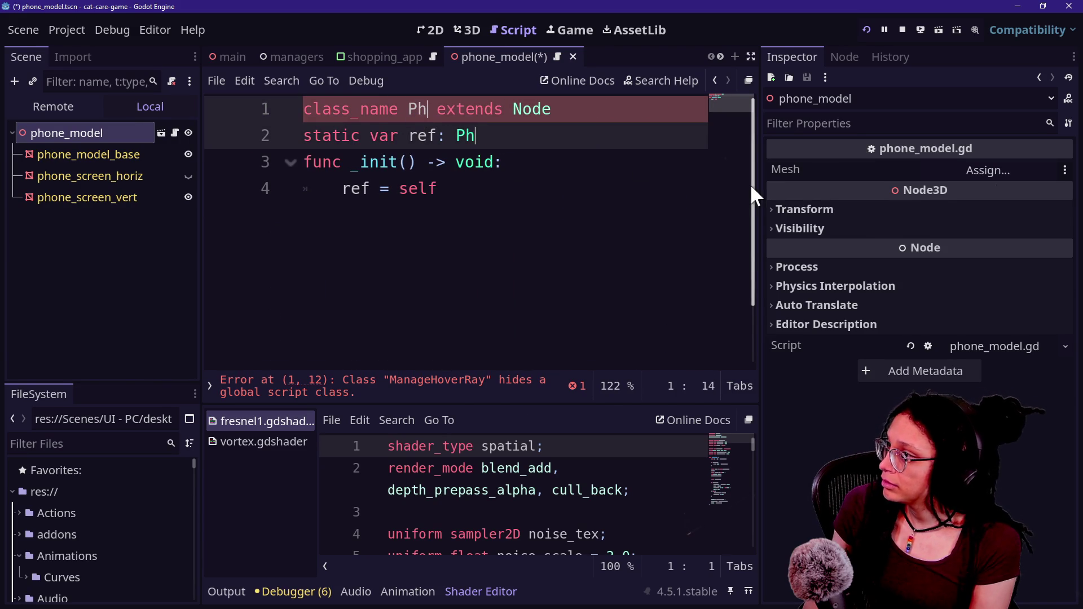
text(odel)
click(545, 220)
key(ctrl+s)
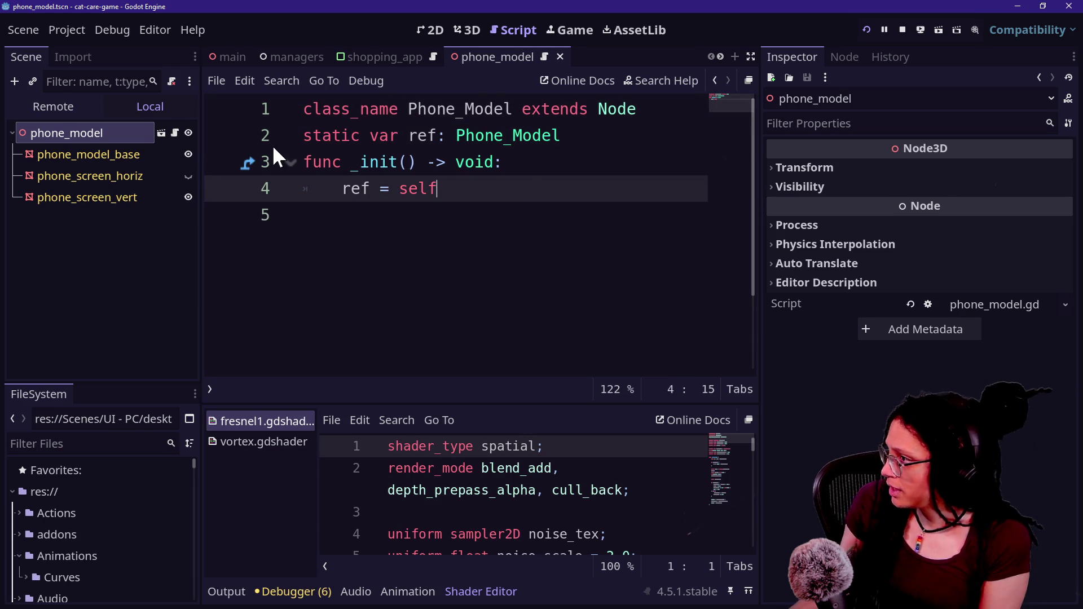
key(Return)
key(Return)
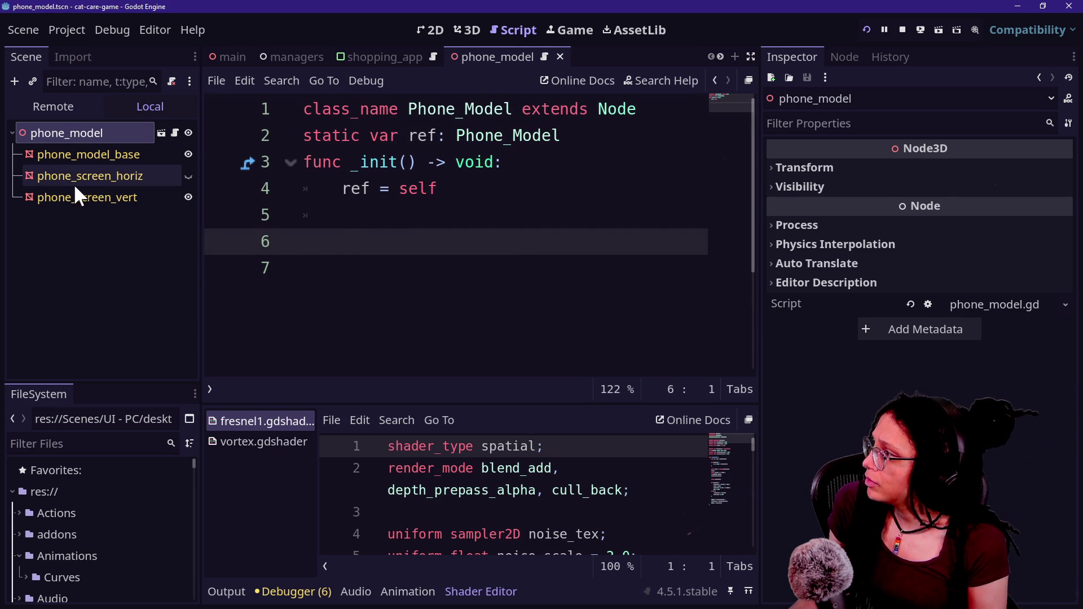
Step: Try dragging the three child mesh nodes in the Scene tree, then dismiss the alert
click(103, 151)
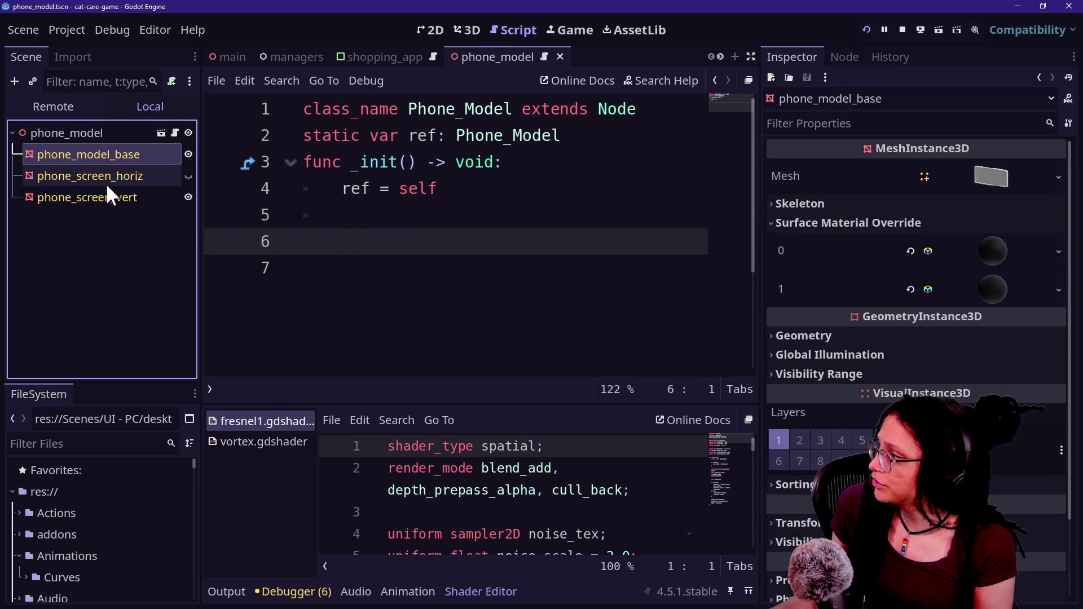
shift+click(97, 194)
mouse_move(96, 194)
mouse_down()
mouse_move(72, 145)
mouse_move(83, 151)
mouse_up()
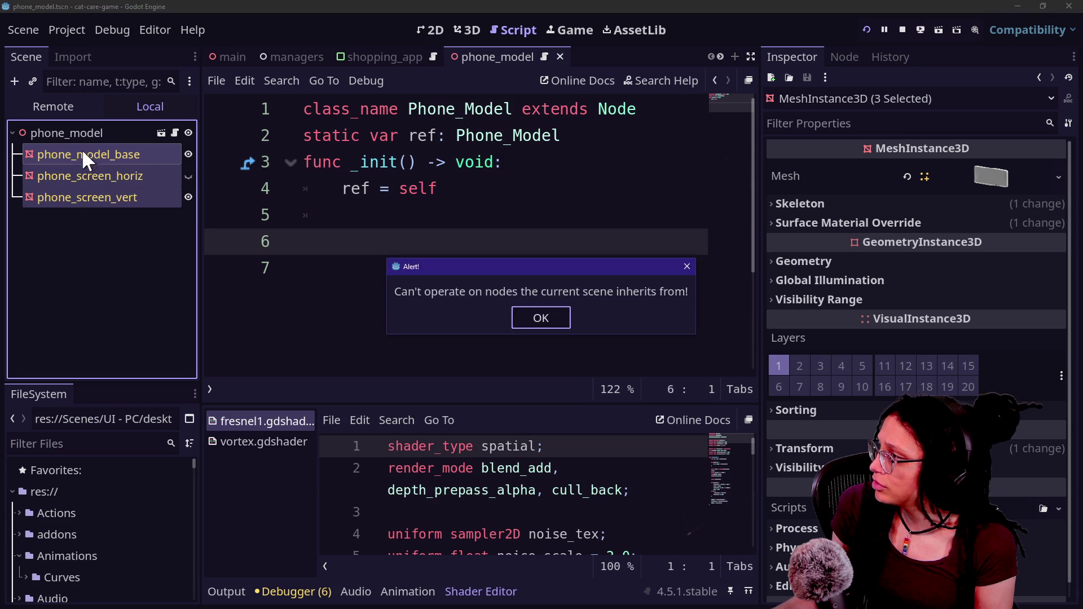
click(523, 320)
click(132, 198)
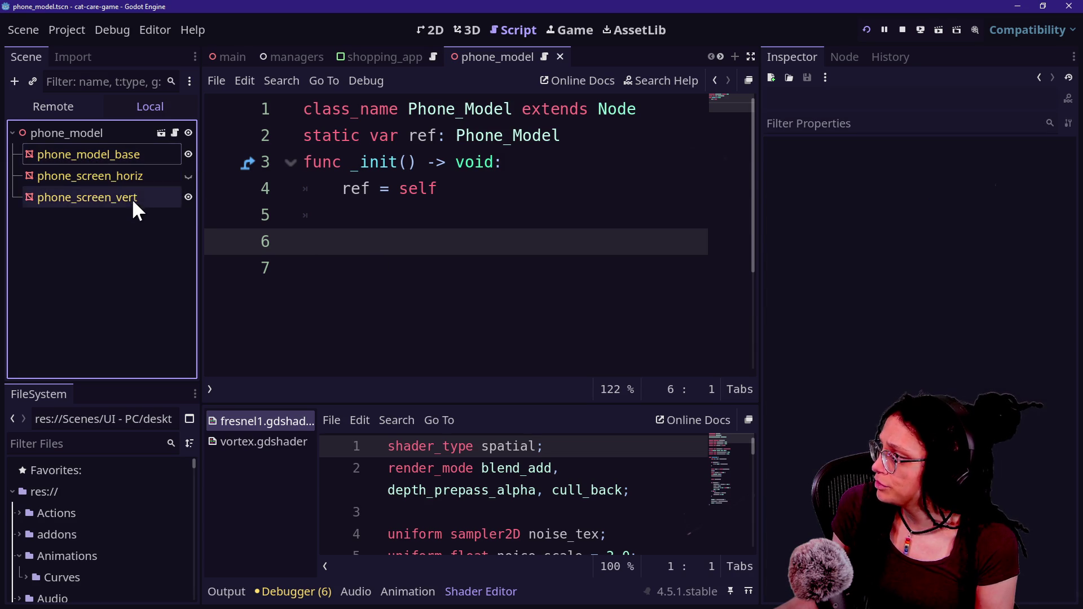
drag(135, 202, 356, 241)
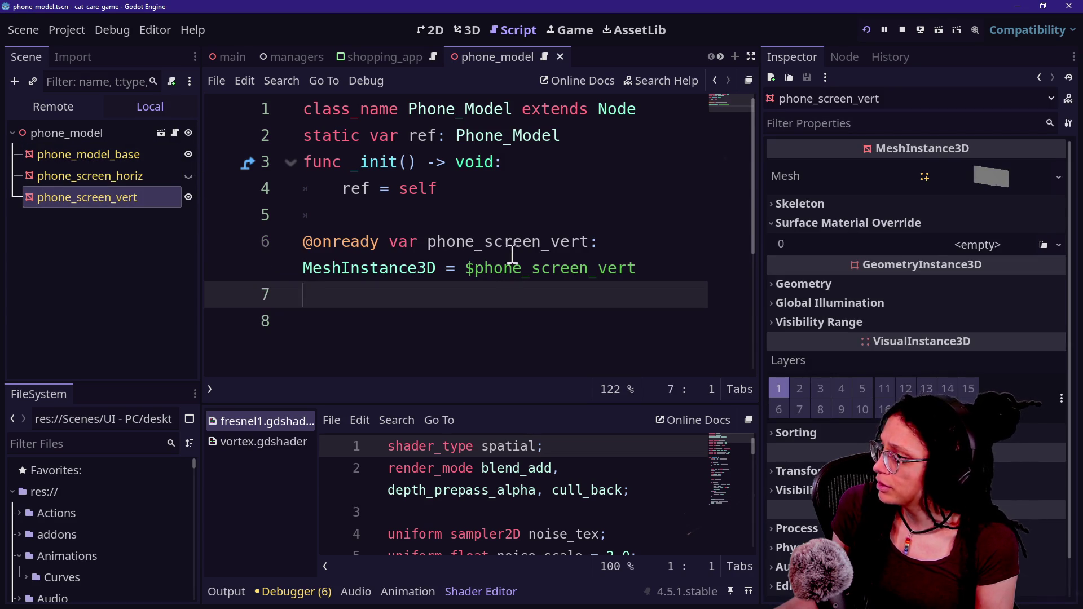
click(502, 234)
click(443, 312)
key(BackSpace)
key(BackSpace)
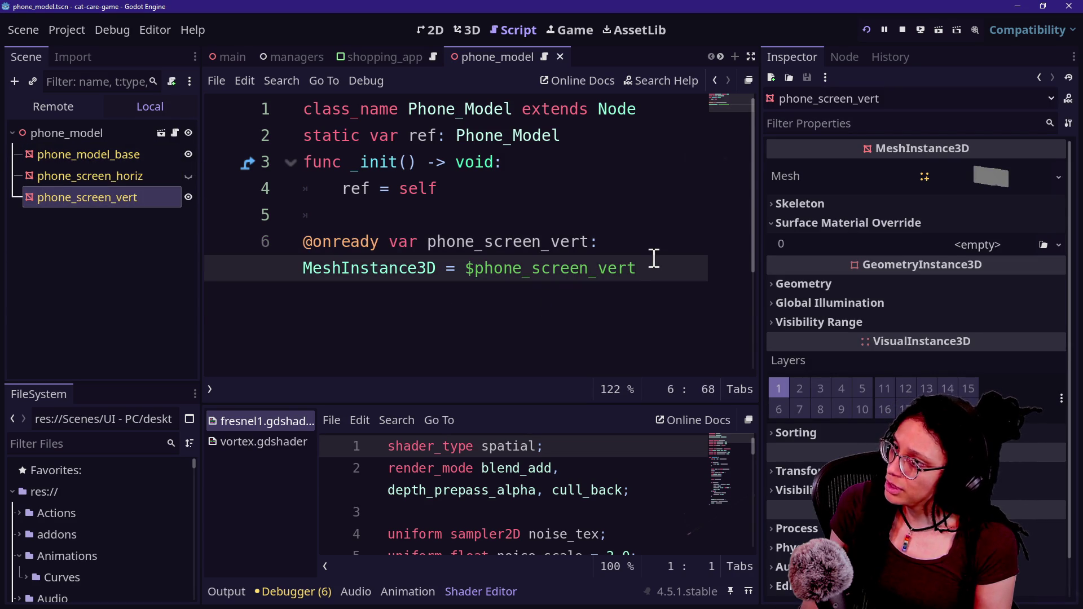
key(ctrl+s)
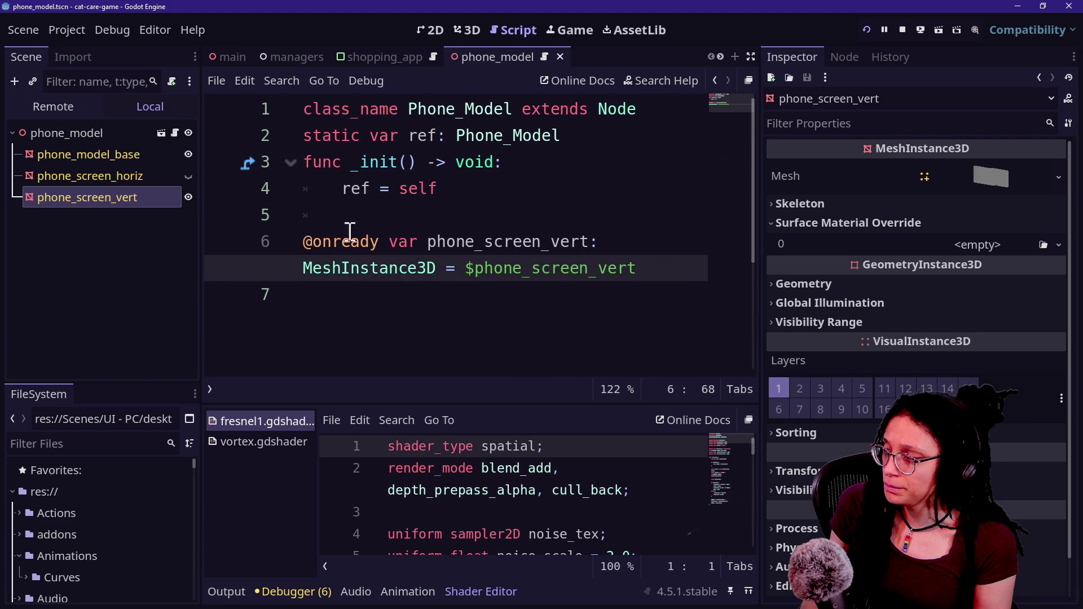
Step: Remove empty line 7, glance at the remote tree, and bring up phone_model node options
click(547, 287)
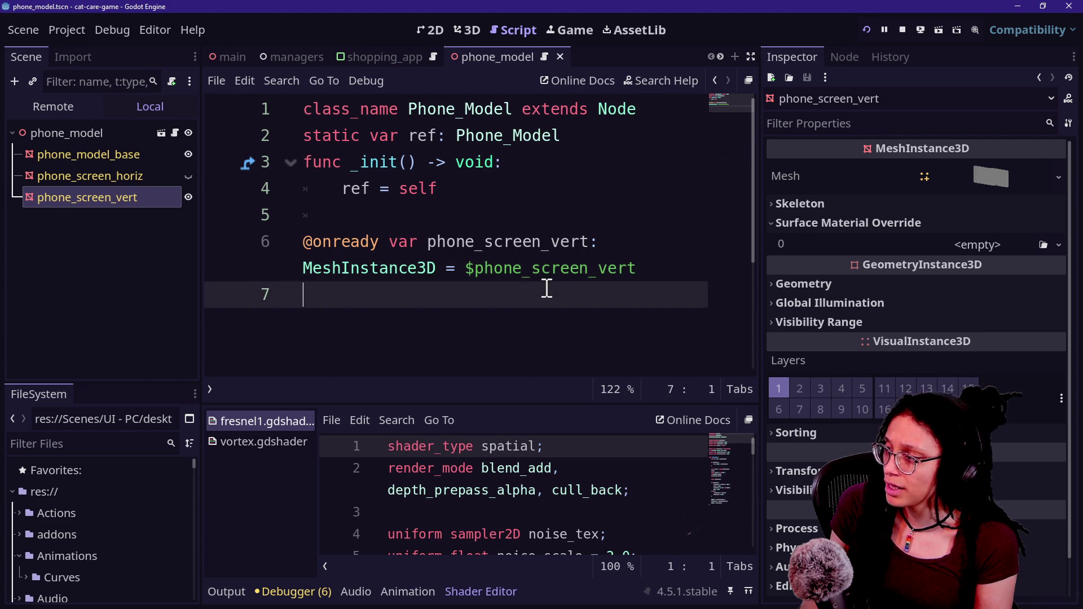
key(BackSpace)
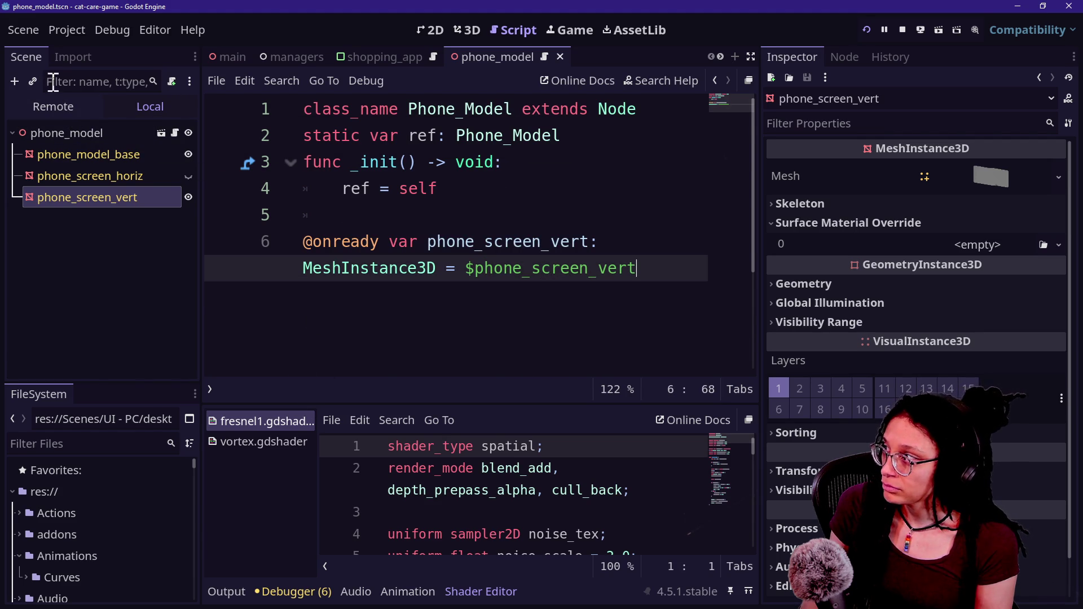
click(57, 107)
click(135, 106)
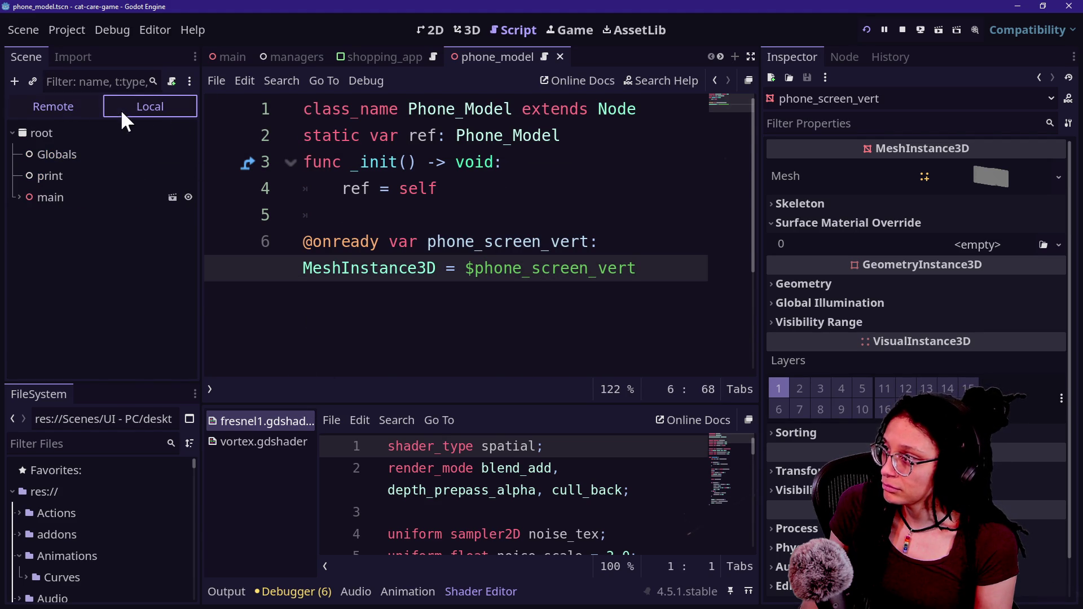
click(516, 164)
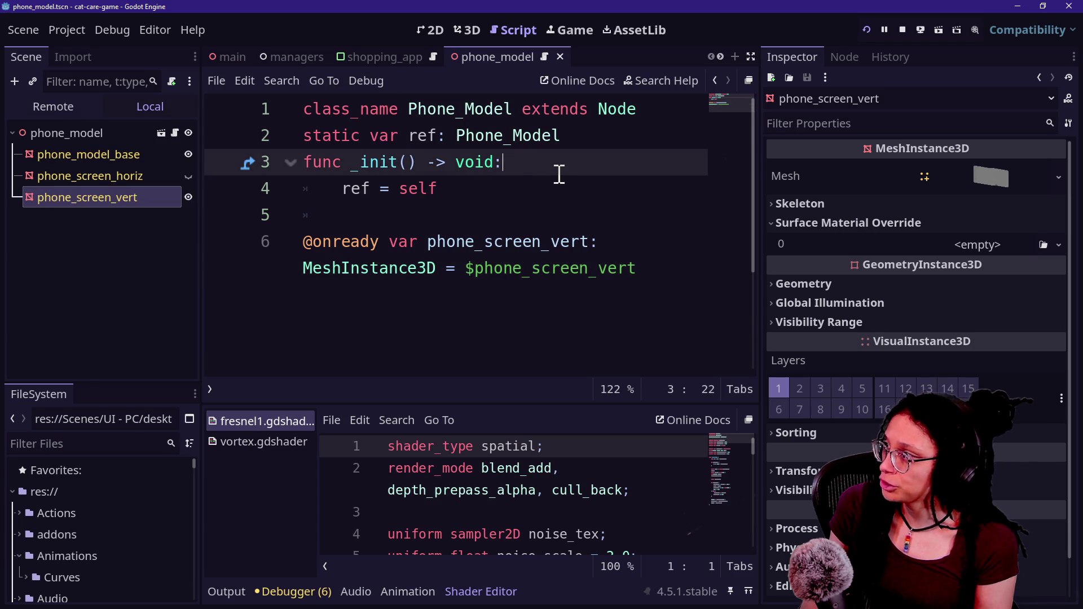
key(ctrl+a)
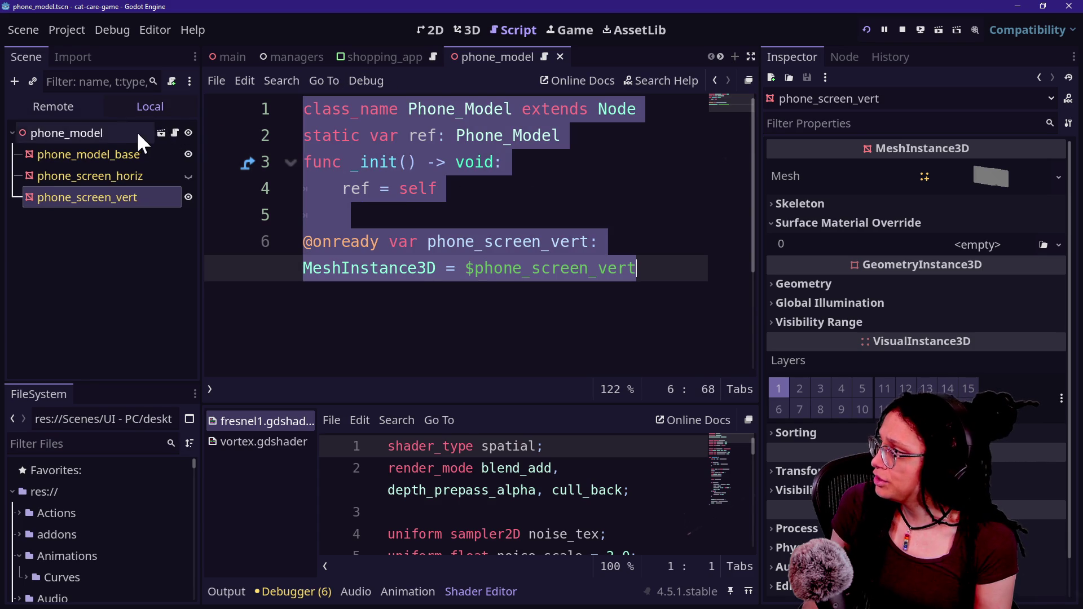
right_click(130, 134)
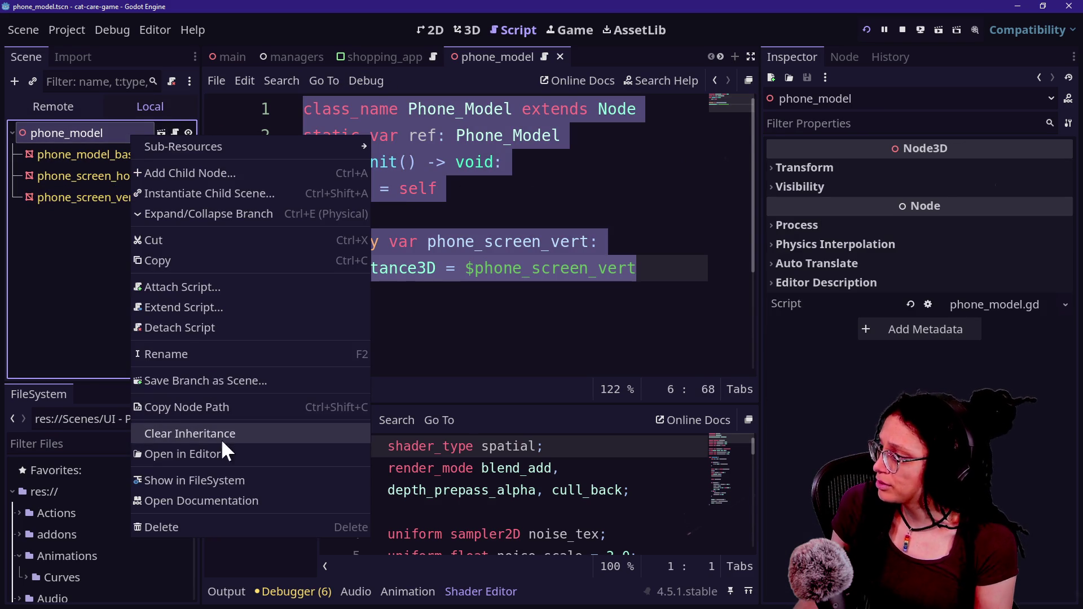
Step: Detach the script from phone_model and switch to the minigame_phone_in_hand scene
click(197, 328)
click(379, 60)
click(273, 59)
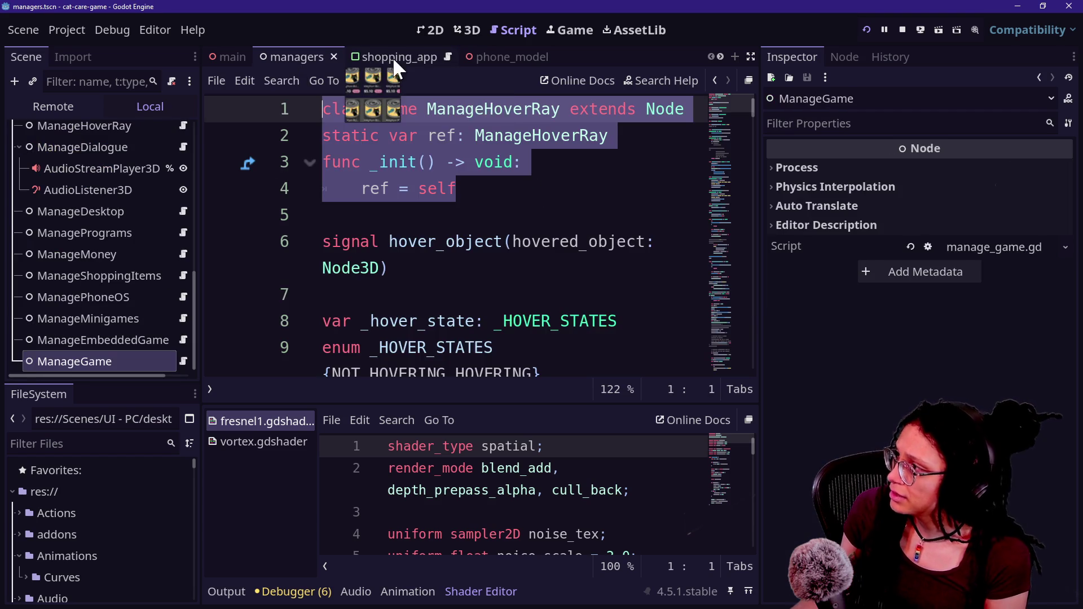
scroll(490, 51, down, 2)
click(490, 53)
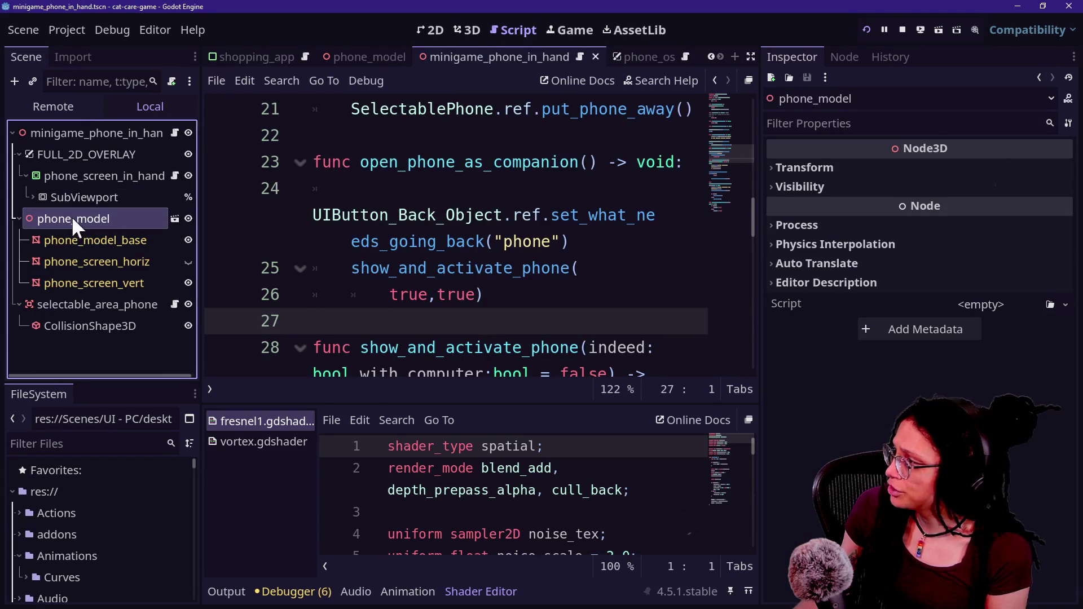
Step: Filter the FileSystem for 'phone_model' and attach phone_model.gd to the phone_model node
right_click(71, 216)
click(51, 472)
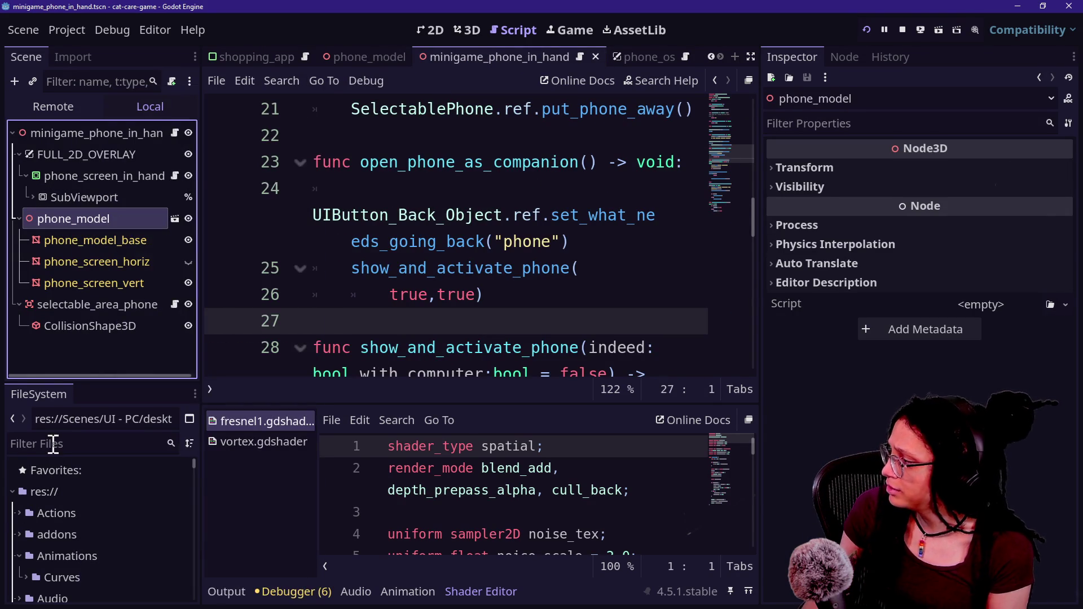
click(53, 444)
text(phonw)
key(BackSpace)
key(BackSpace)
text(e_)
scroll(97, 557, down, 2)
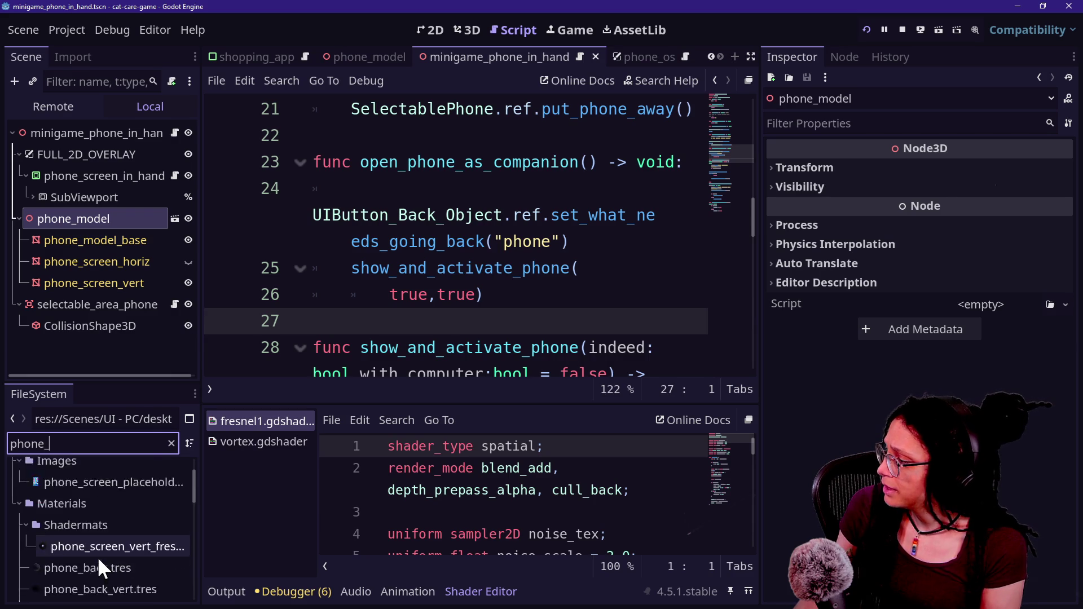
text(model)
mouse_move(100, 564)
mouse_down()
mouse_move(66, 174)
mouse_move(87, 217)
mouse_up()
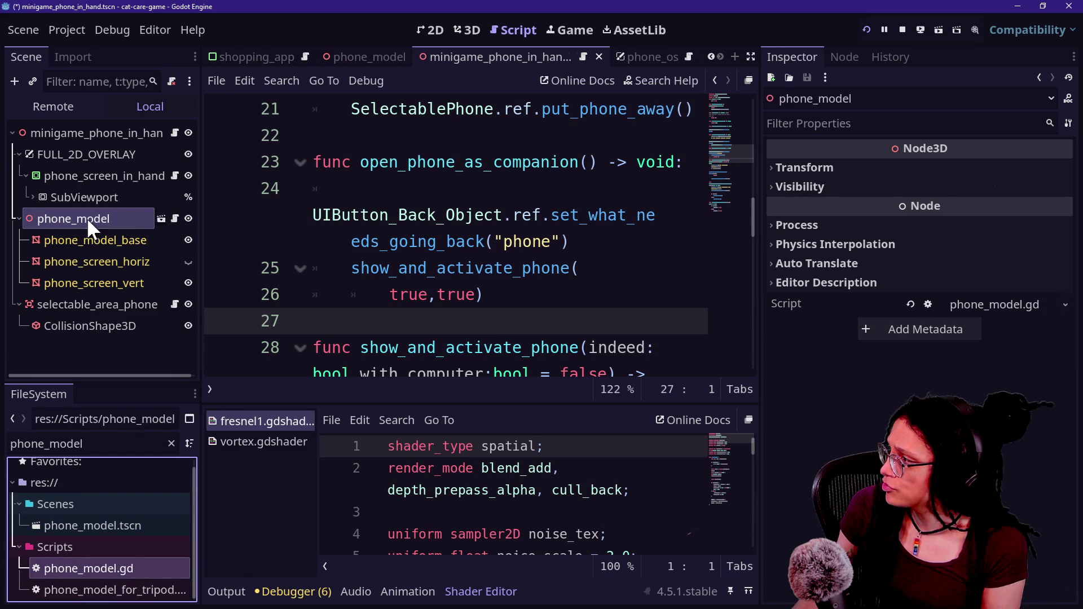
Step: Reopen phone_model.gd from the minigame_phone_in_hand scene
click(162, 218)
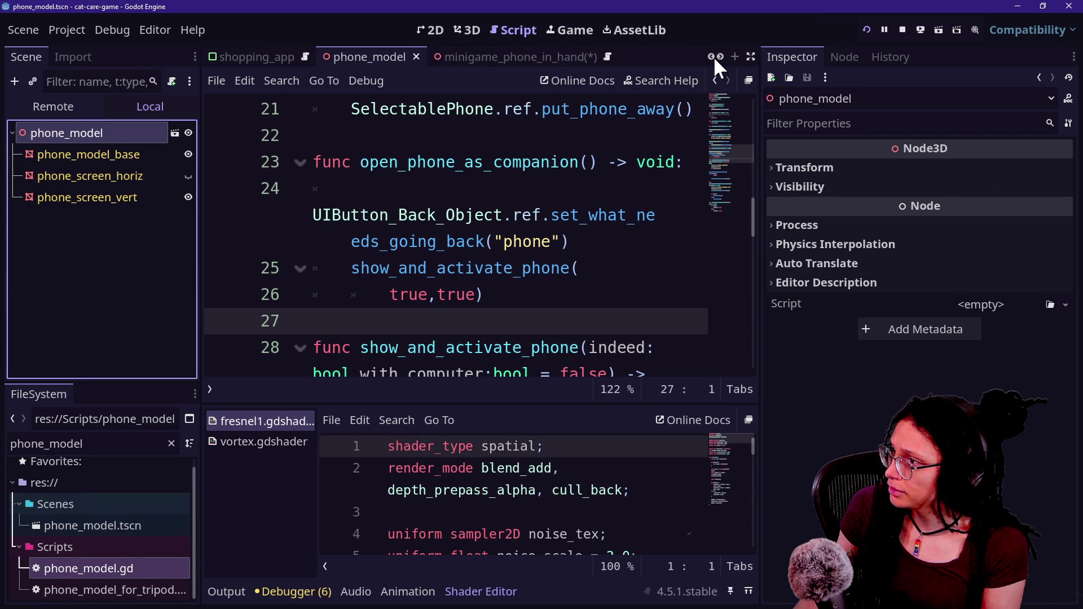
click(715, 79)
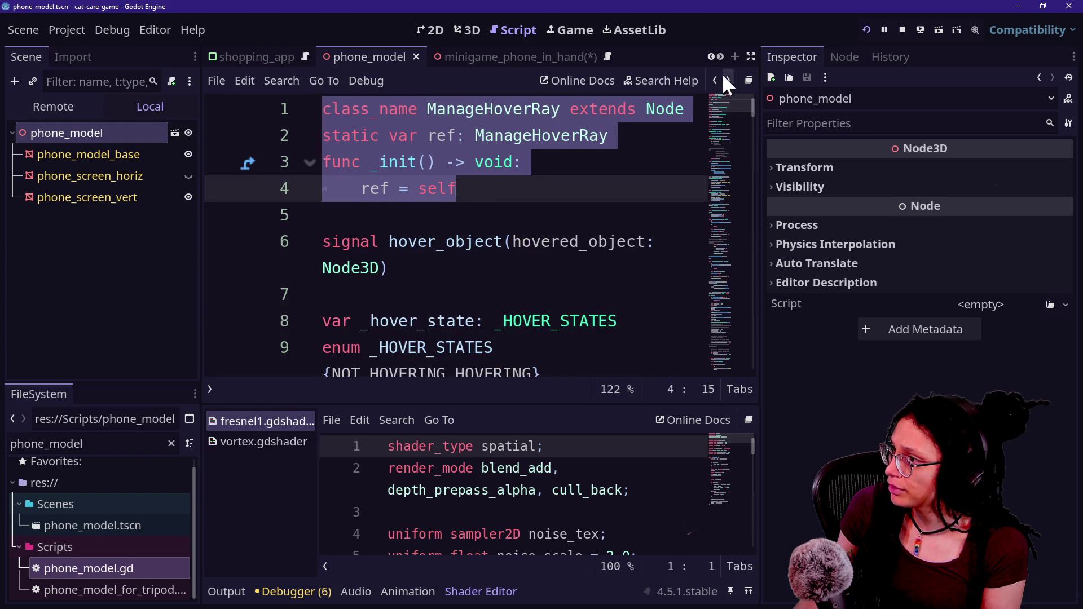
click(725, 76)
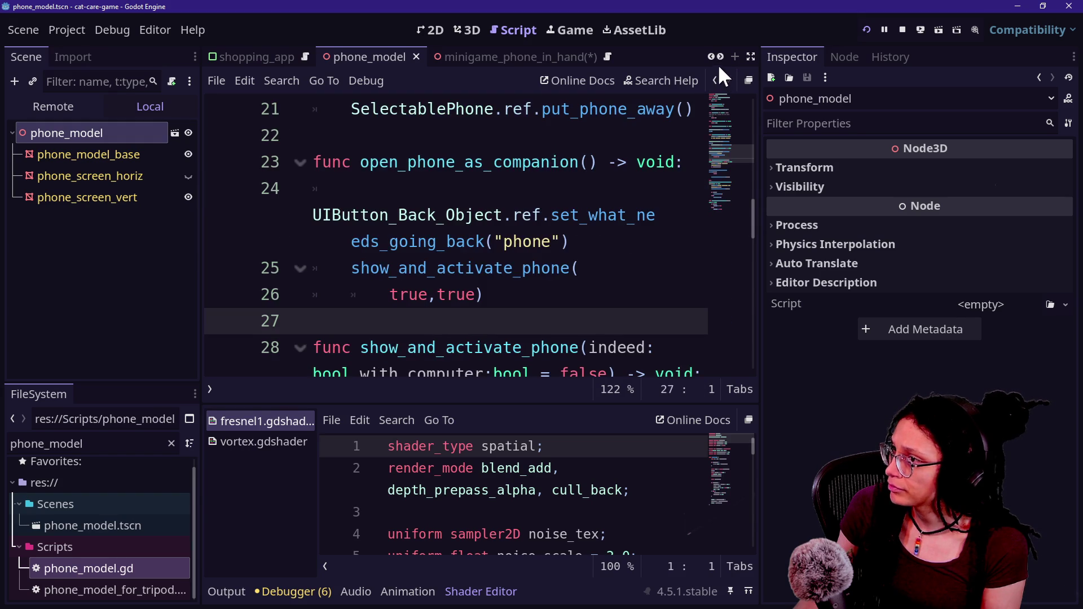
click(484, 54)
click(35, 241)
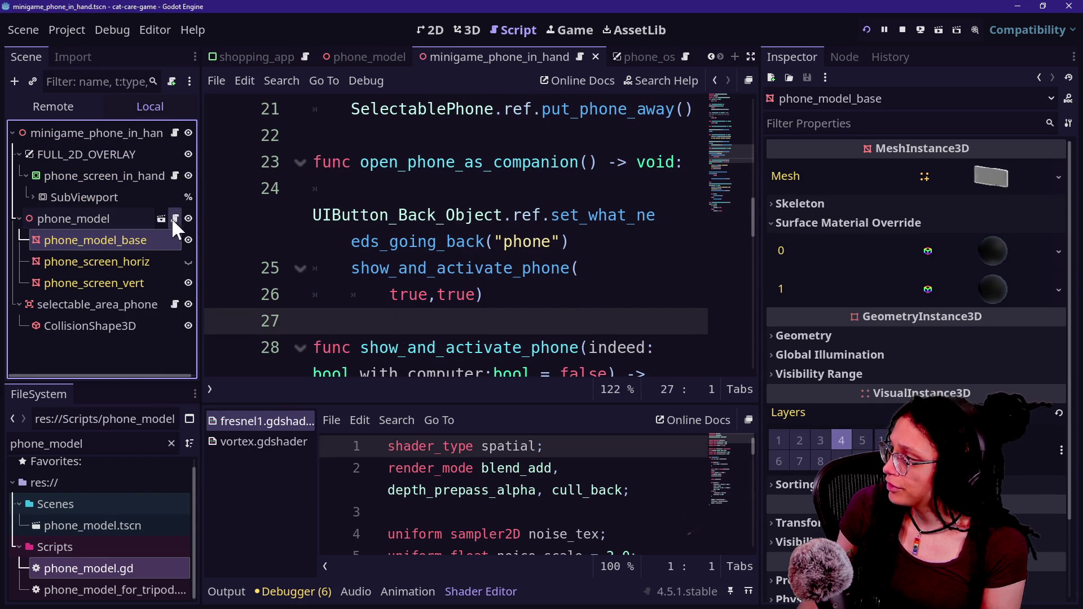
click(173, 218)
Step: Start a new const declaration on line 8 of phone_model.gd
click(434, 325)
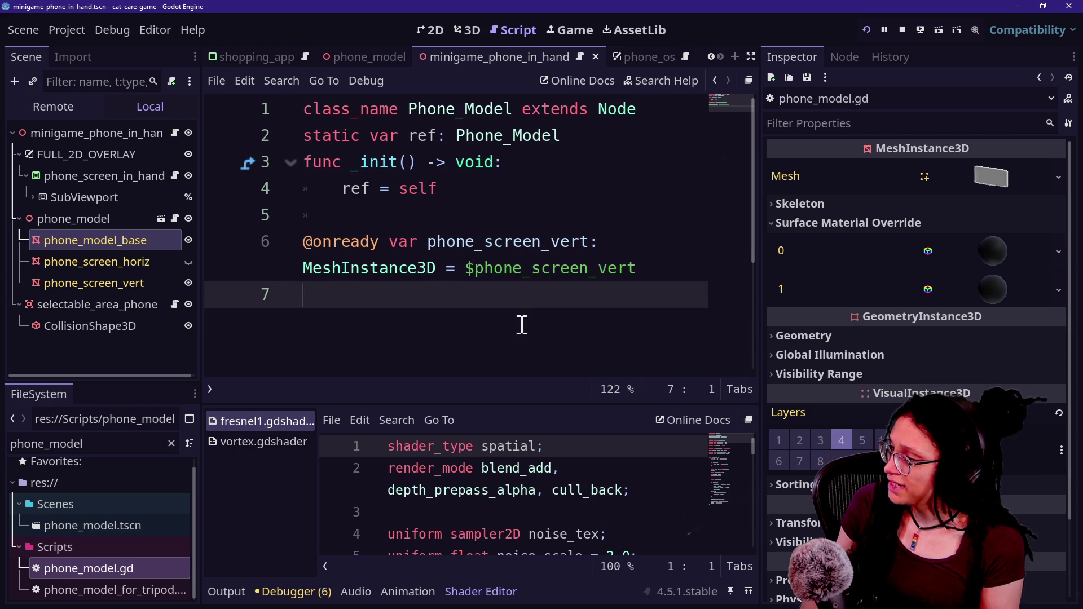
key(Return)
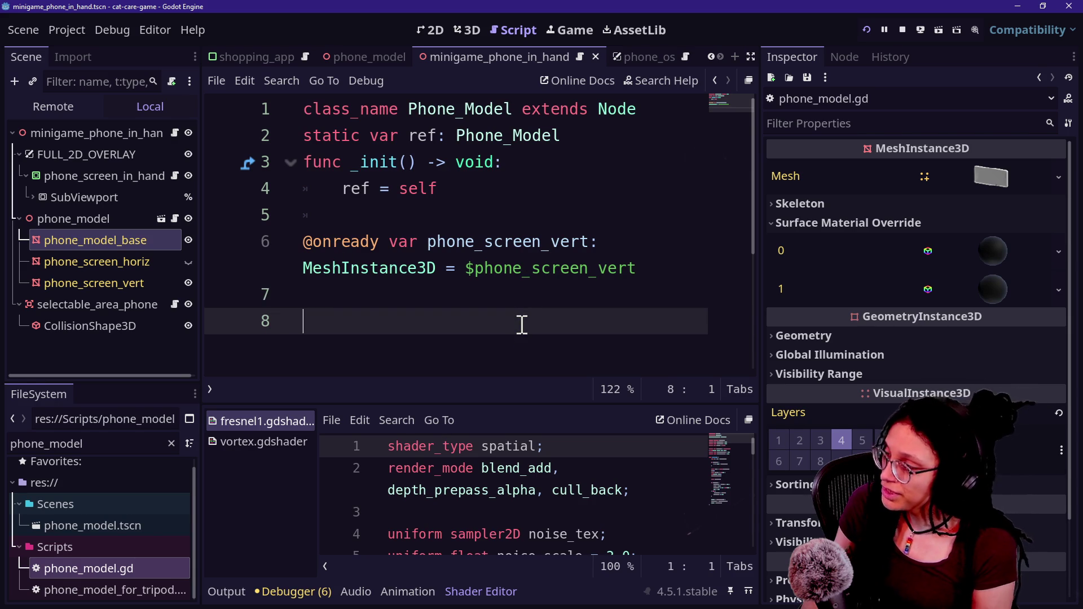
text(const )
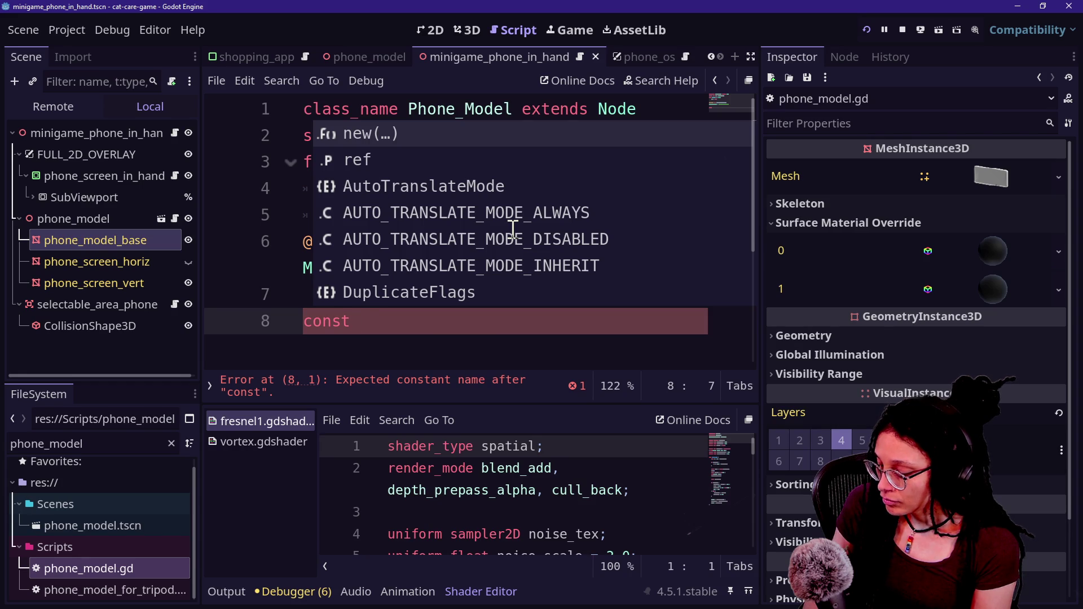
text(PH)
Step: Write line 8 as a _PHONE_VISIBLE_COLOR Color constant with an unfinished Color( value
key(BackSpace)
key(BackSpace)
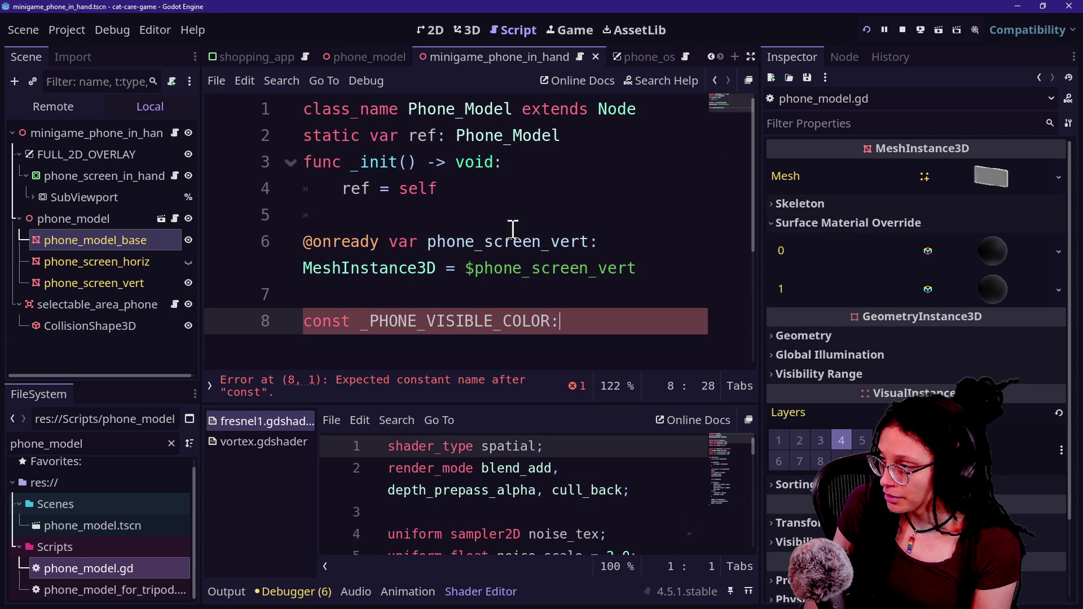
text(Color)
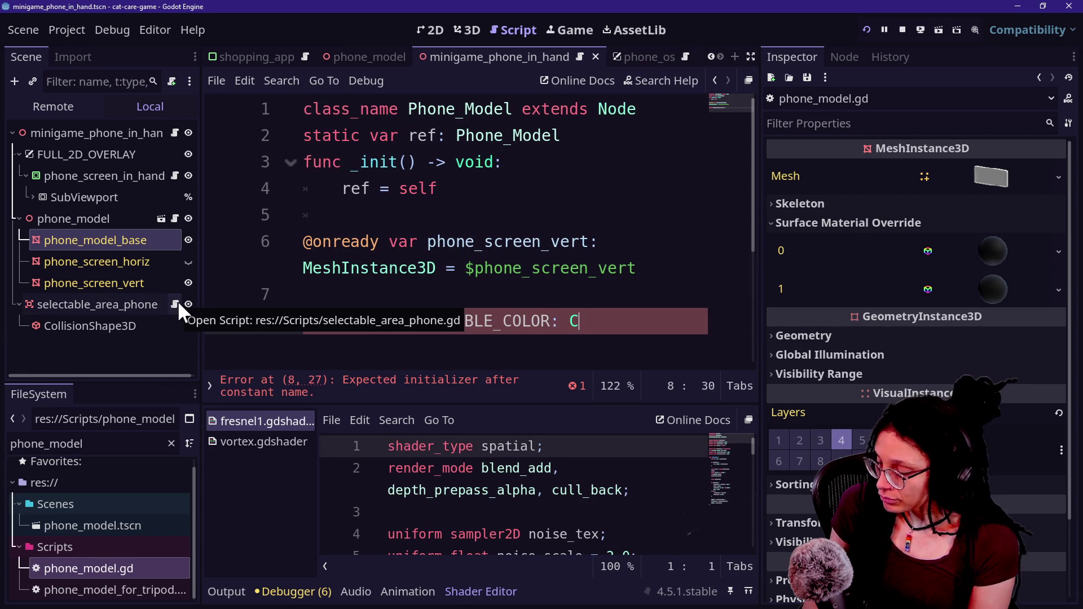
text( =)
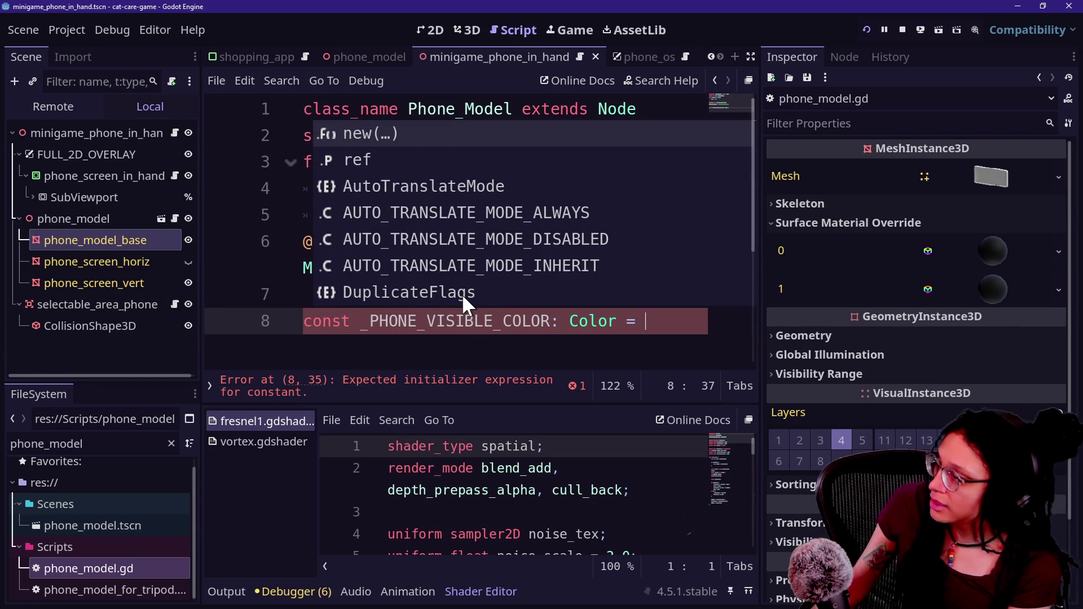
text(0x)
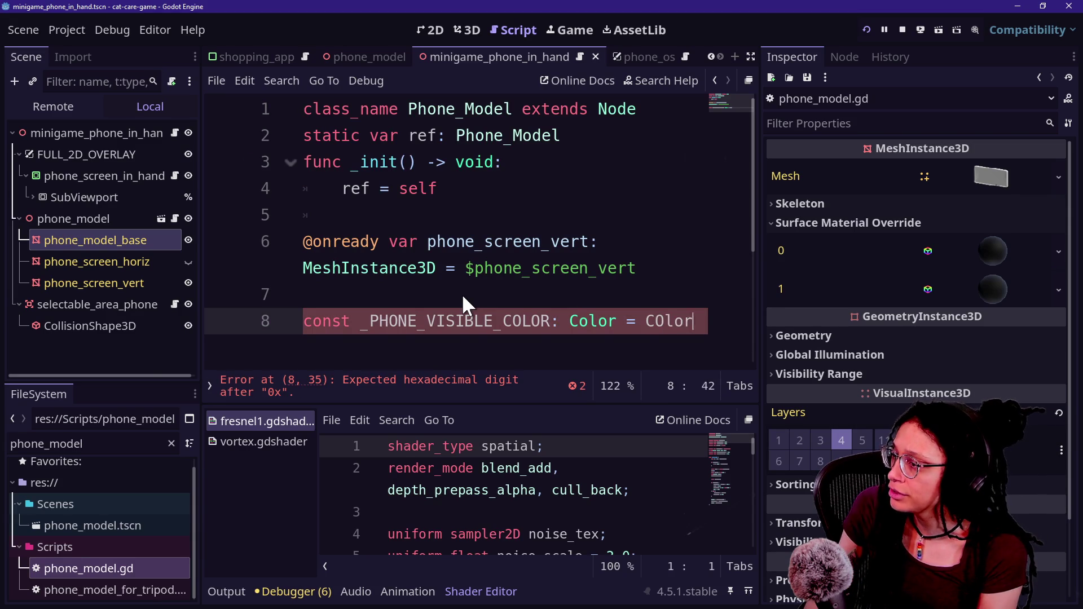
key(BackSpace)
key(BackSpace)
key(BackSpace)
text(olor(x)
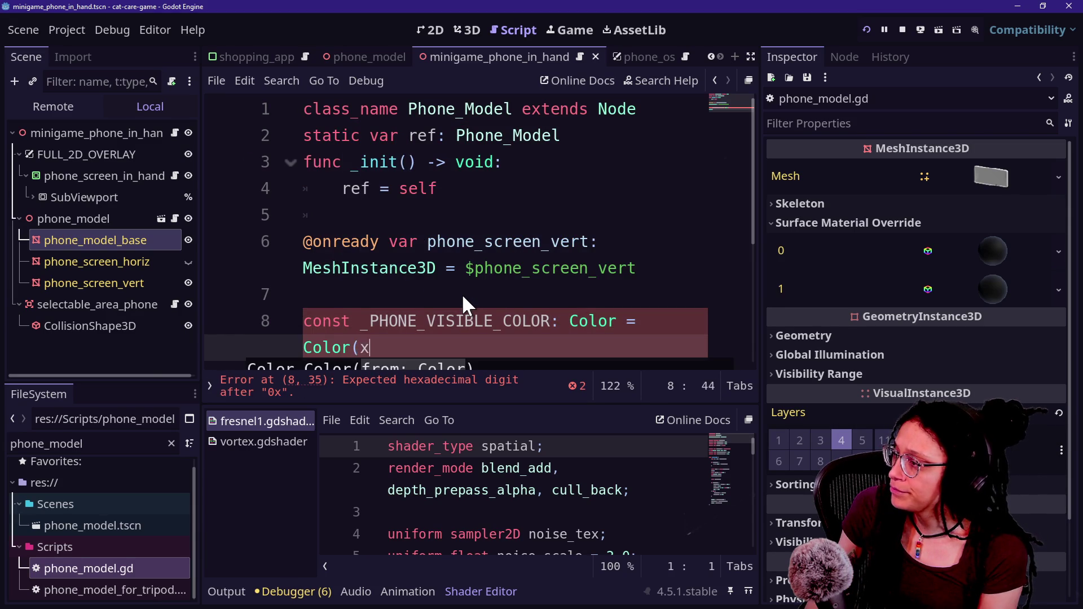
key(BackSpace)
text(0x)
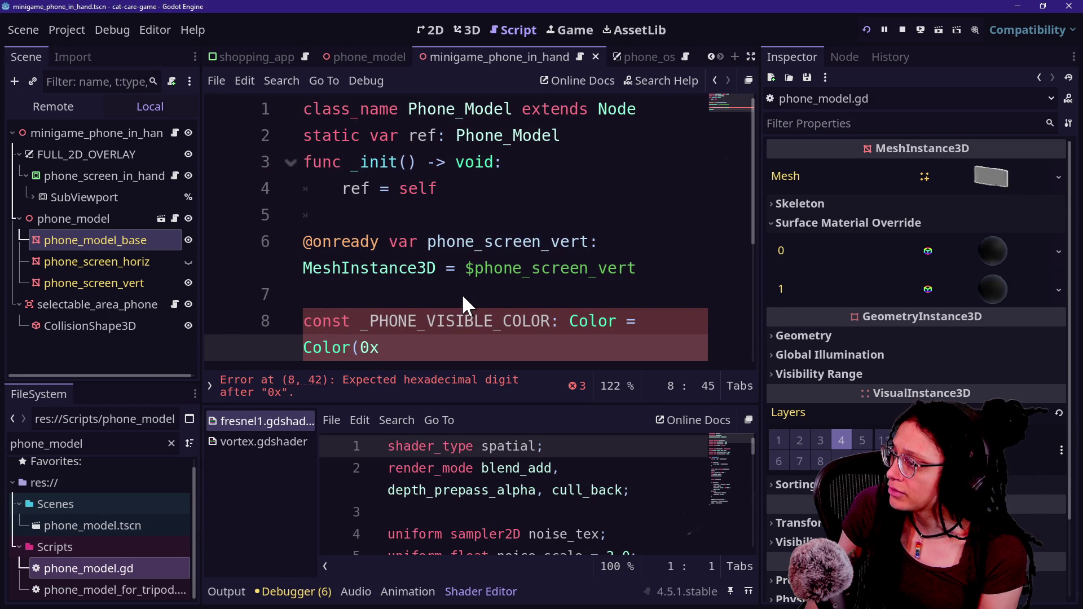
Step: Look up phone_screen_vert's albedo and show it as the Color(0.851, 0.851, 0.851) expression
click(116, 281)
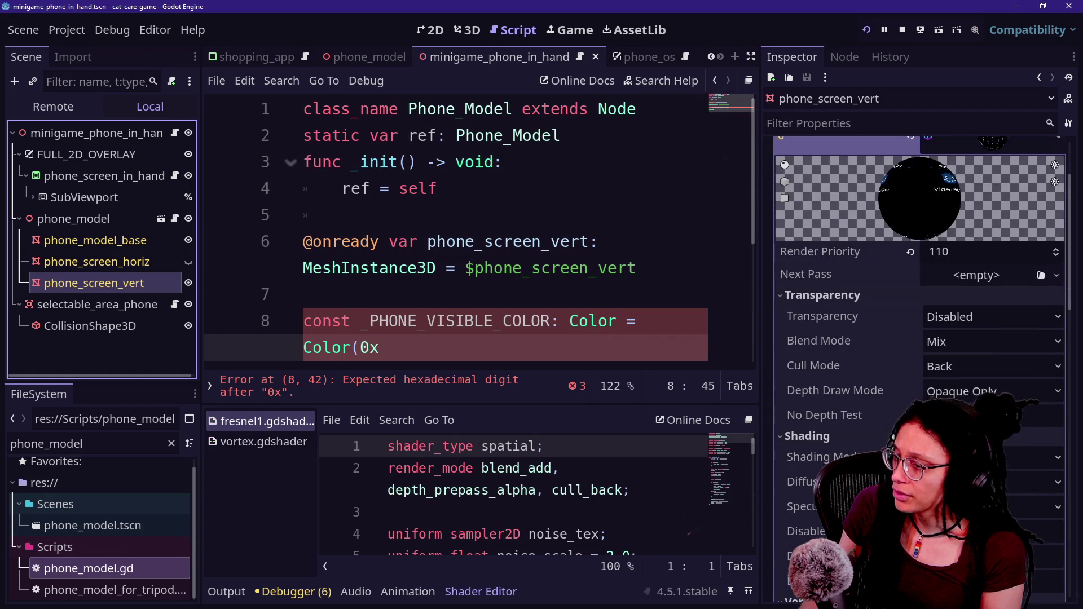
key(BackSpace)
key(BackSpace)
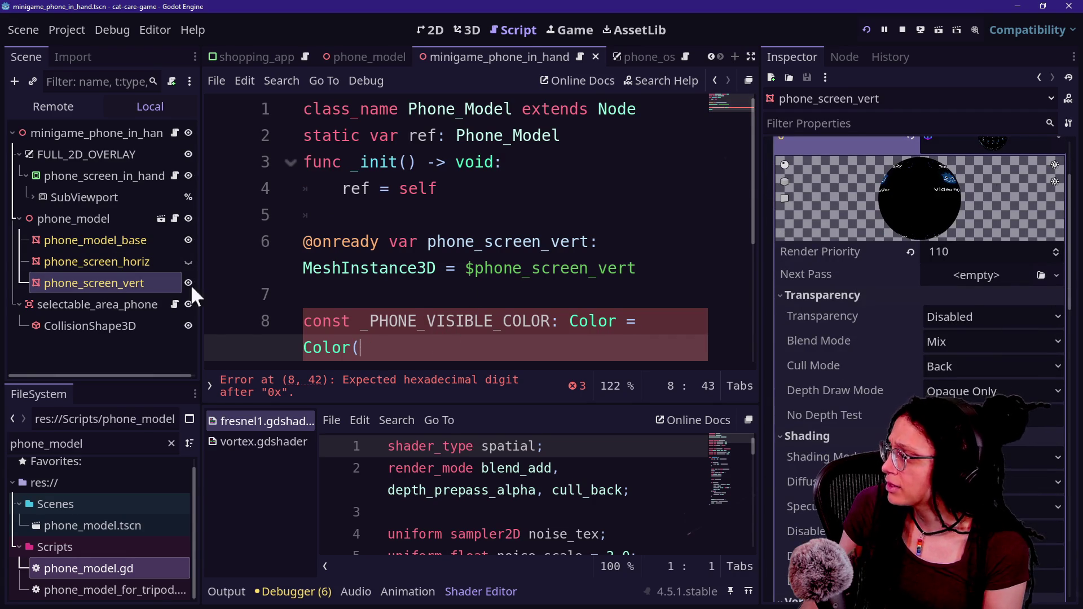
click(110, 239)
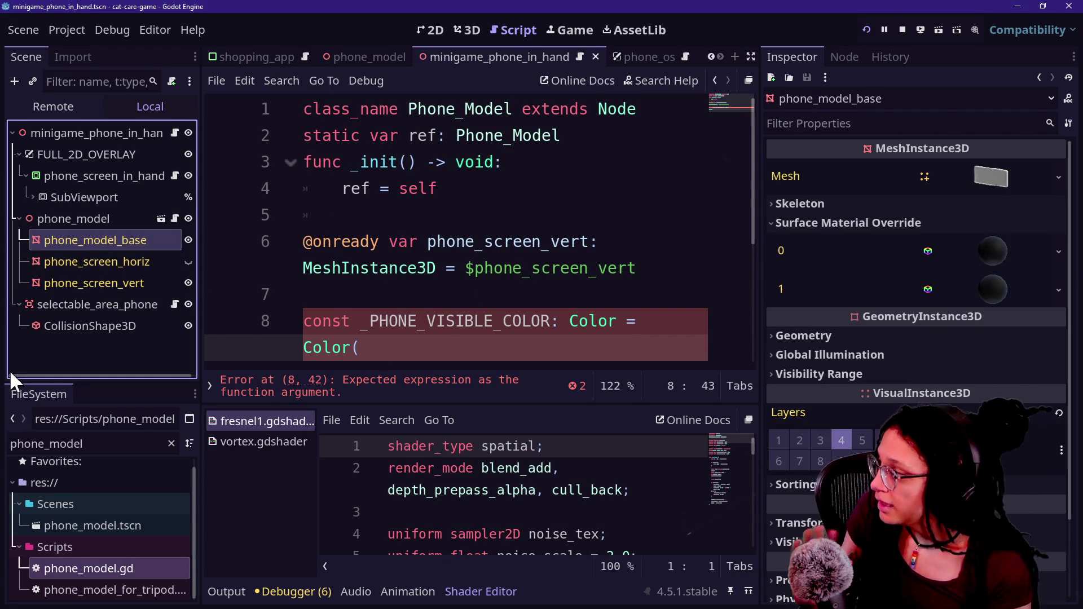
click(108, 282)
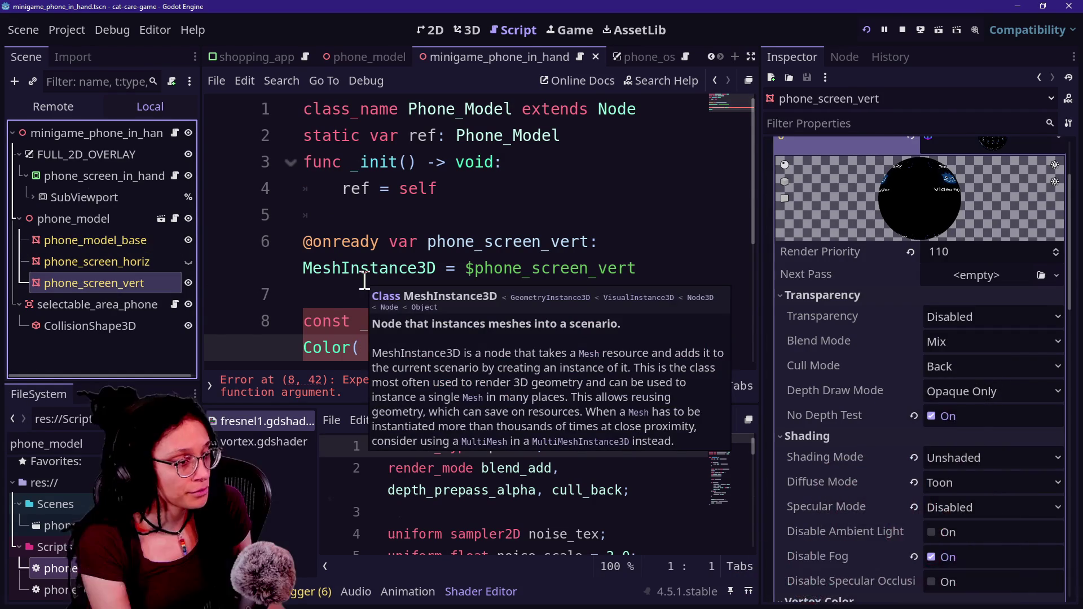
scroll(900, 354, down, 3)
scroll(901, 361, down, 1)
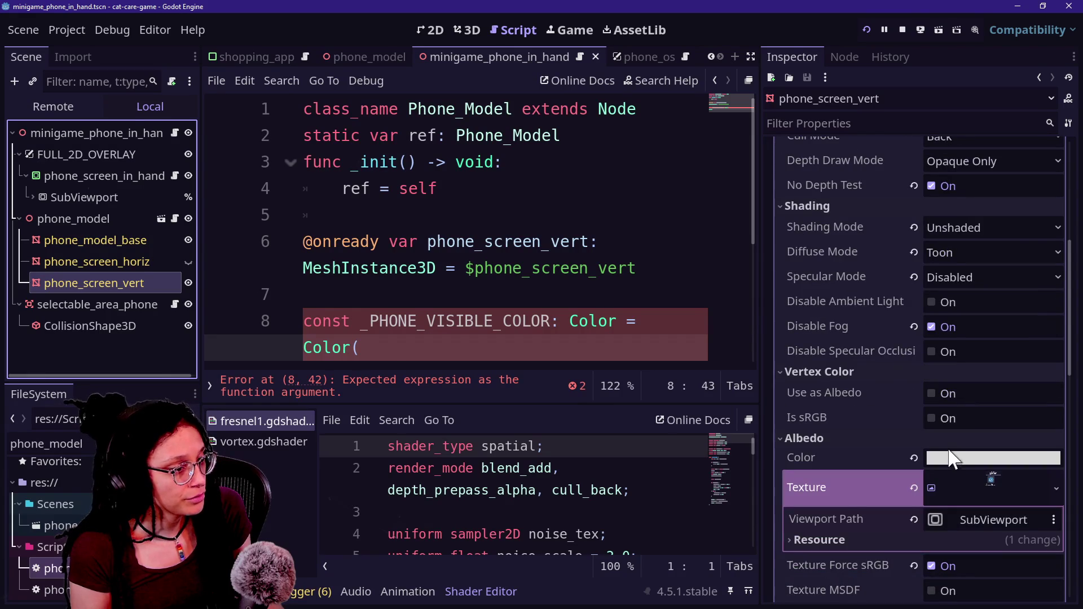
click(956, 457)
click(947, 381)
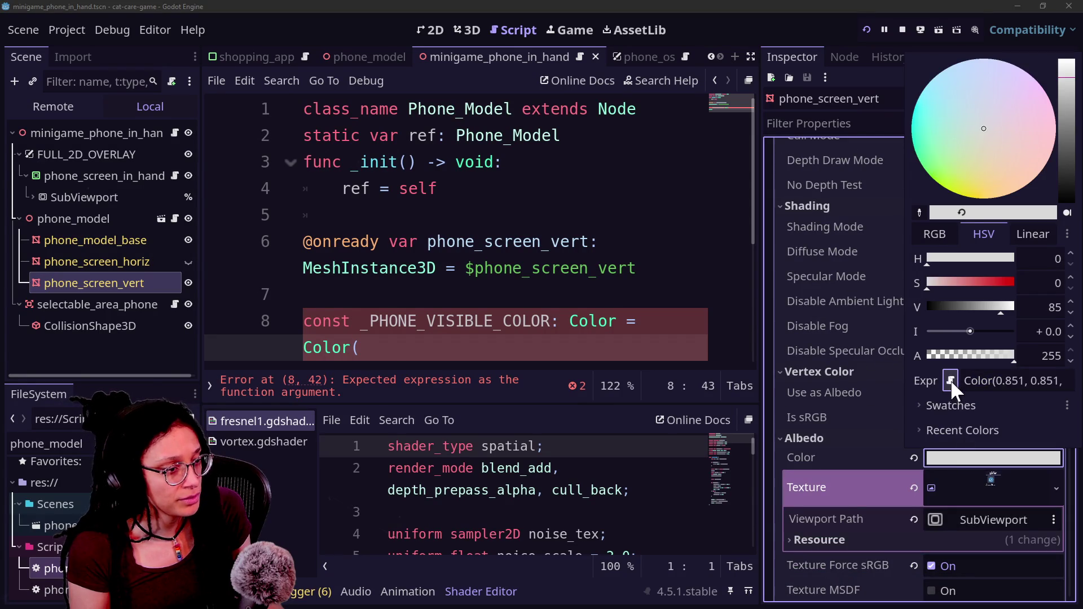
click(948, 382)
click(949, 382)
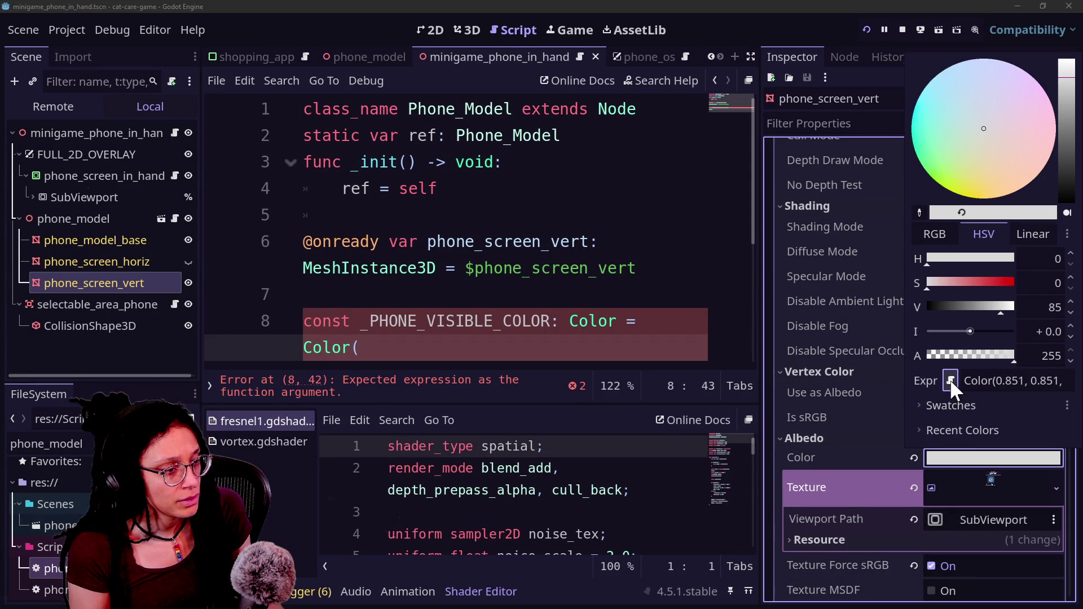
click(949, 382)
click(948, 381)
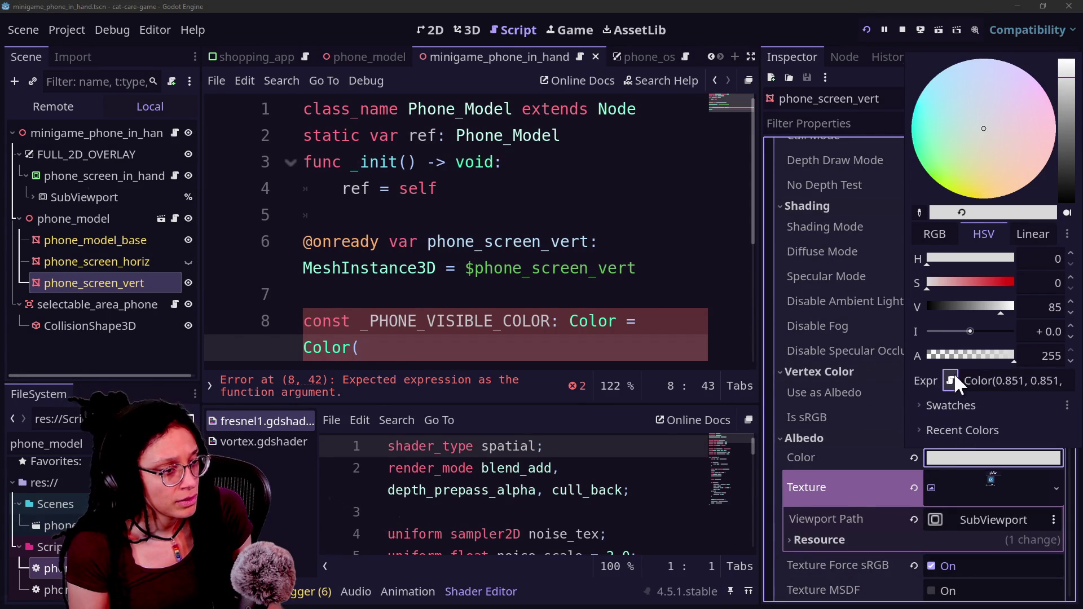
Step: Paste Color(0.851, 0.851, 0.851) over the incomplete value on line 8
click(684, 338)
drag(483, 348, 269, 358)
text(Color(0.851, 0.851, 0.851))
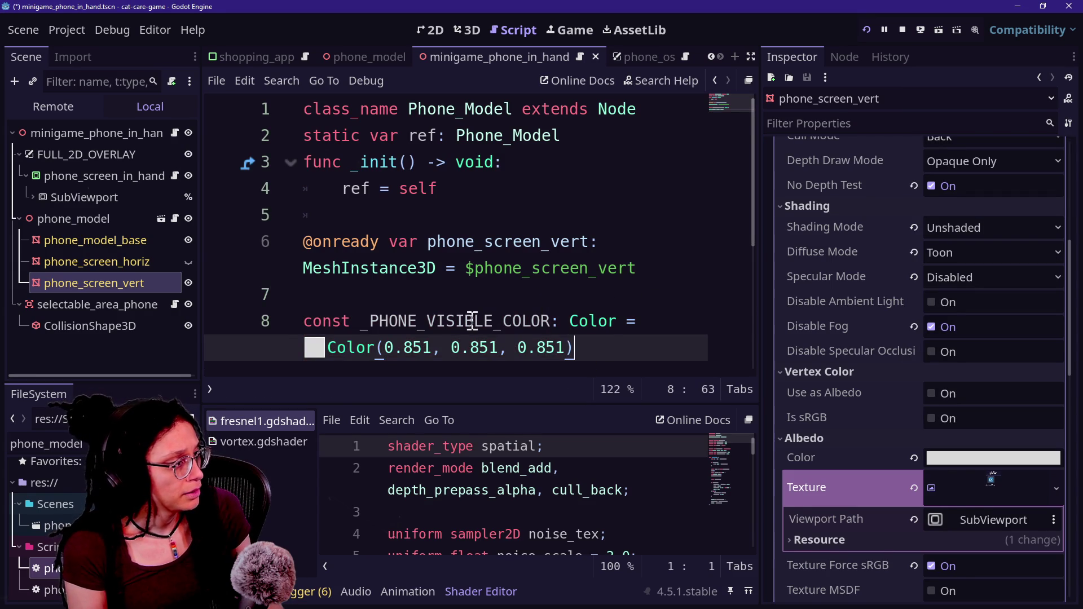
Step: Duplicate the _PHONE_VISIBLE_COLOR constant line as a second constant on line 10
key(Return)
drag(608, 344, 555, 276)
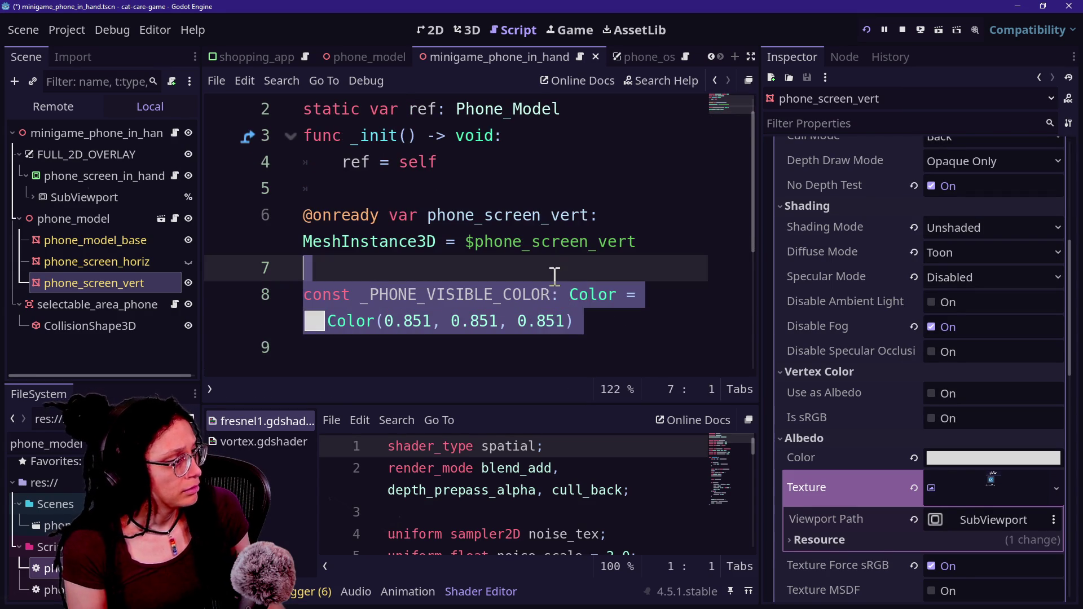
key(ctrl+c)
click(550, 340)
key(ctrl+v)
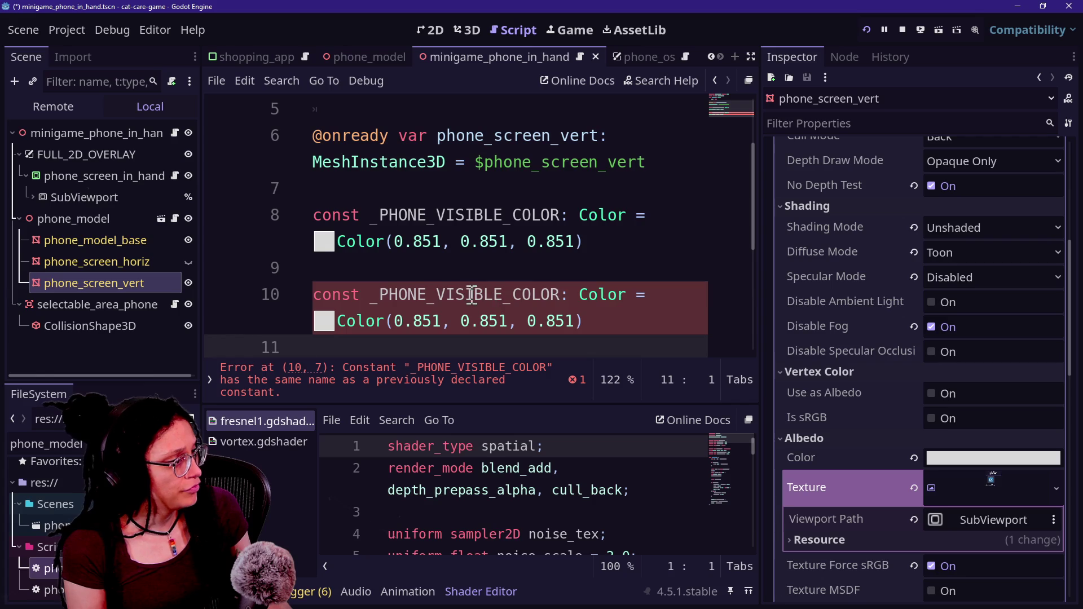
click(442, 295)
text(I)
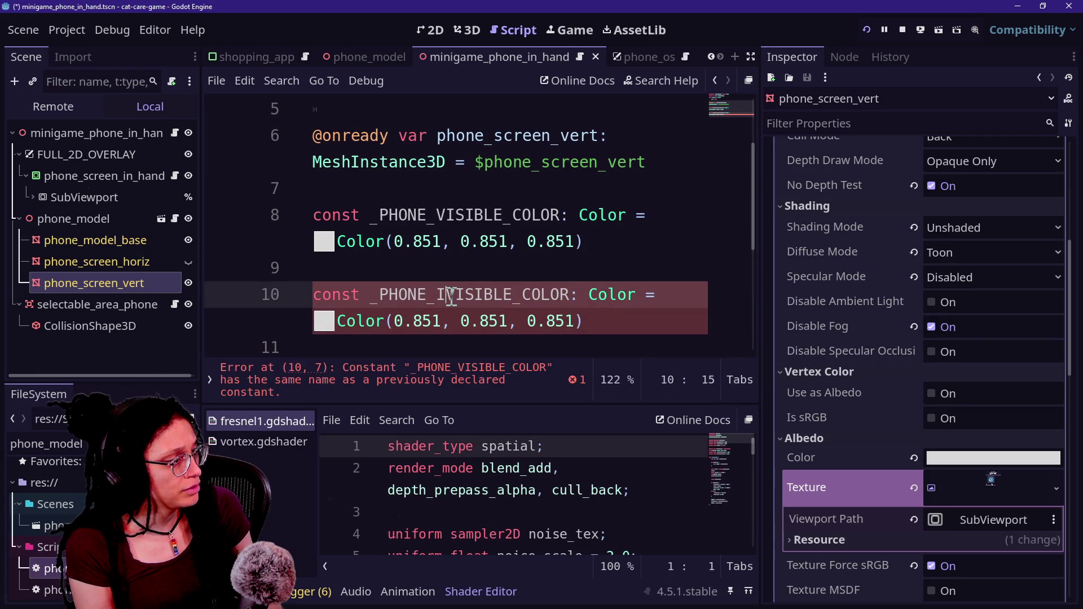
text(N)
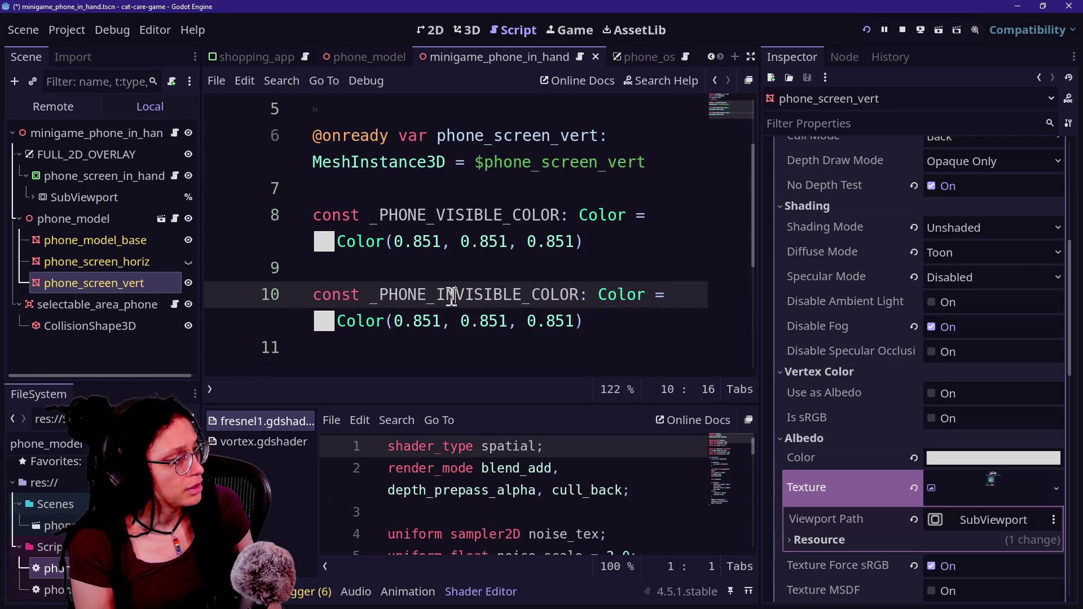
Step: Rename the constants to _PHONE_SHOW_COLOR on line 8 and _PHONE_HIDE_COLOR on line 10
double_click(454, 216)
click(481, 214)
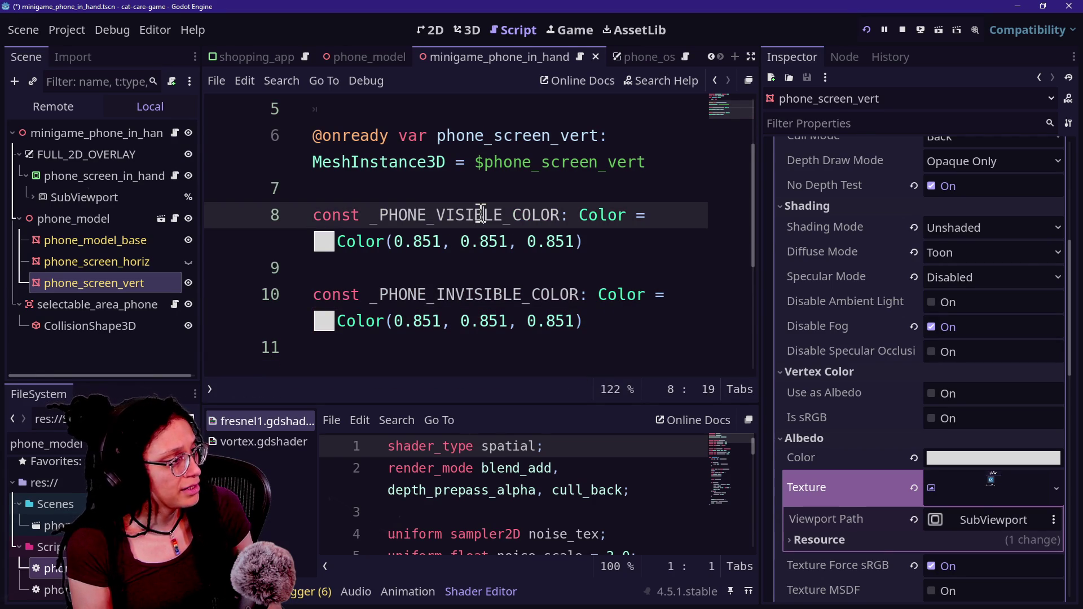
key(BackSpace)
key(BackSpace)
key(BackSpace)
key(Delete)
text(SHOW)
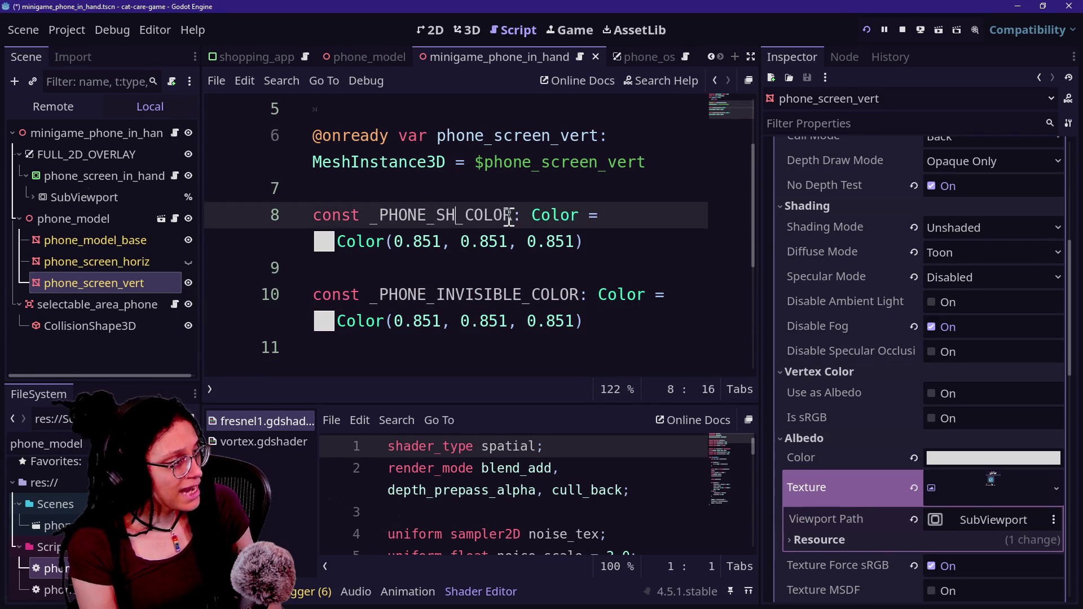
drag(436, 294, 531, 282)
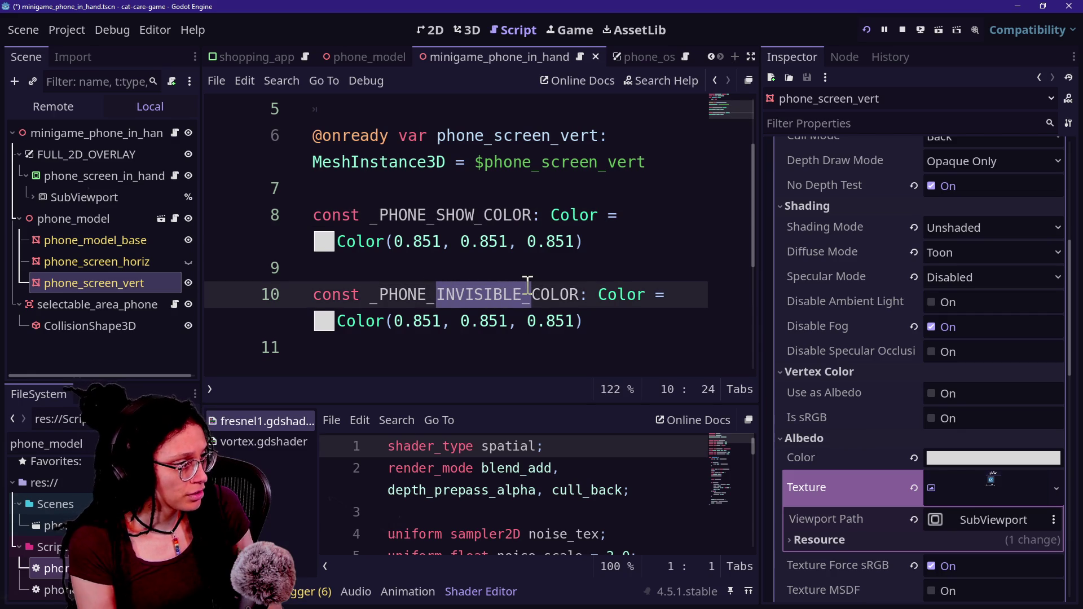
text(HIDE_)
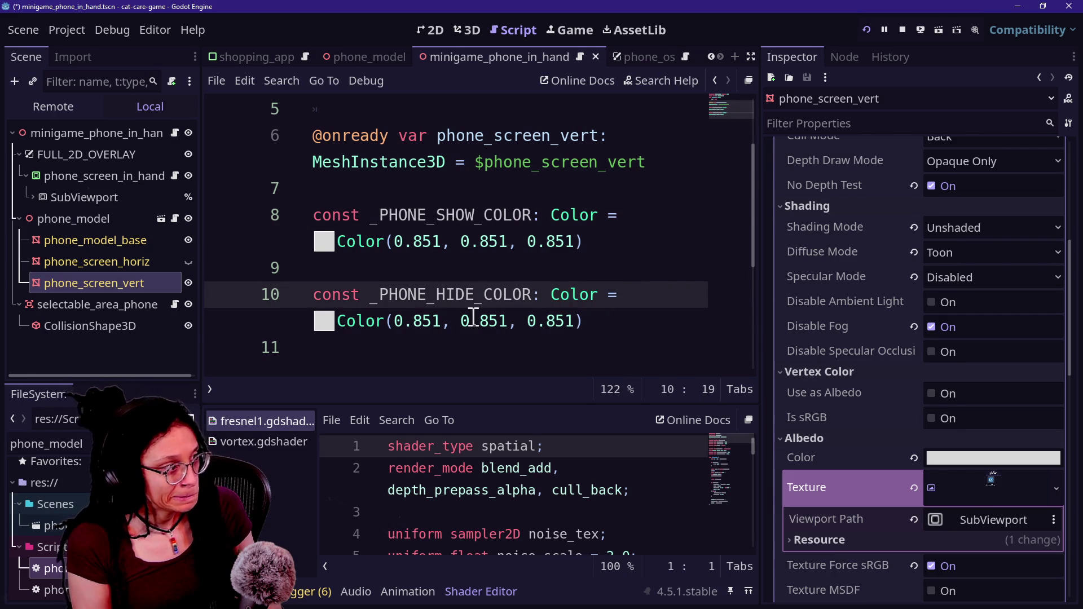
Step: Set _PHONE_HIDE_COLOR to black with the colour picker and save
click(467, 319)
click(324, 321)
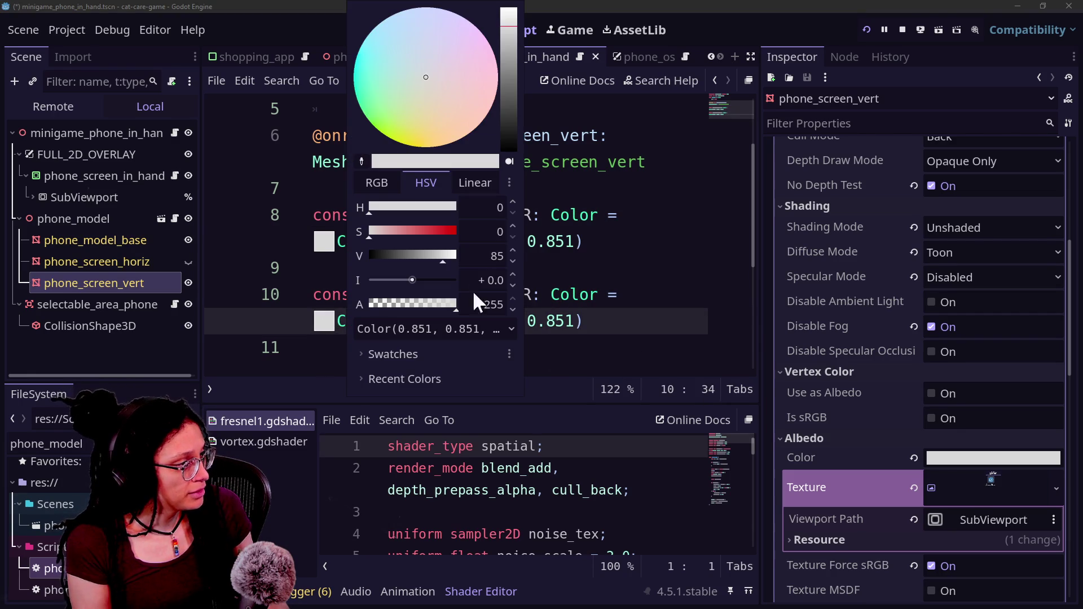
drag(509, 225, 546, 338)
click(658, 293)
key(ctrl+s)
scroll(522, 220, down, 3)
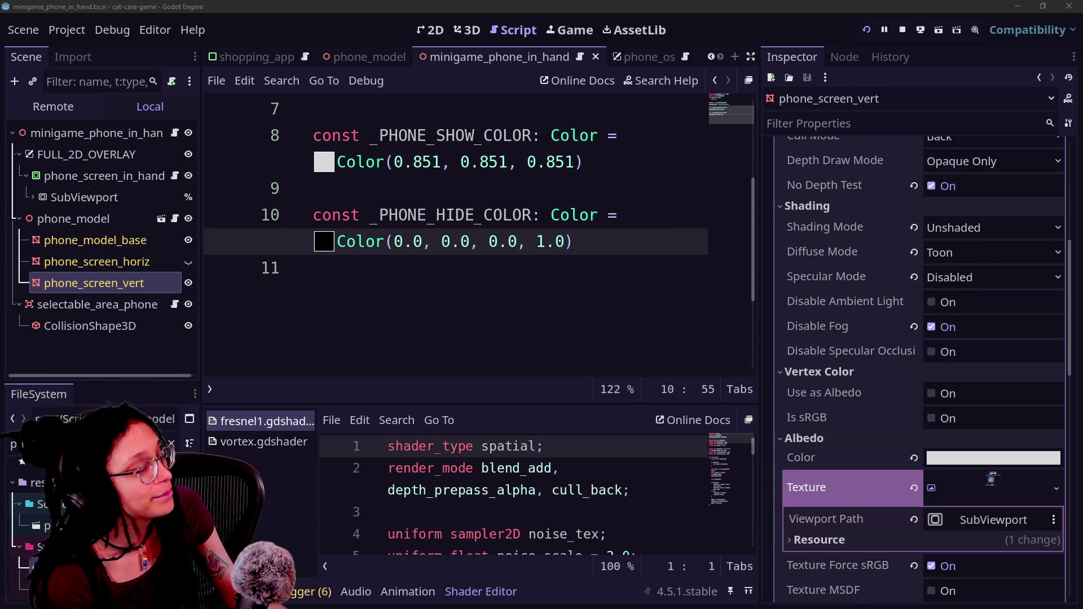
click(505, 275)
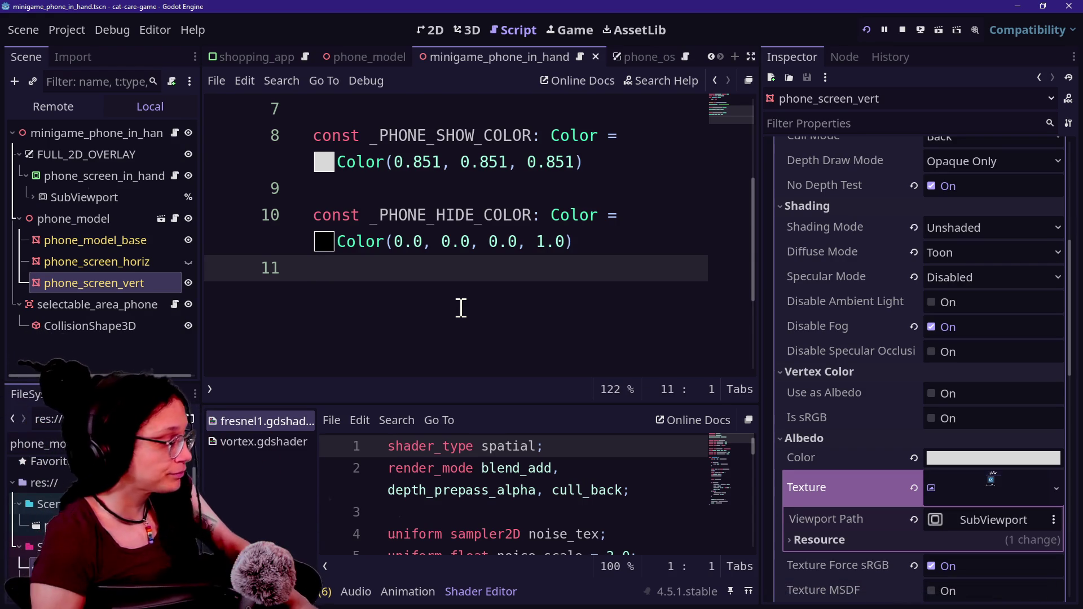
Step: Delete the blank line between the colour constants, add an empty line below them, and save
click(420, 189)
key(BackSpace)
scroll(530, 250, up, 1)
click(530, 250)
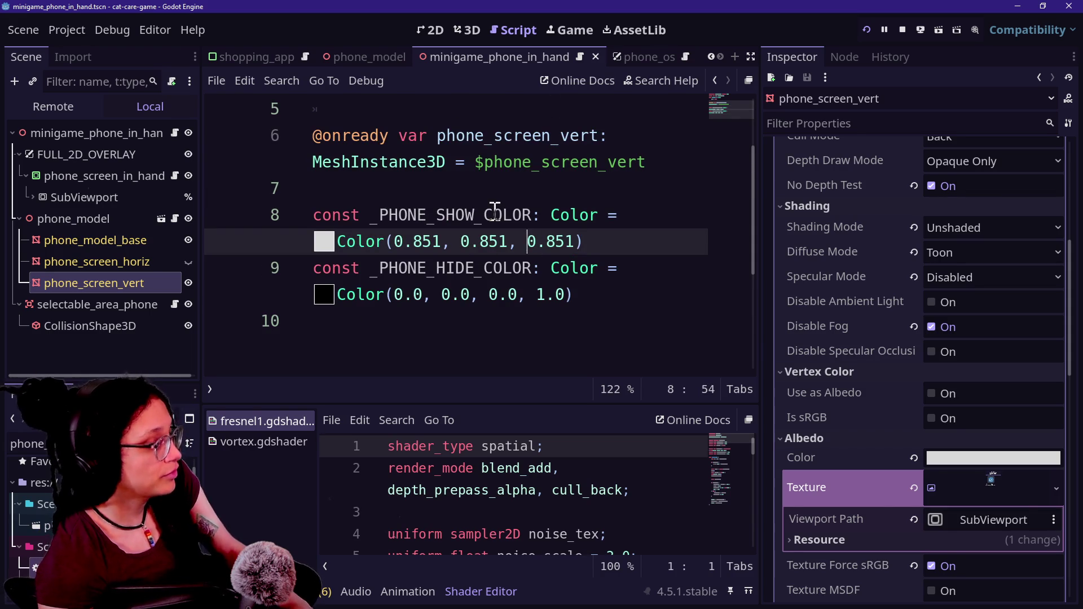
click(474, 323)
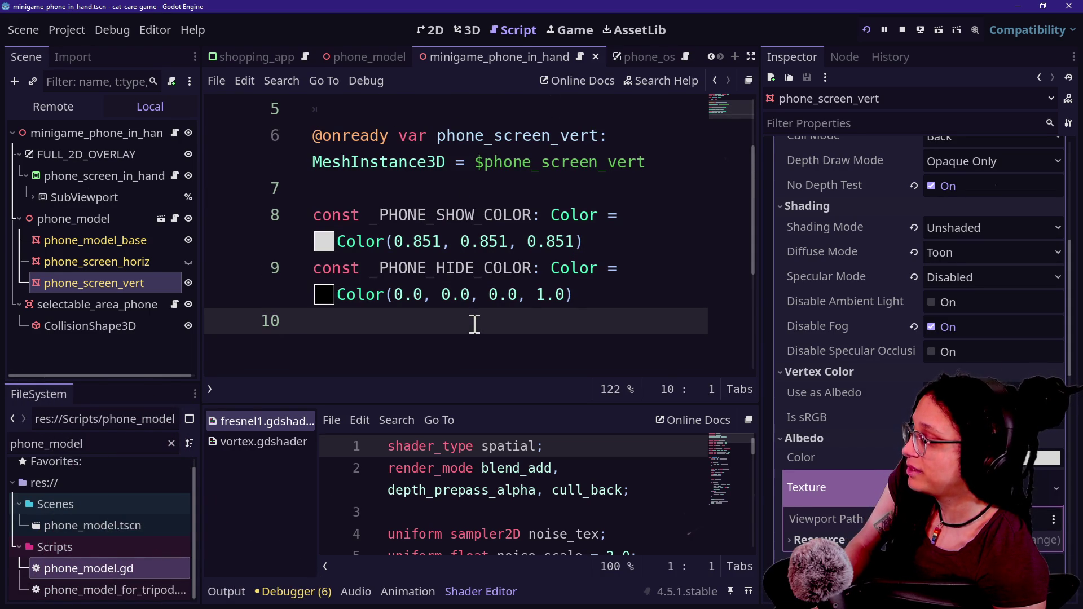
key(Return)
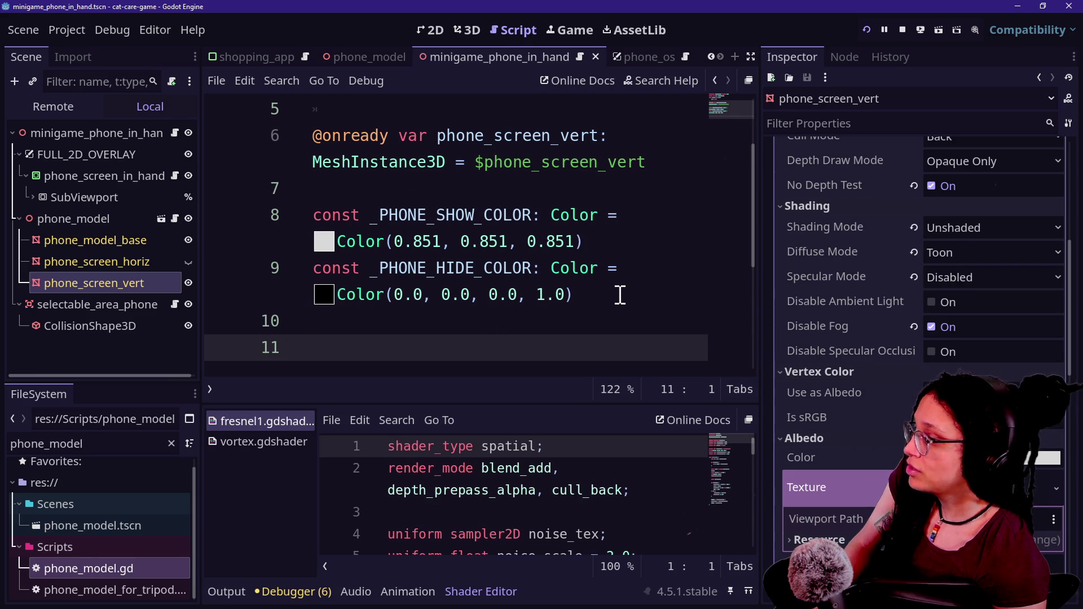
key(ctrl+s)
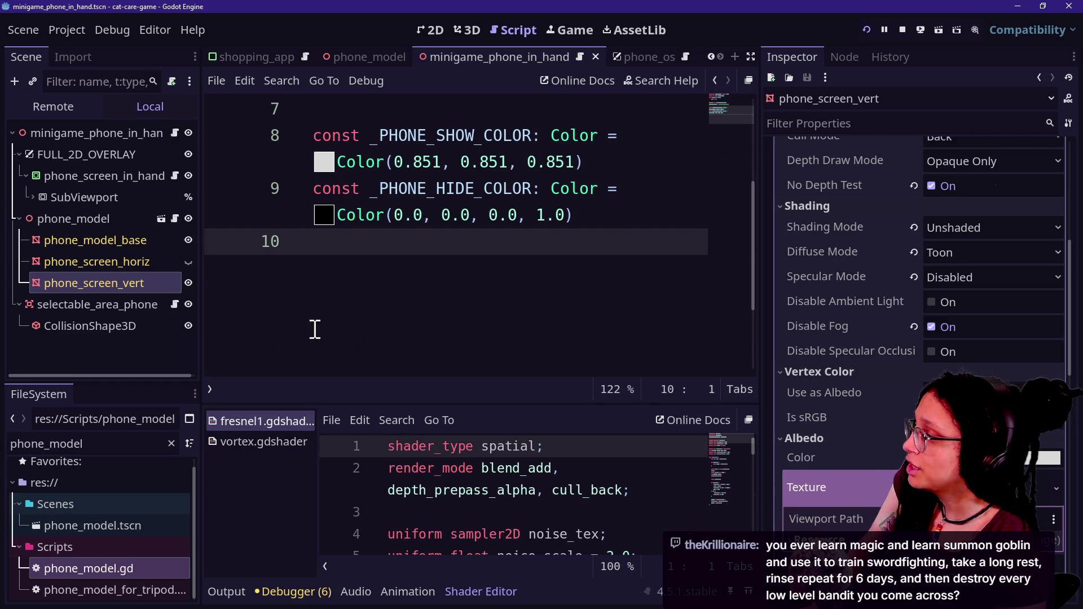
Step: Add a show_phone_screen_on_model(show: bool) -> void function to phone_model.gd
key(Return)
text(fgunc)
key(BackSpace)
key(BackSpace)
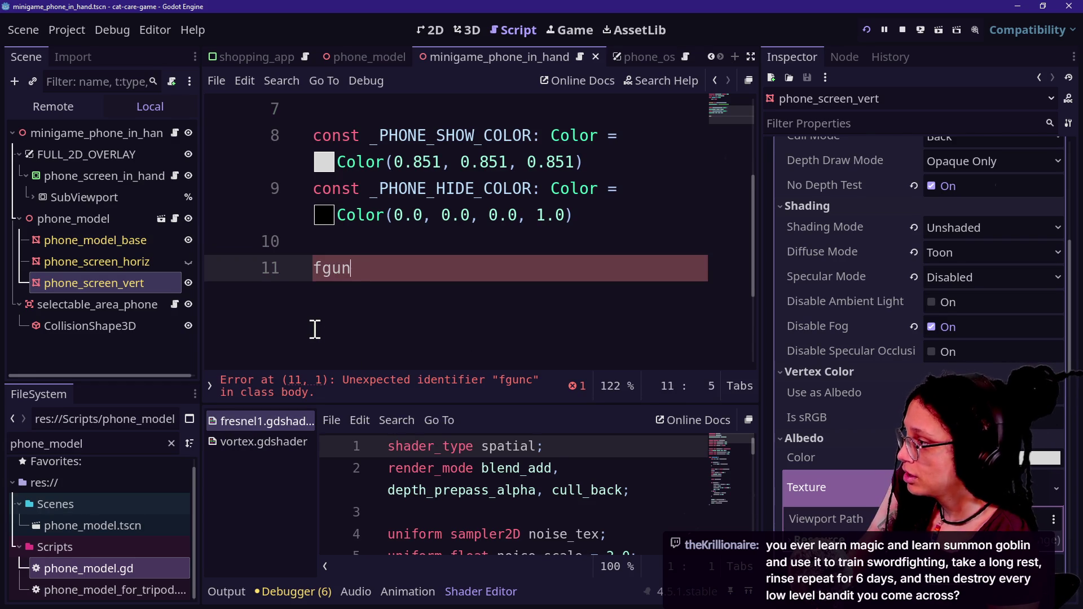
key(BackSpace)
key(BackSpace)
key(BackSpace)
text(unc )
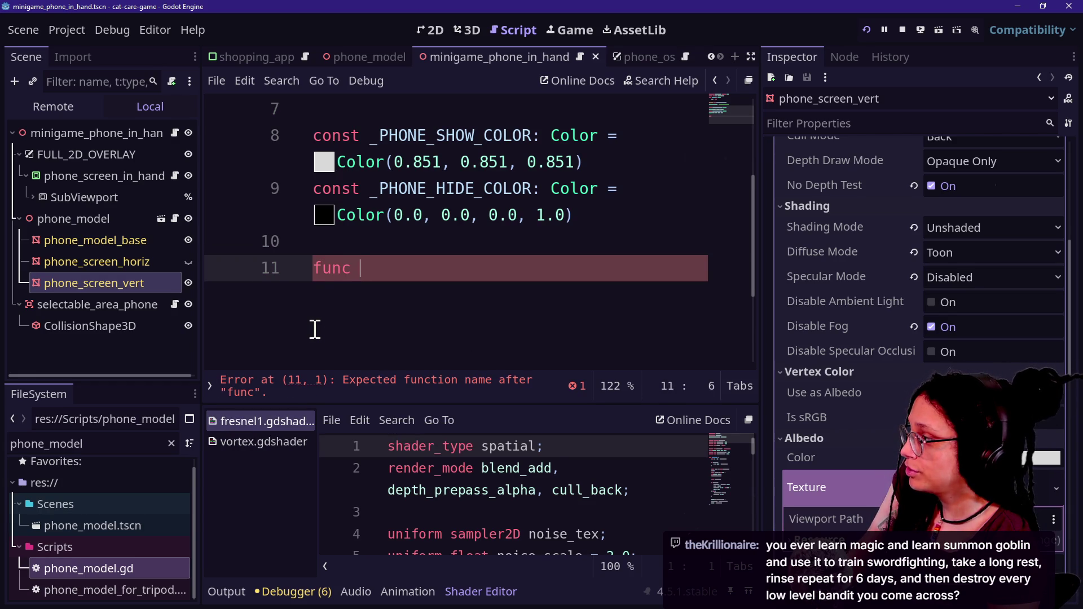
text(show_phone_screen)
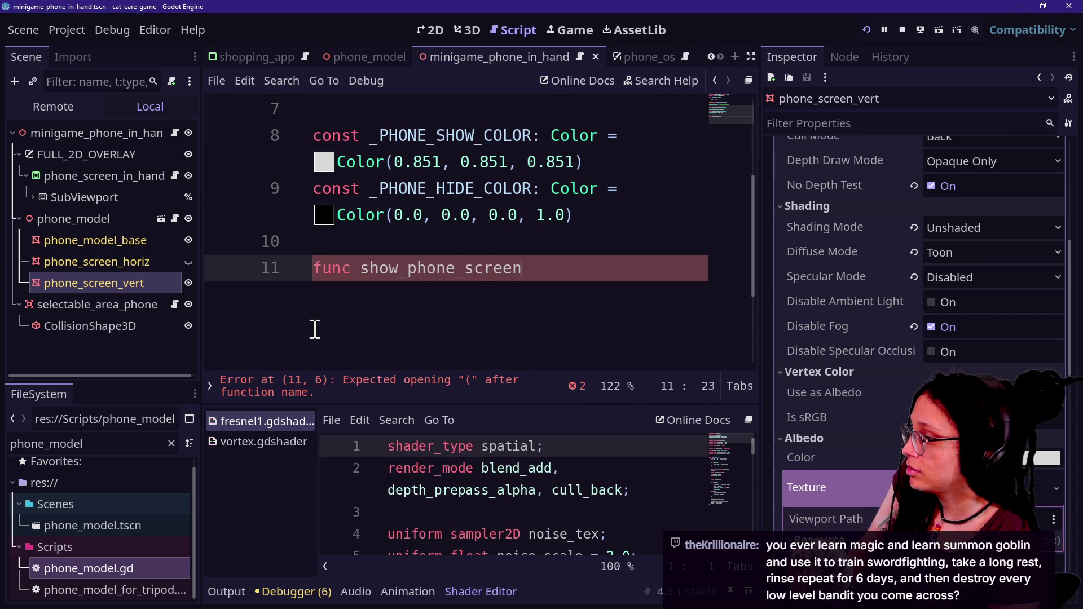
text(_on_model()
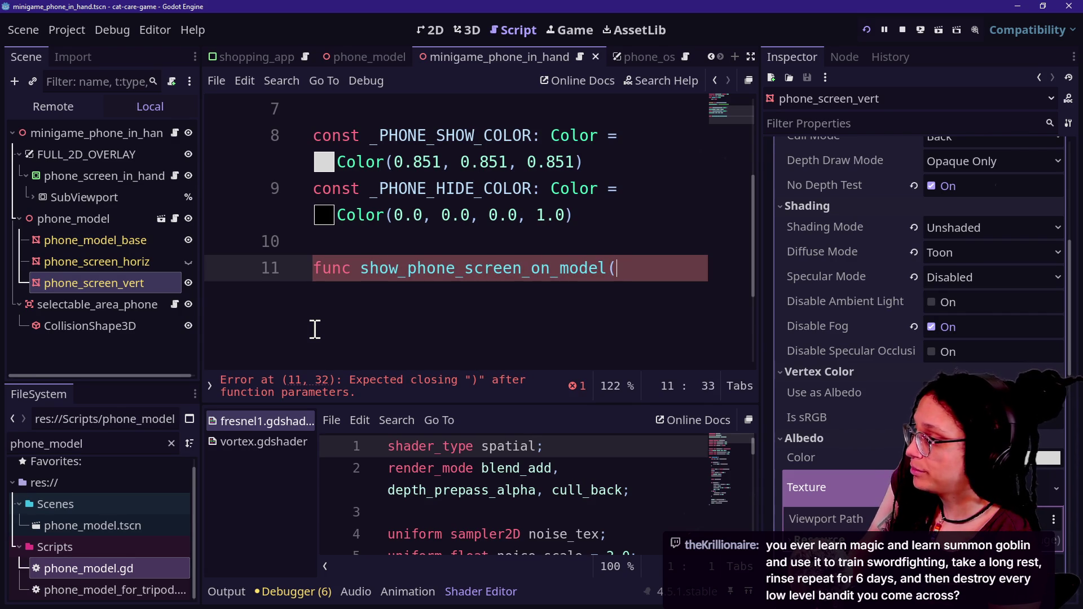
key(ctrl+shift+F11)
text(show: )
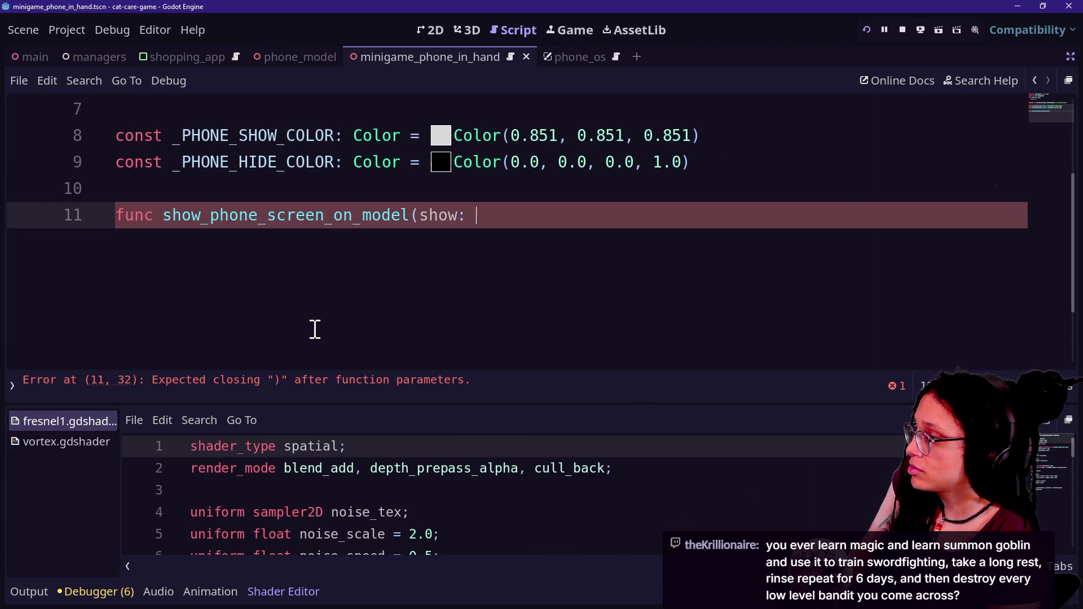
text(bool) -> void:)
key(Return)
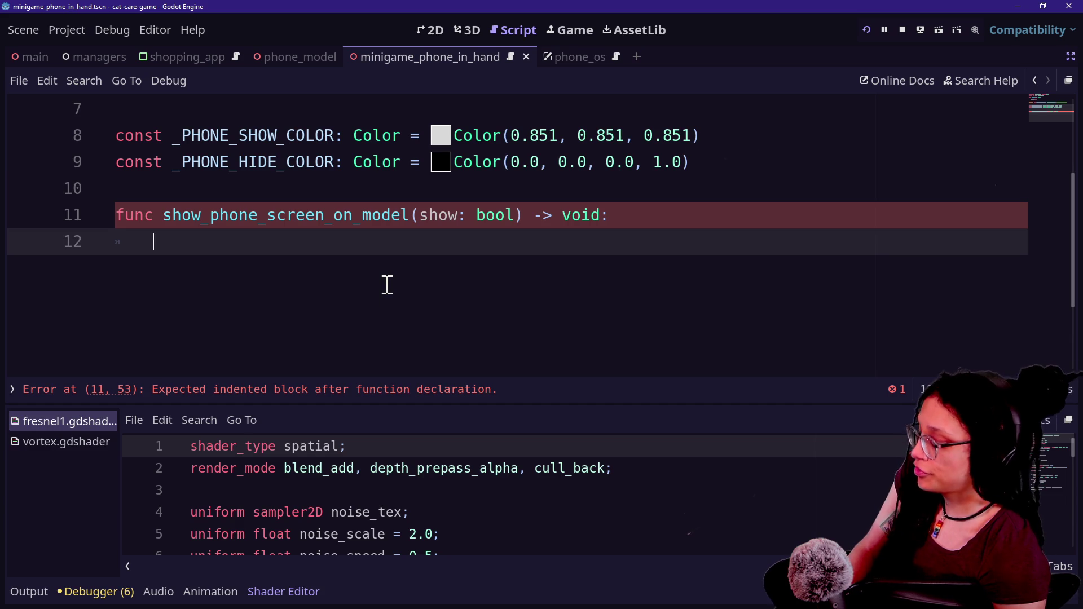
Step: Declare a variable phone_texture typed as StandardMaterial3D in the function body
text(var p)
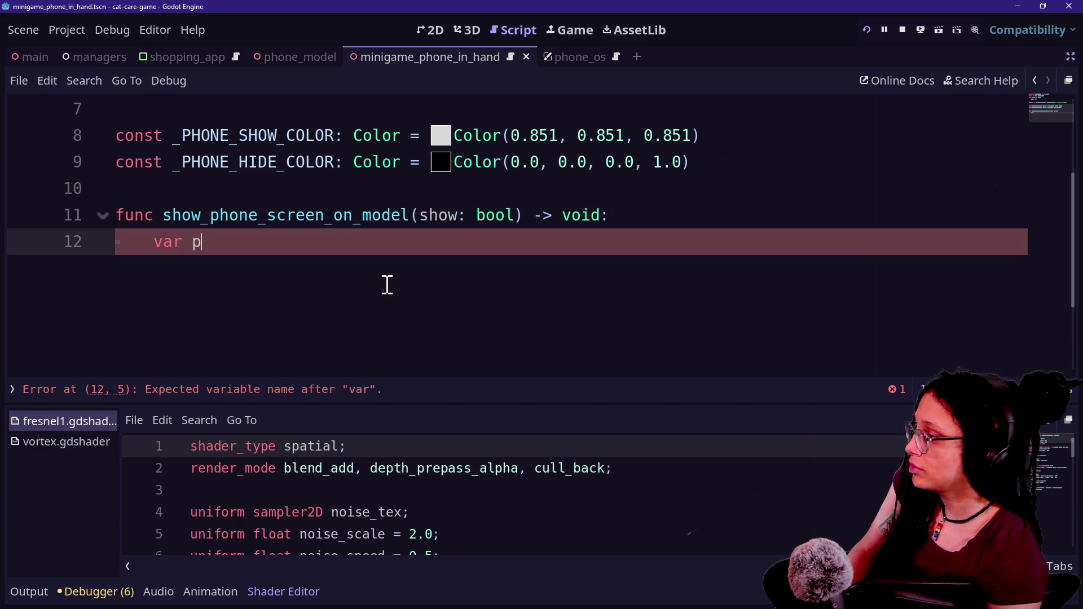
text(hone_)
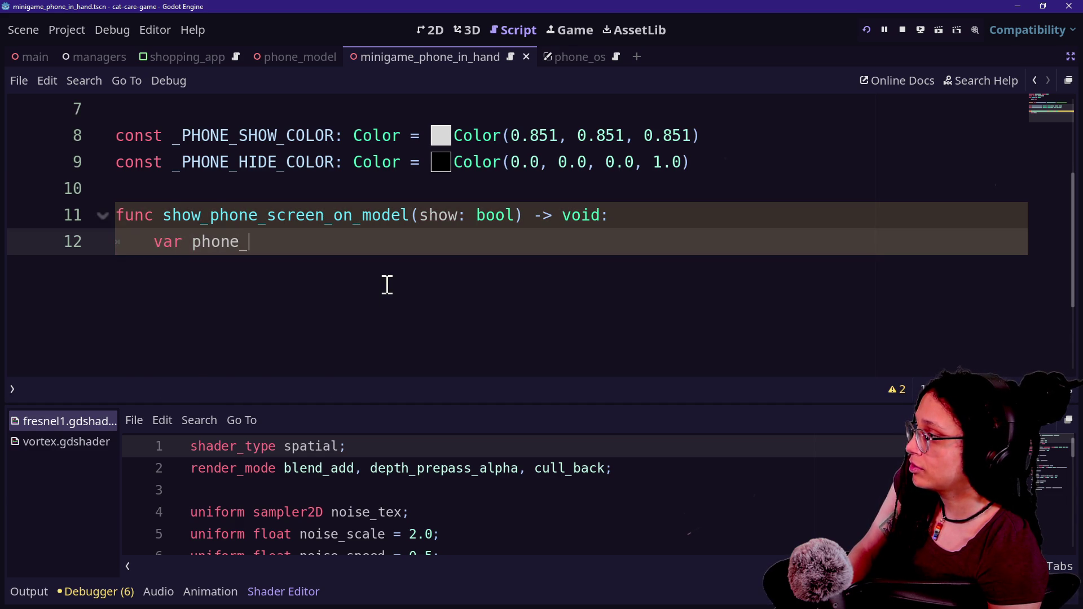
text(albedo:)
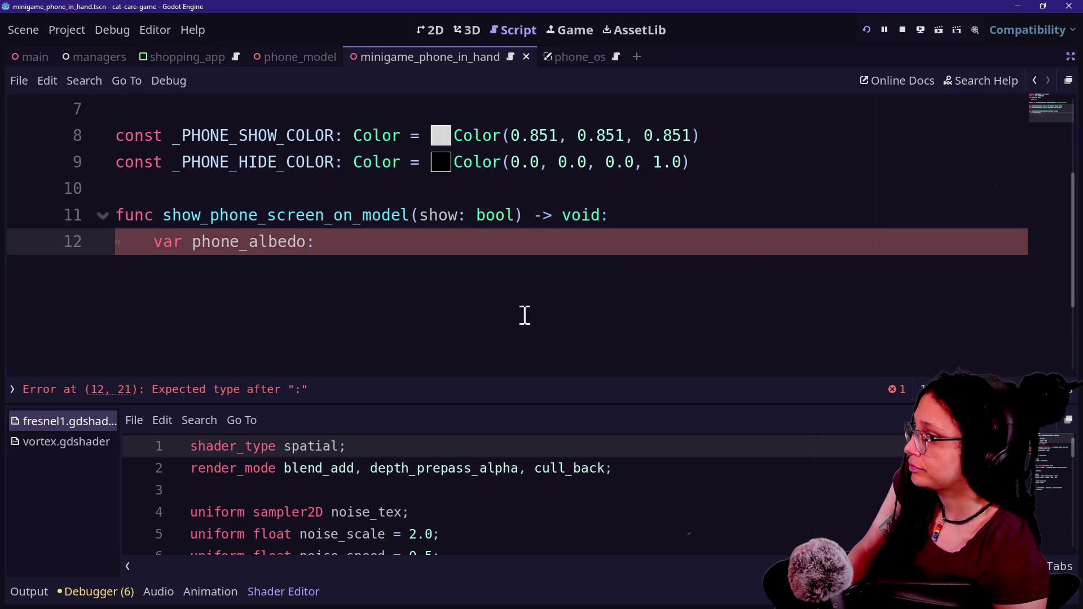
scroll(598, 264, up, 1)
scroll(597, 263, up, 1)
scroll(597, 263, down, 1)
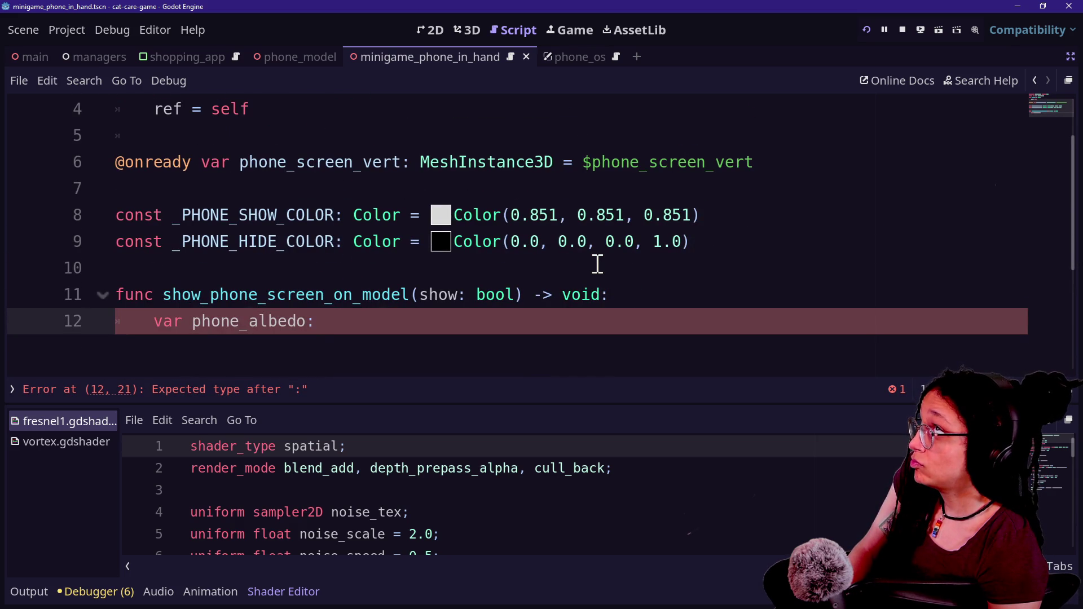
key(BackSpace)
key(BackSpace)
key(BackSpace)
text(texture)
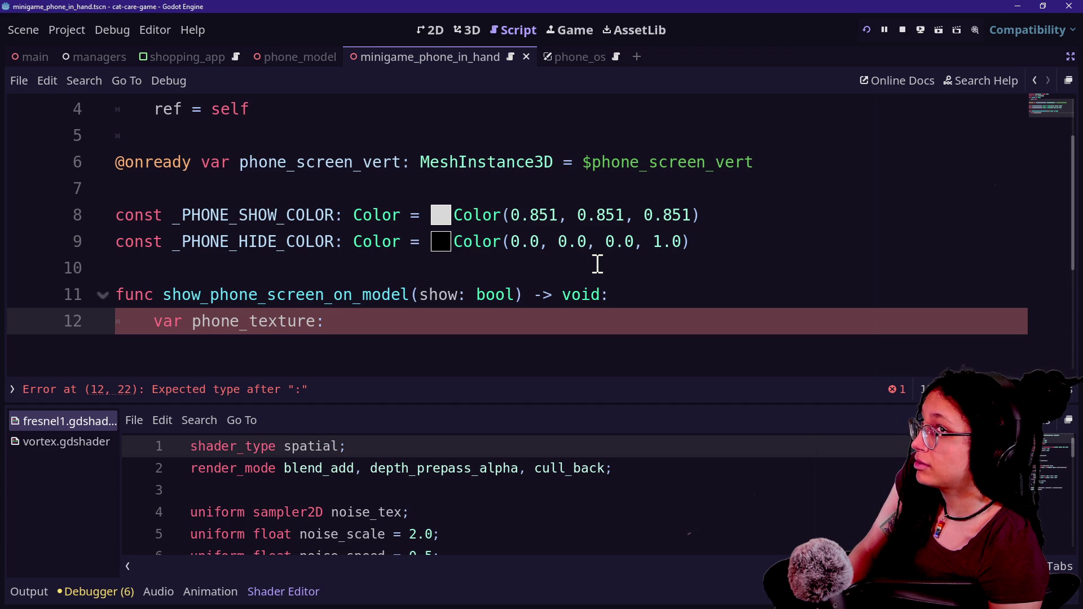
key(ctrl+shift+F11)
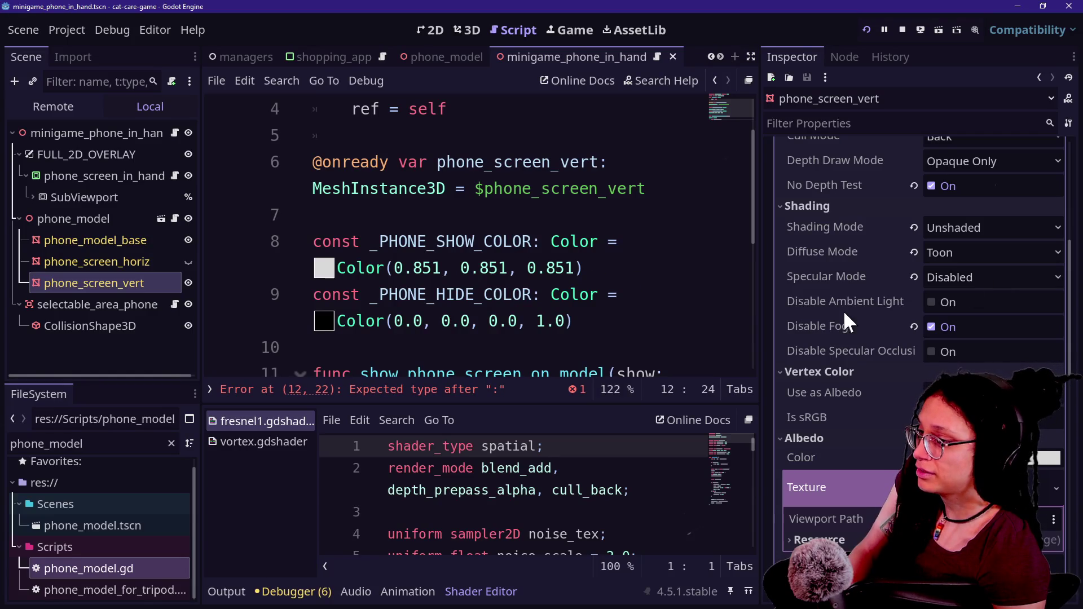
key(ctrl+shift+F11)
text(S)
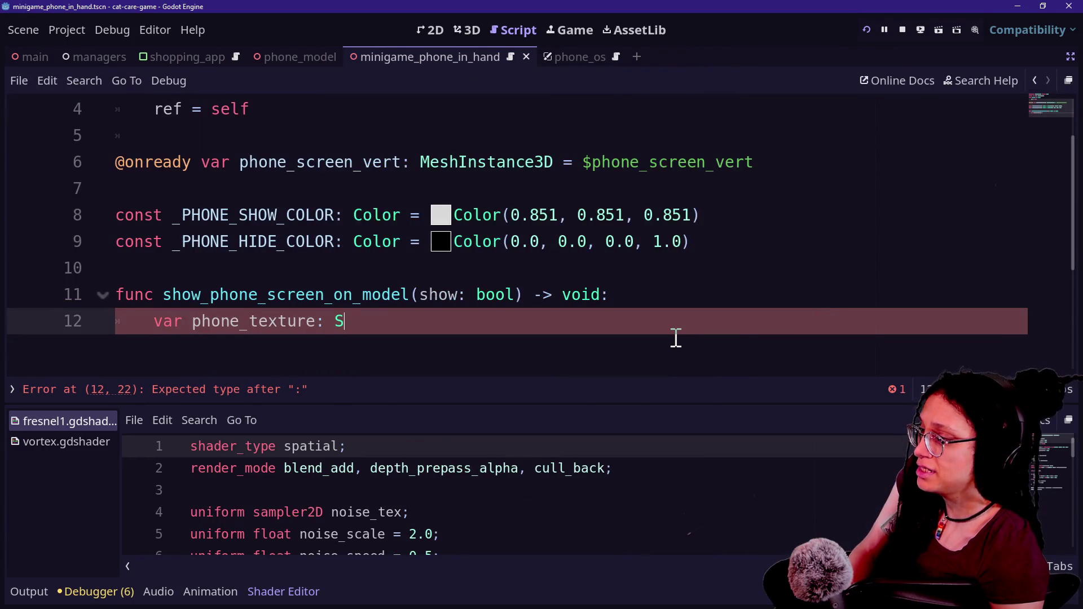
text(tandardMat)
key(Return)
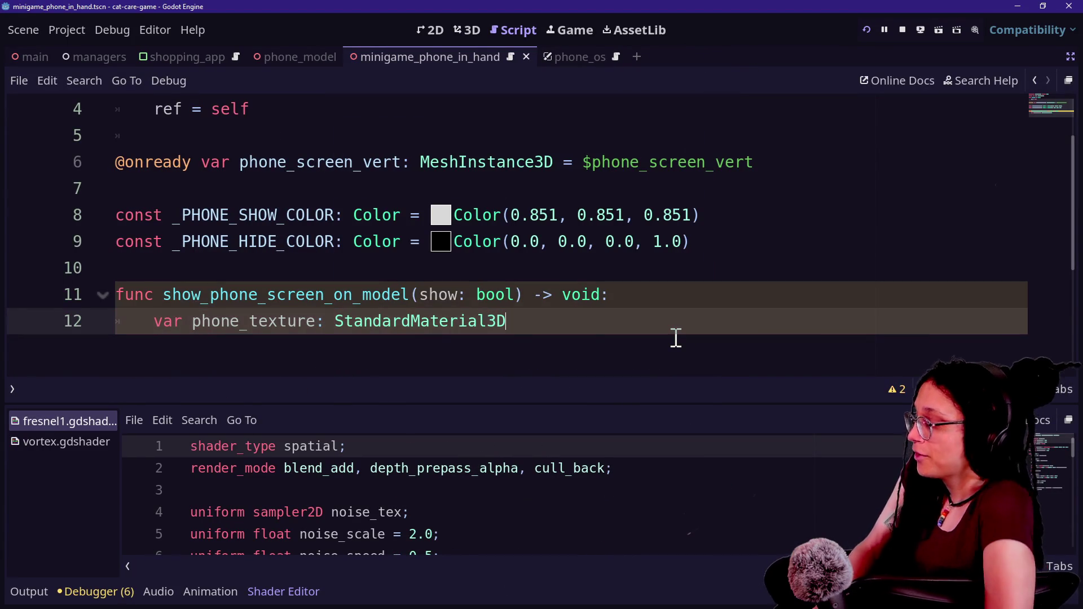
Step: Assign phone_texture the value phone_screen_vert.mesh.surface_get_material(0)
text( =)
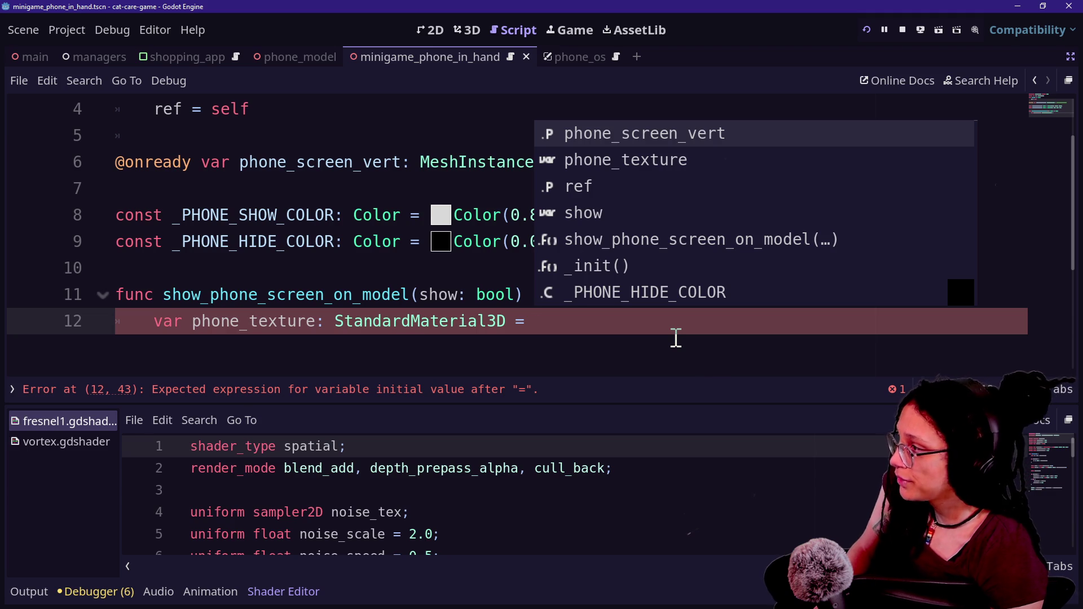
key(Return)
text(.m)
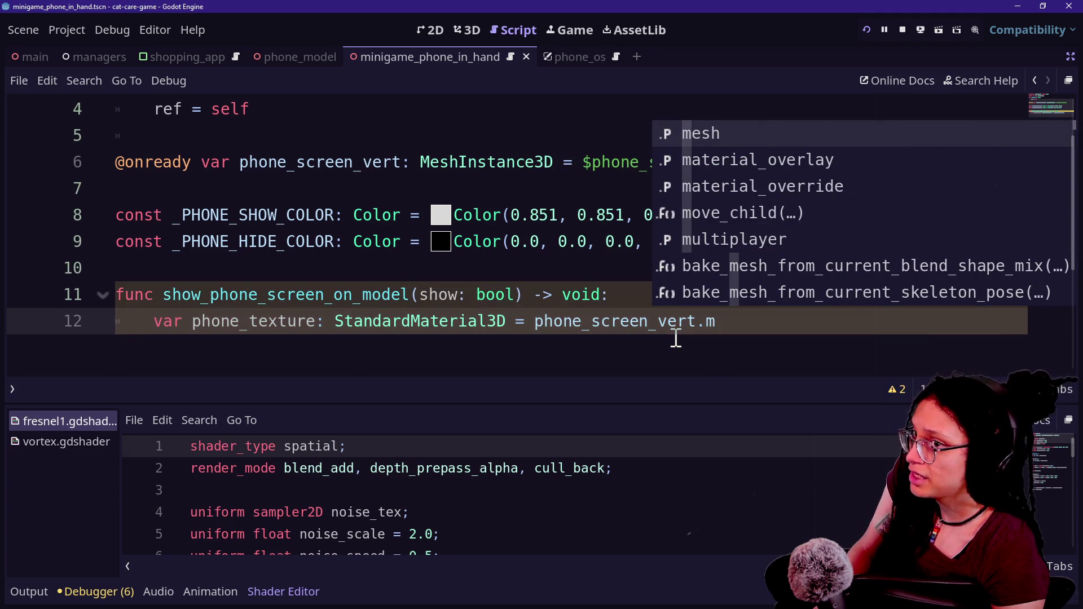
text(esh.tex)
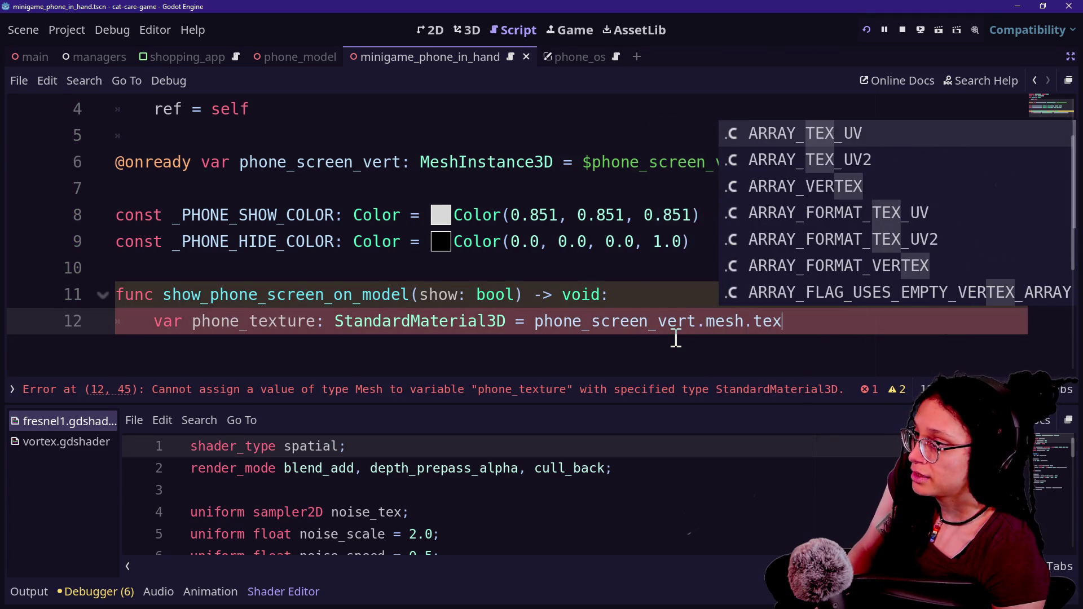
key(BackSpace)
key(BackSpace)
key(BackSpace)
text(su)
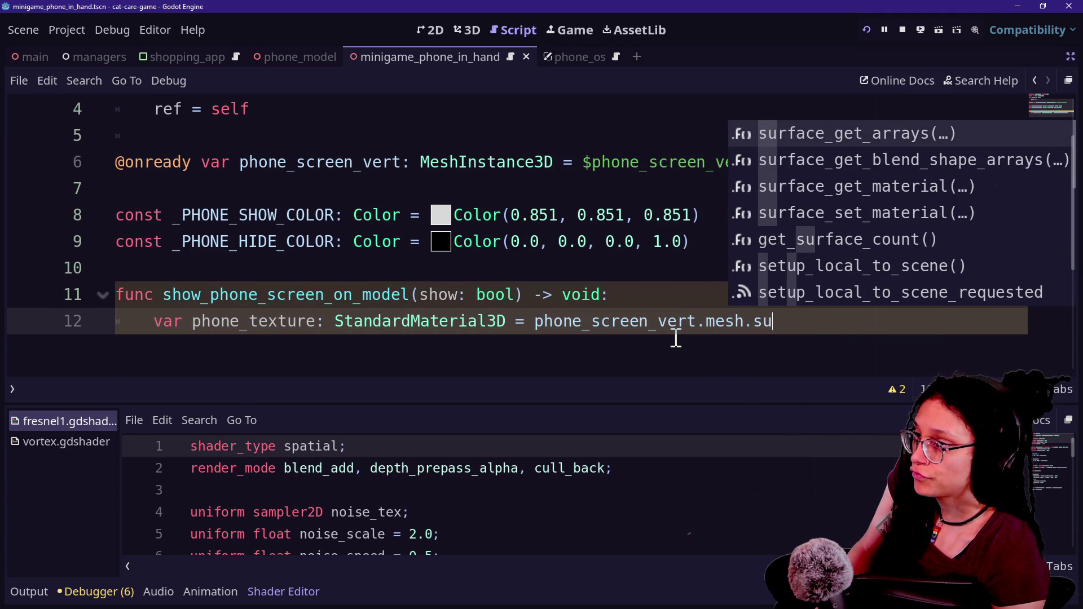
key(Down)
key(Down)
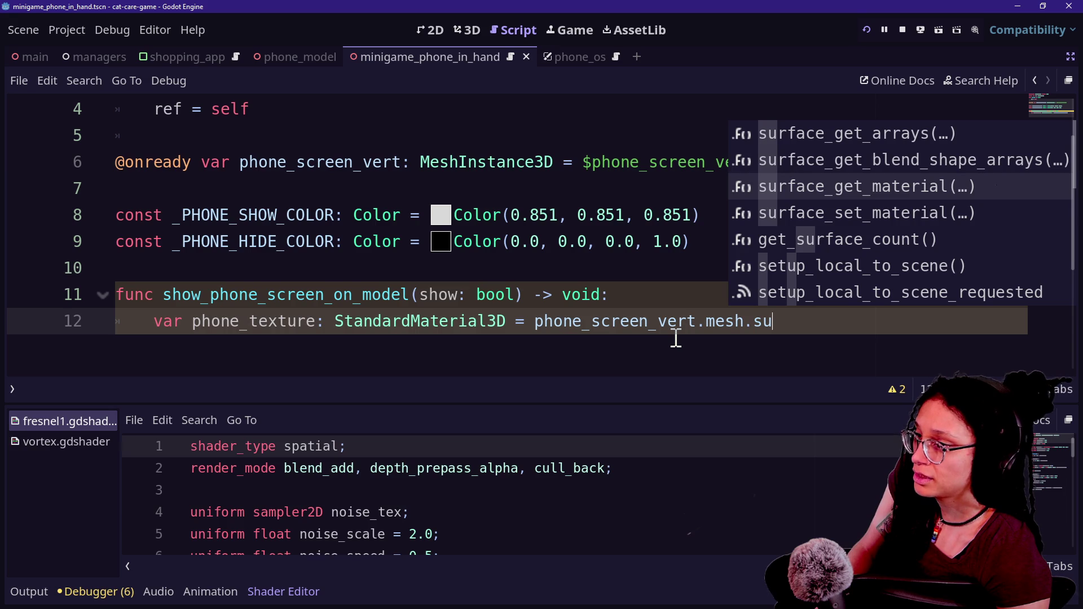
key(BackSpace)
key(BackSpace)
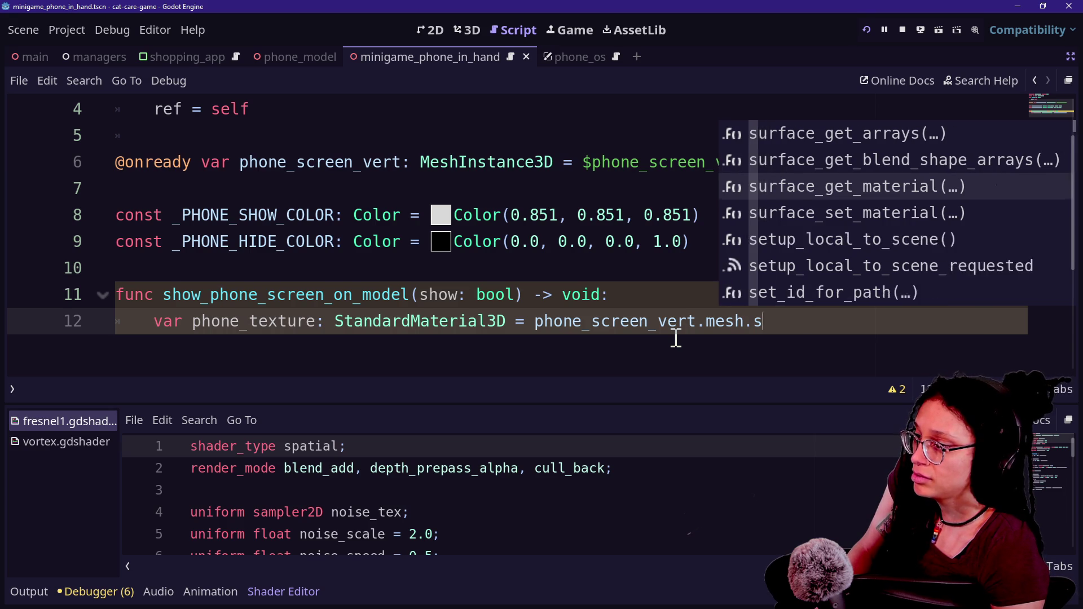
text(overr)
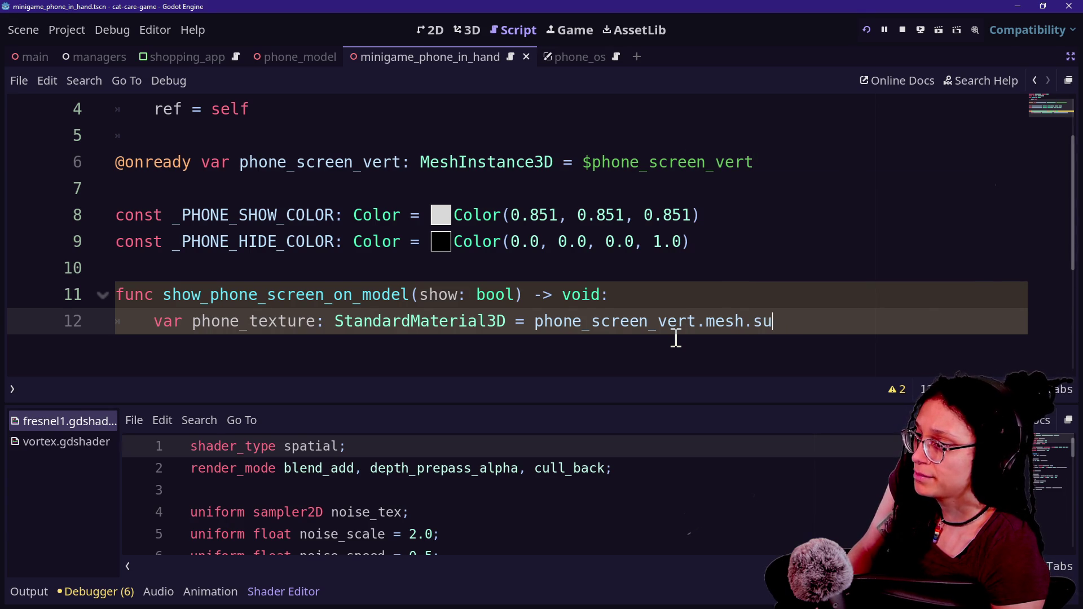
key(Down)
key(Down)
key(Return)
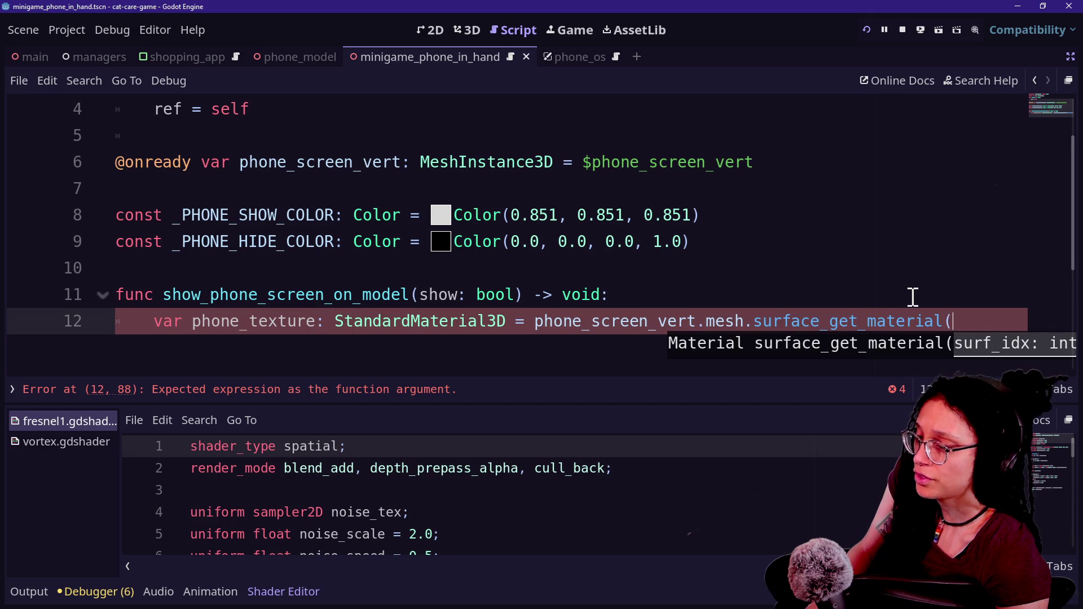
text(0))
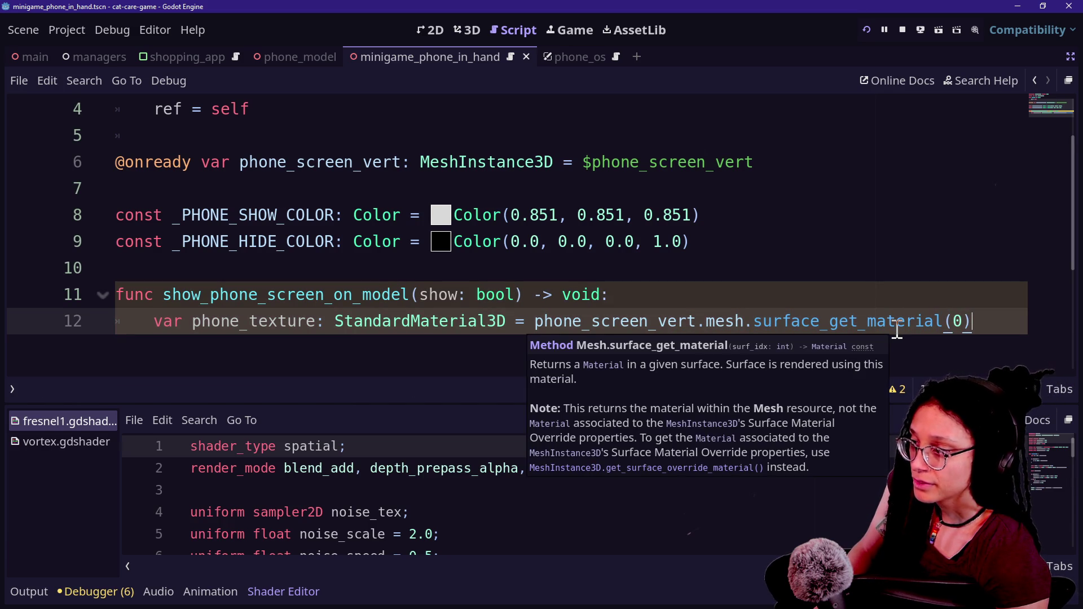
scroll(897, 331, down, 2)
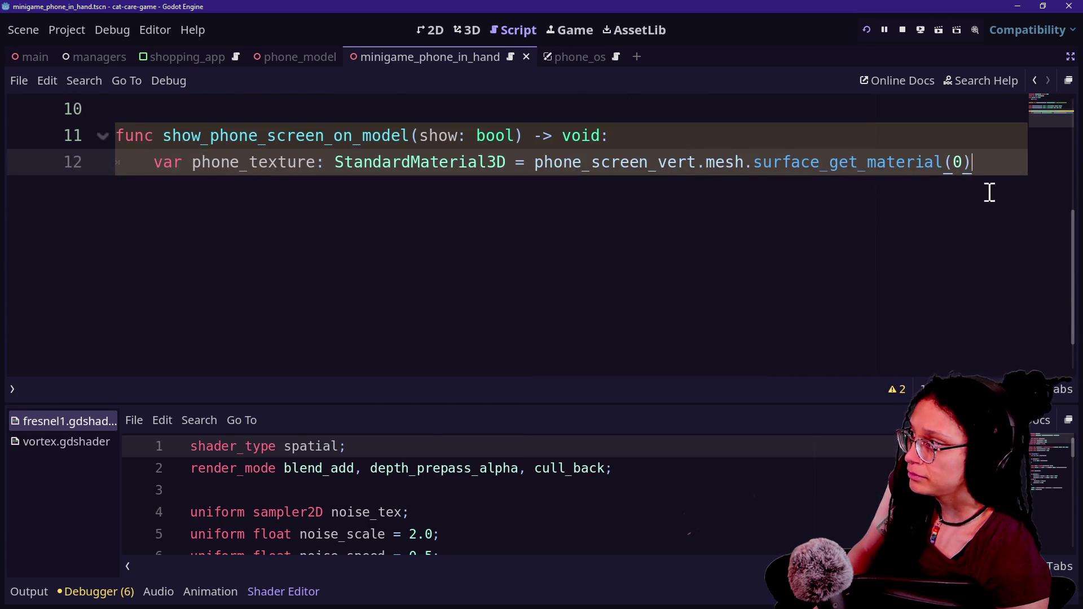
key(Return)
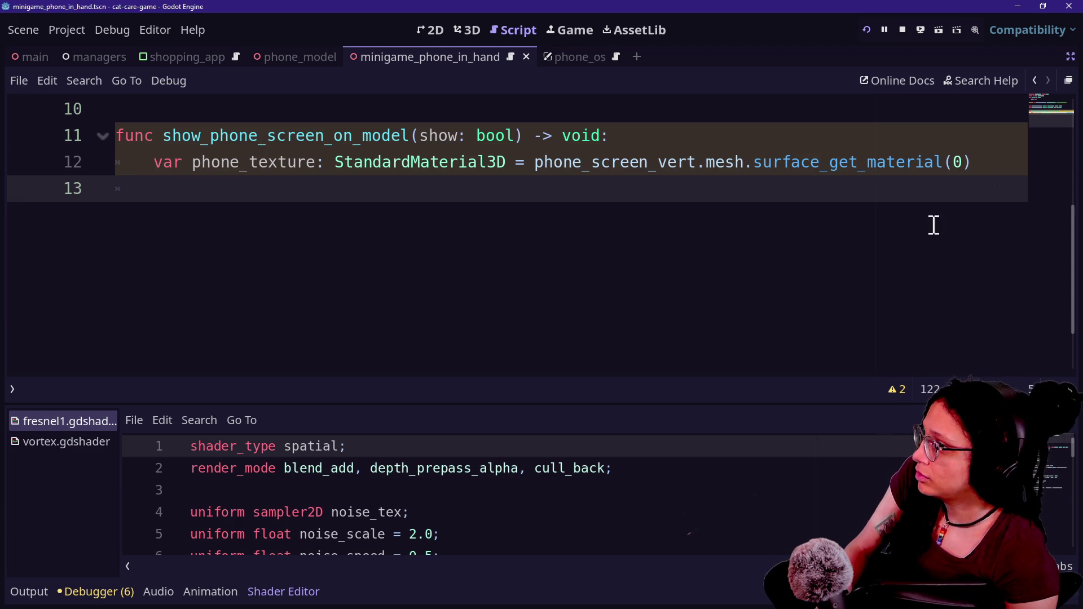
scroll(608, 284, up, 1)
Step: Add an if show: branch setting phone_texture.albedo_color to _PHONE_SHOW_COLOR
text(i)
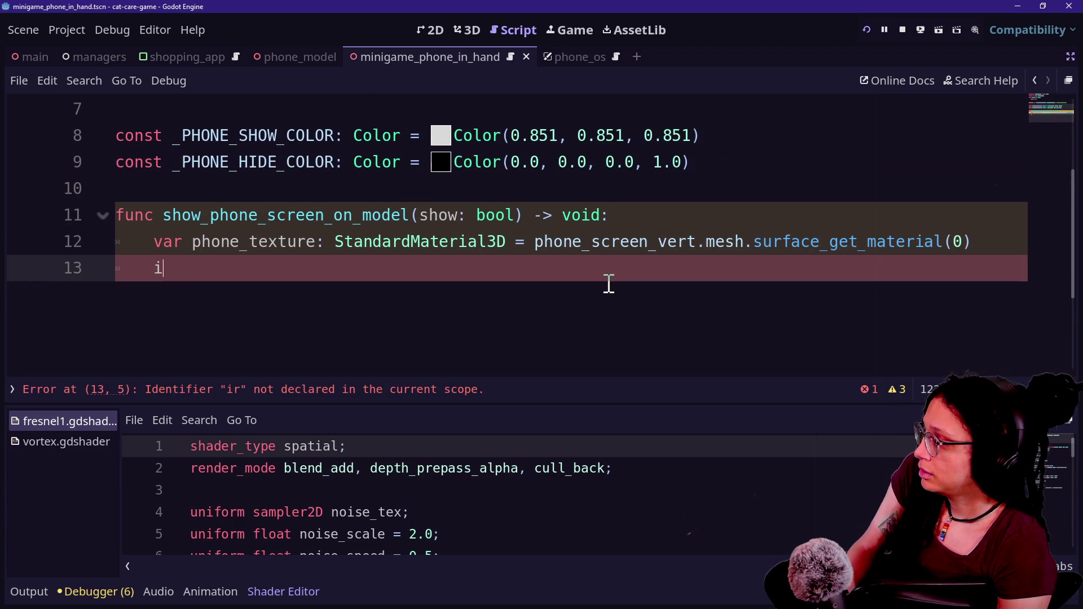
text(r wow:)
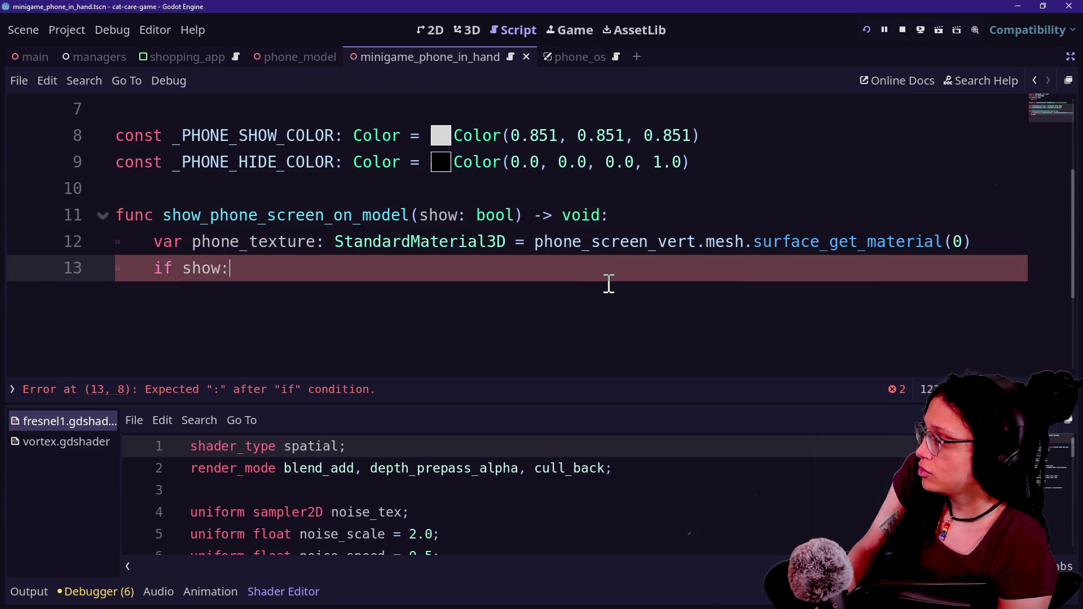
key(Return)
text(phone_te)
key(Return)
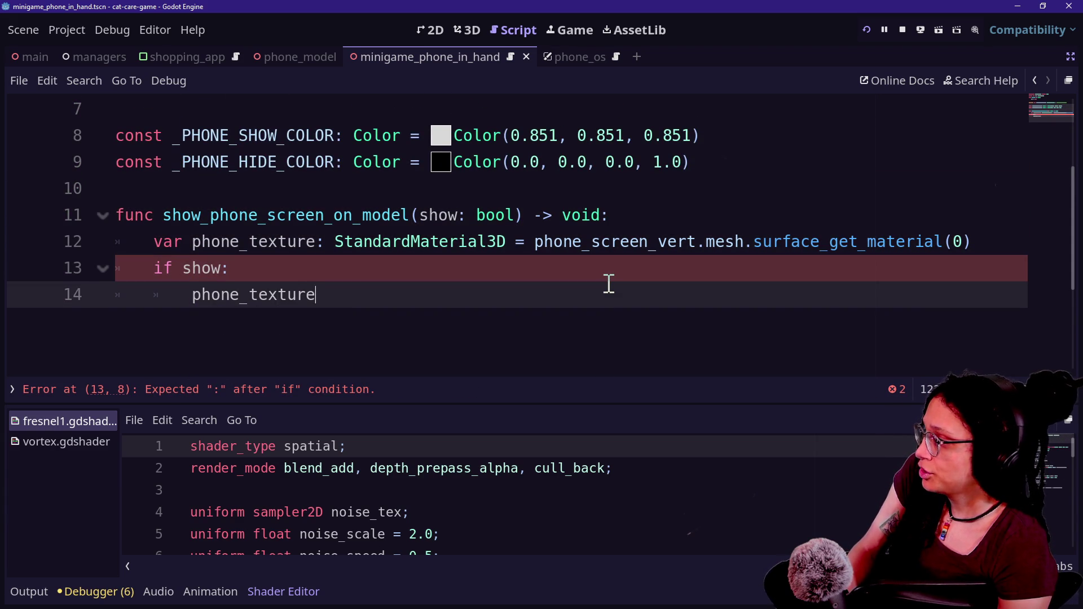
text(.ab)
key(BackSpace)
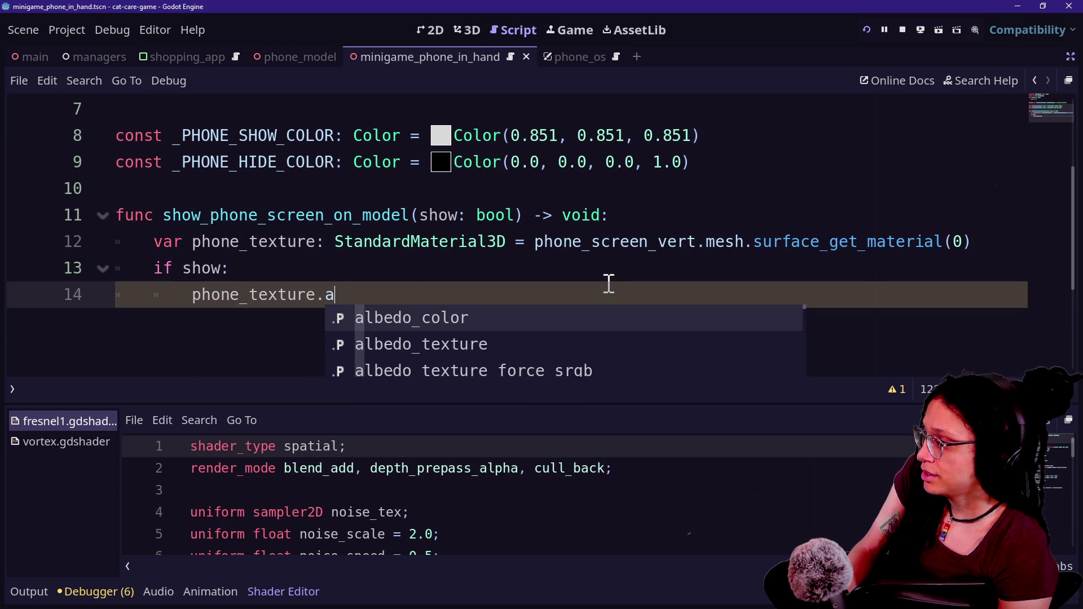
key(Return)
text(= )
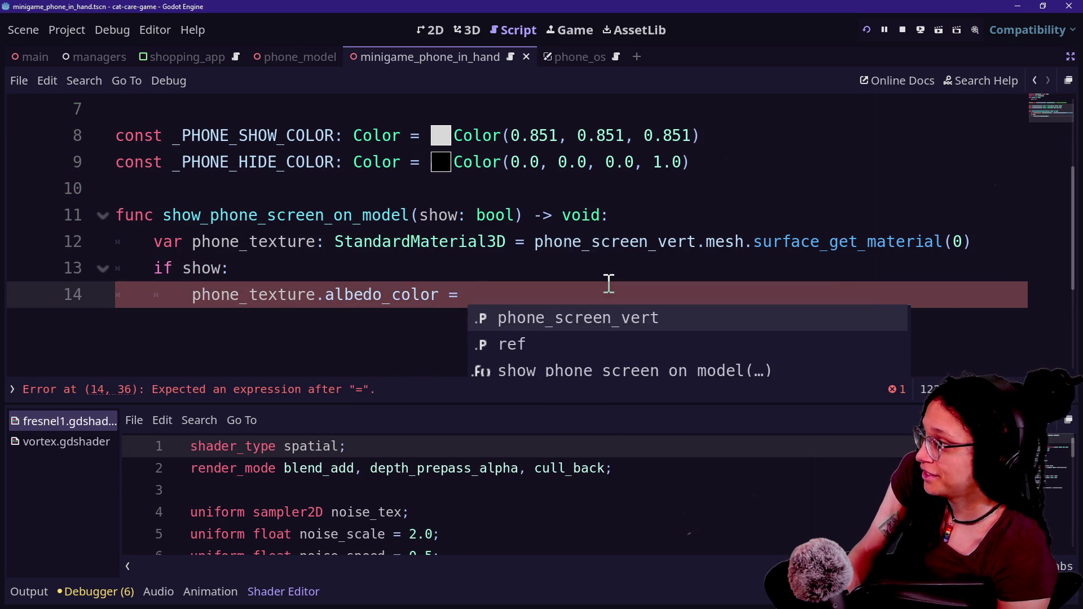
text(_PHN)
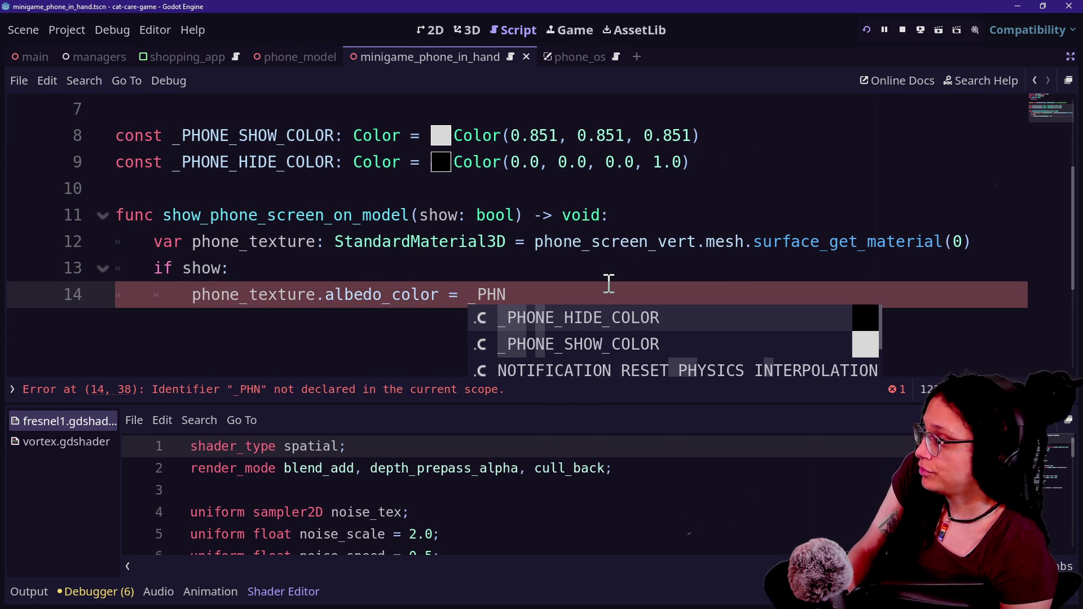
key(Down)
key(Return)
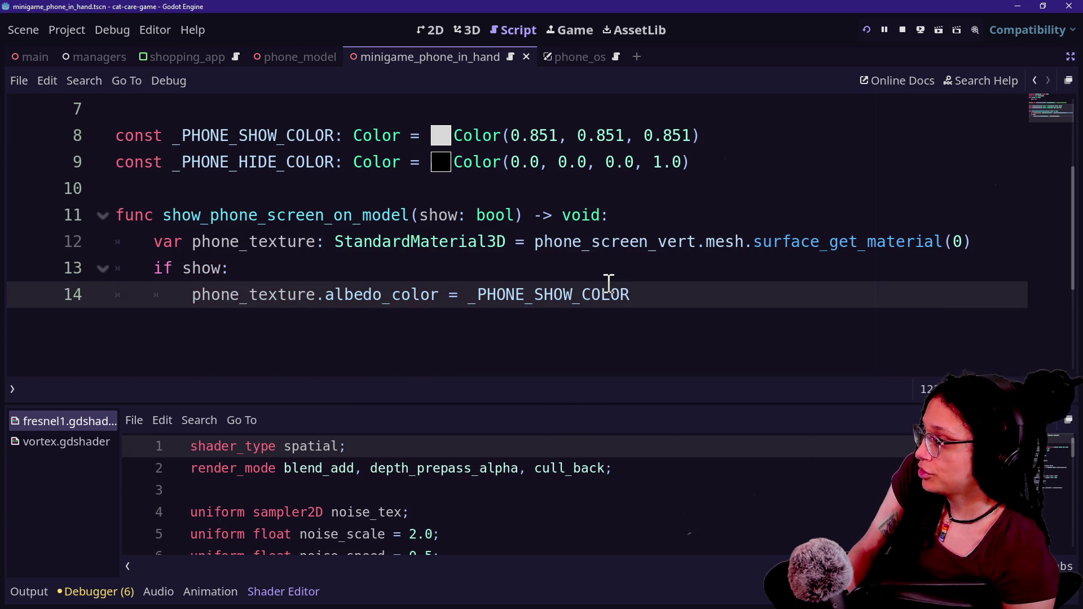
Step: Add an else: branch setting phone_texture.albedo_color to _PHONE_HIDE_COLOR
drag(660, 299, 656, 276)
key(ctrl+c)
click(633, 293)
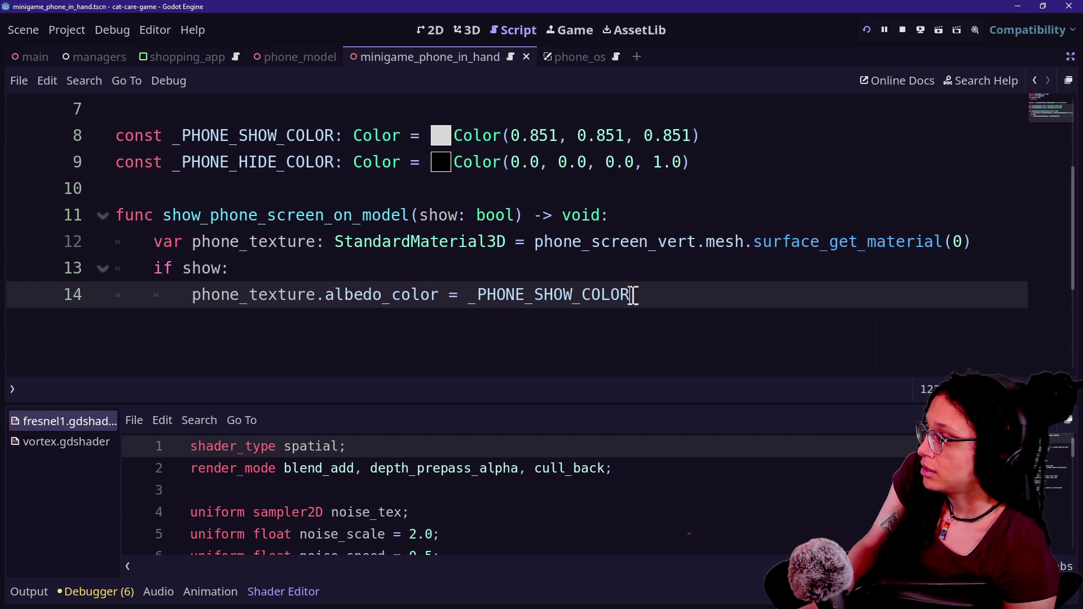
key(Return)
key(BackSpace)
text(else:)
key(Return)
key(ctrl+v)
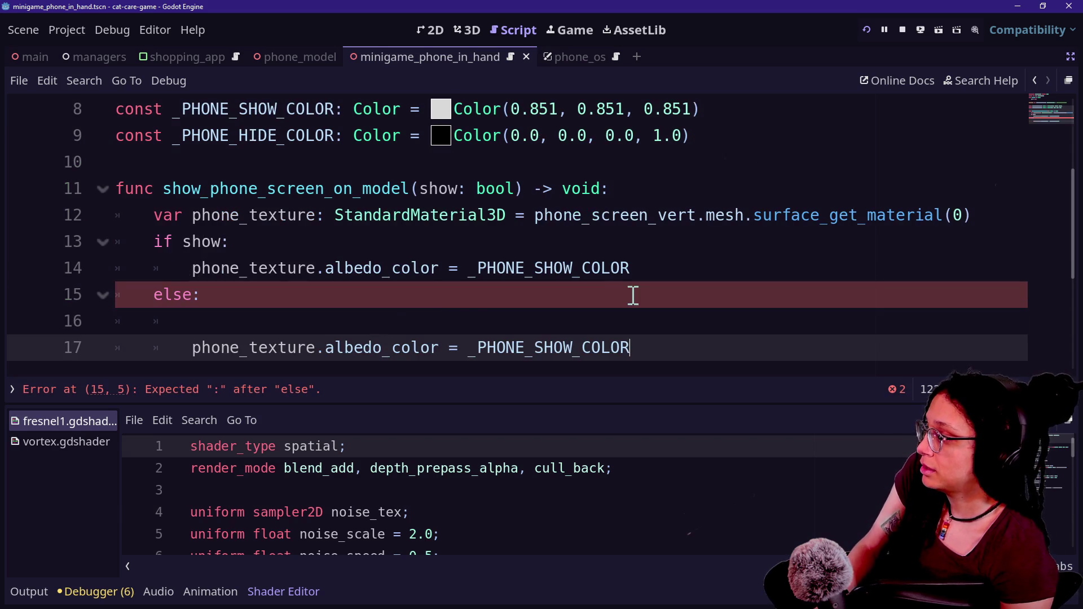
click(481, 318)
key(BackSpace)
key(BackSpace)
key(BackSpace)
drag(532, 321, 573, 322)
click(573, 323)
key(BackSpace)
key(BackSpace)
key(BackSpace)
key(BackSpace)
text(HIDE)
key(Escape)
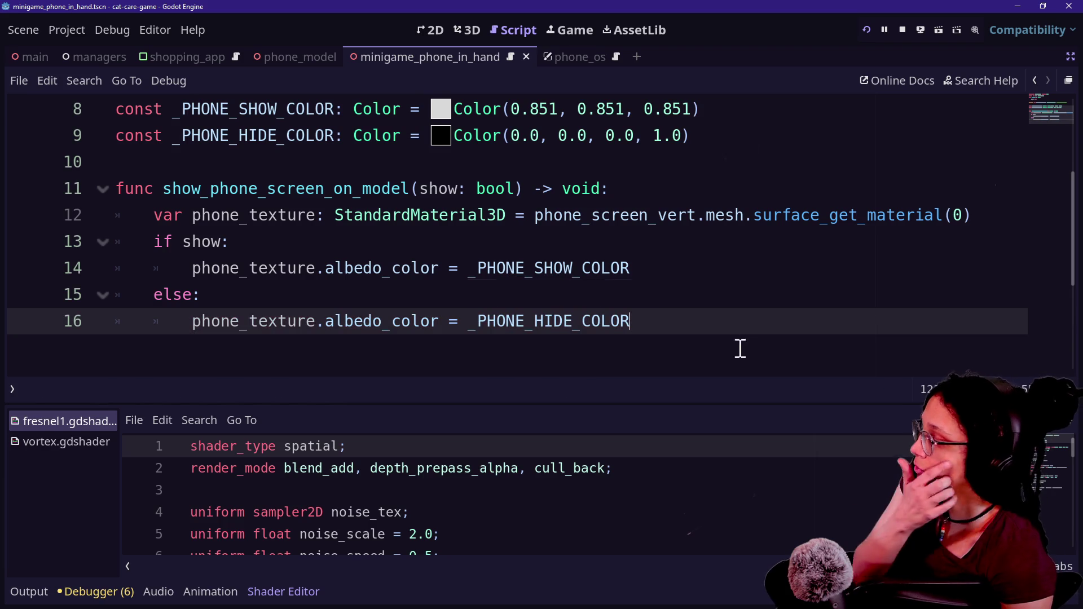
key(Return)
key(Return)
key(BackSpace)
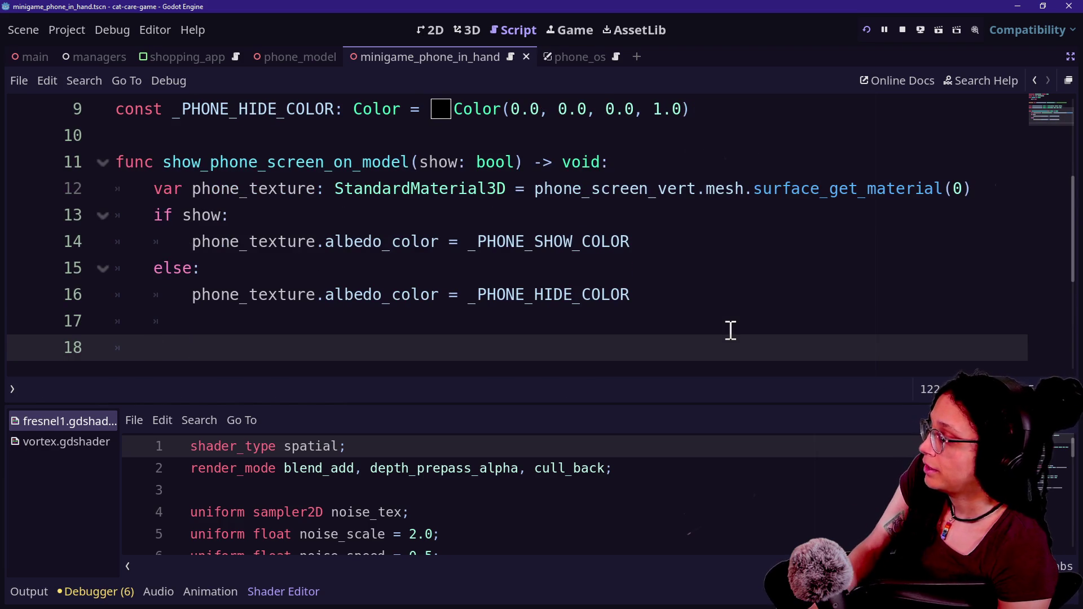
Step: Write one assignment: albedo_color = _PHONE_SHOW_COLOR if show else _PHONE_HIDE_COLOR
key(BackSpace)
click(234, 293)
click(476, 348)
key(ctrl+v)
text(lse)
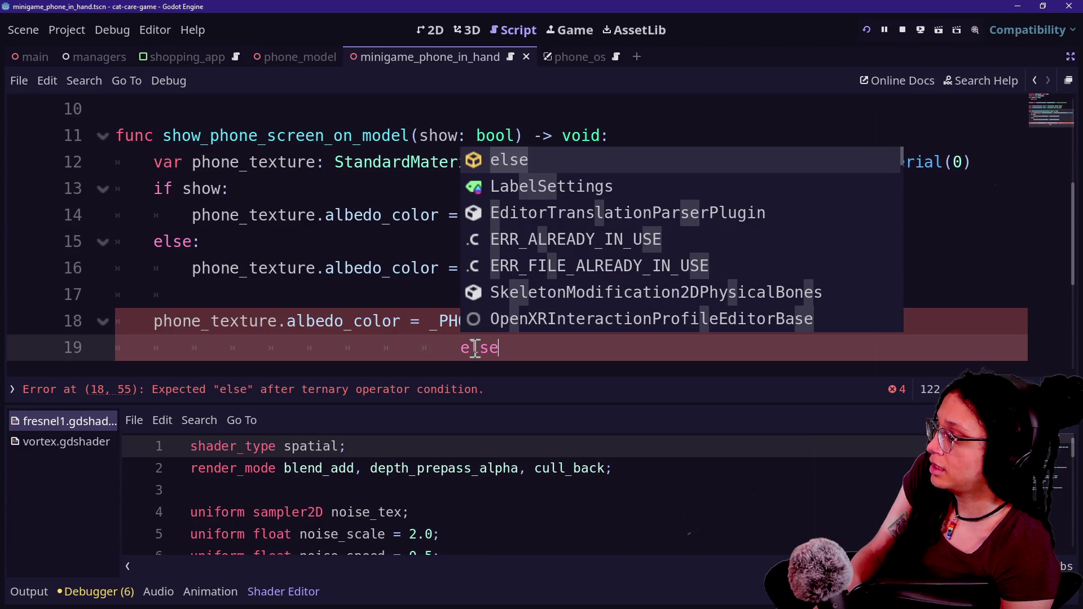
key(Escape)
click(615, 321)
text(\)
key(Return)
key(Tab)
key(Tab)
key(Tab)
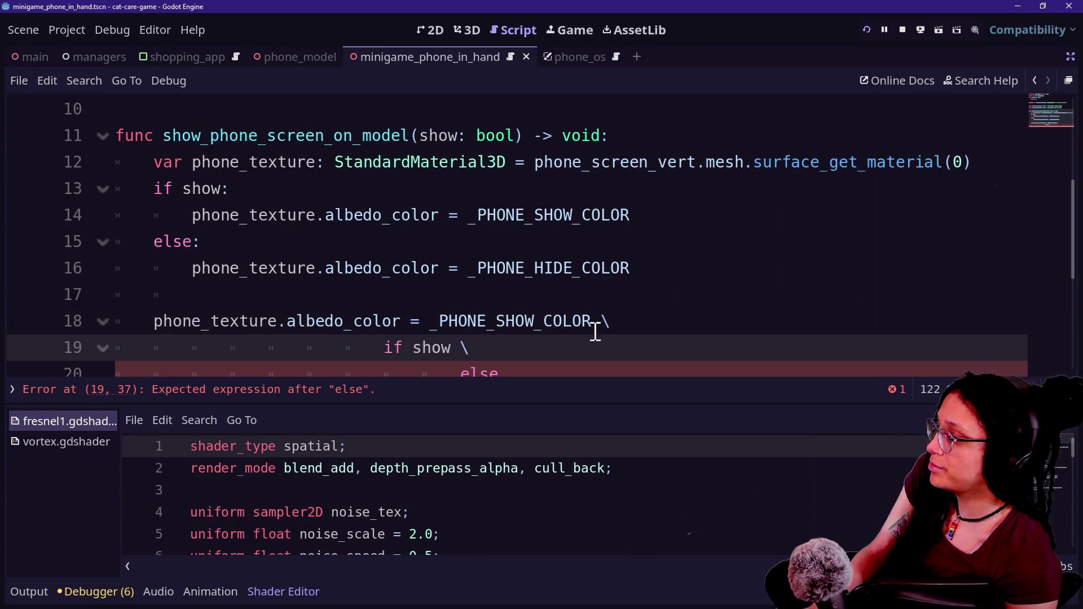
scroll(540, 337, down, 2)
key(Tab)
click(450, 293)
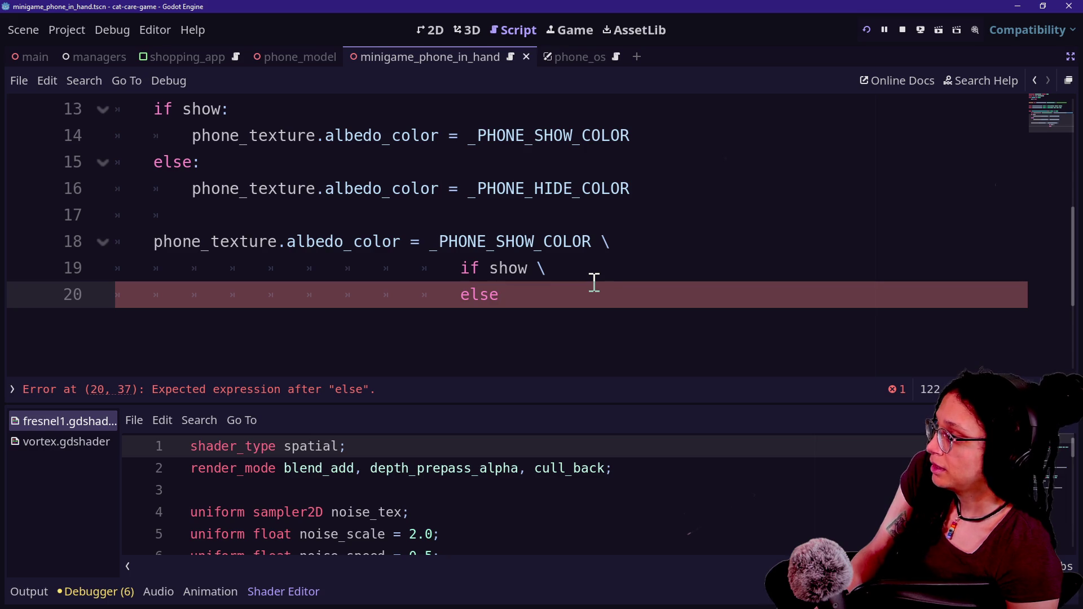
click(460, 267)
key(BackSpace)
key(BackSpace)
key(BackSpace)
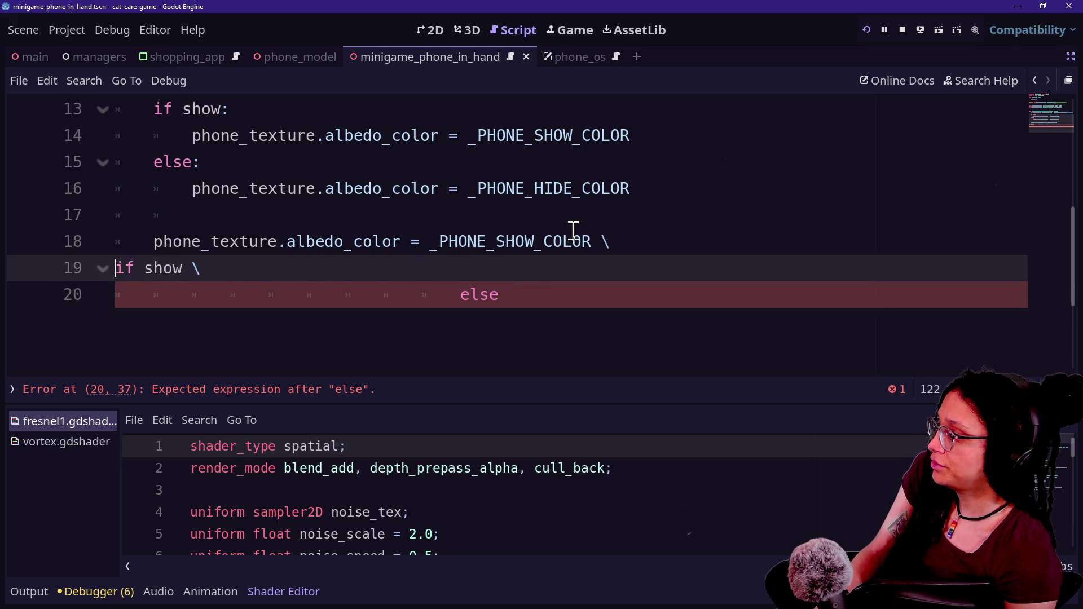
key(BackSpace)
key(BackSpace)
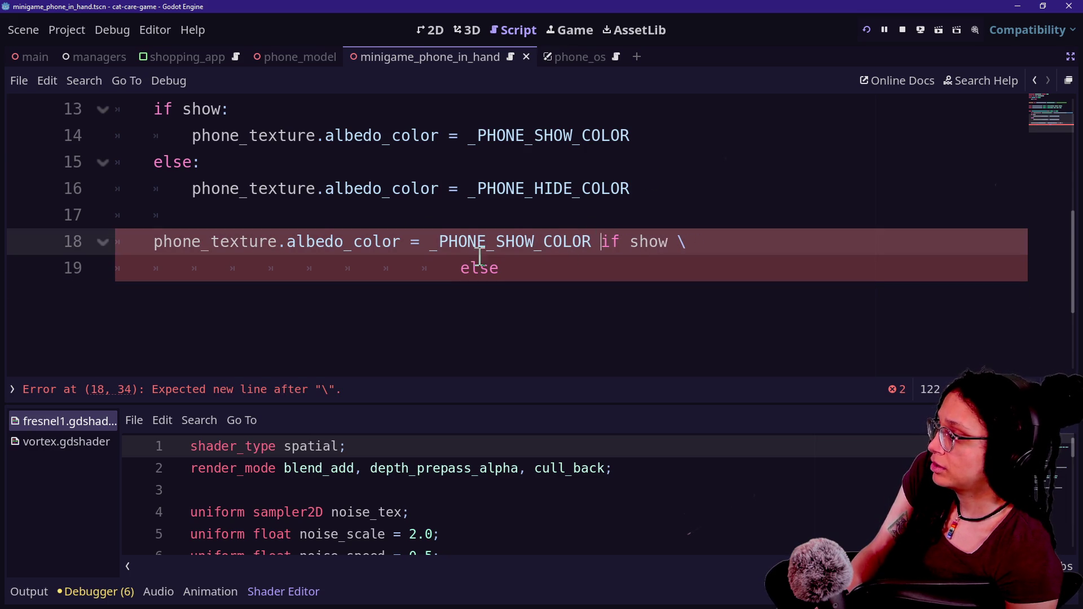
click(611, 265)
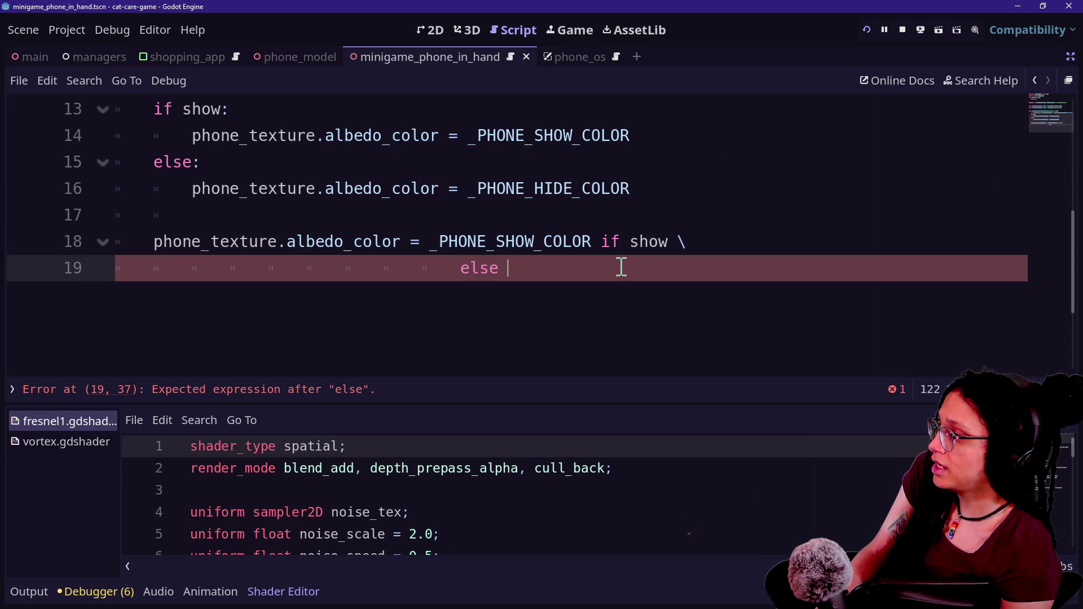
text(_P)
key(Return)
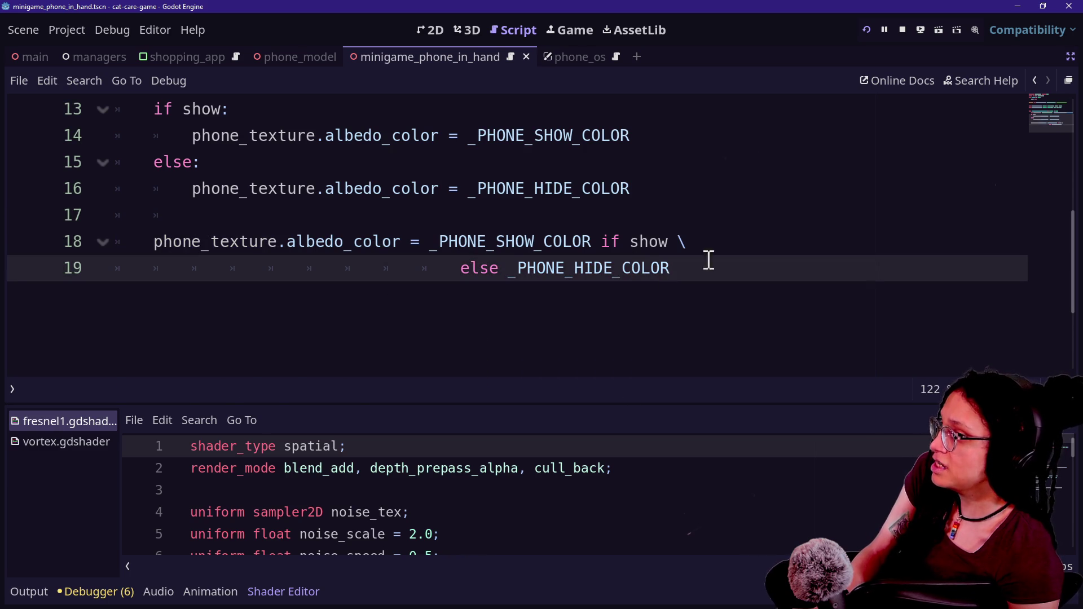
Step: Replace the old if/else block with the conditional assignment and save
key(Up)
key(Up)
key(Up)
click(682, 140)
click(684, 218)
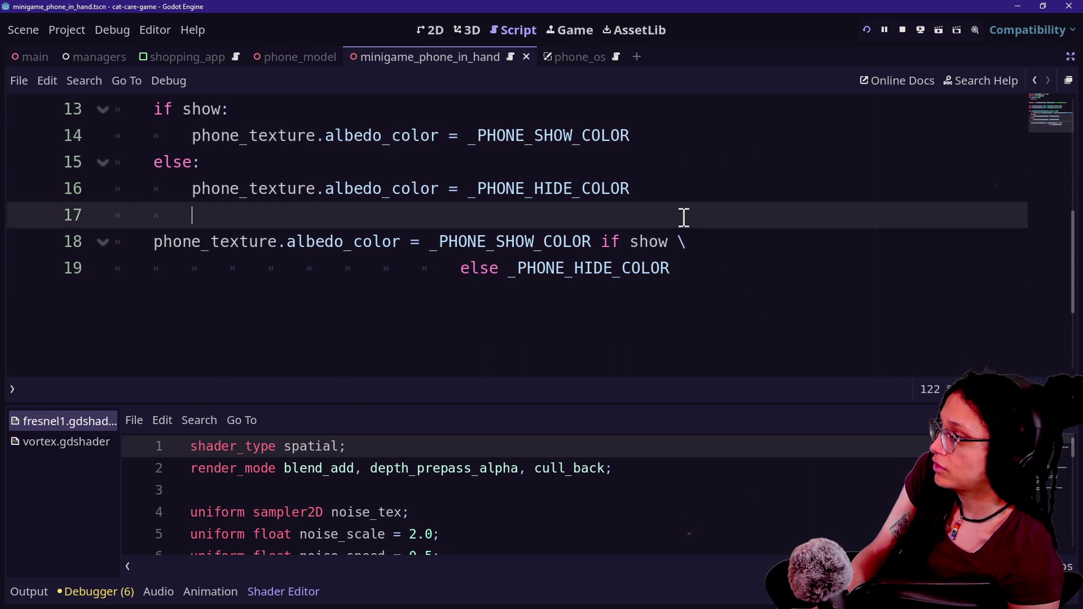
scroll(693, 216, up, 2)
shift+click(1016, 241)
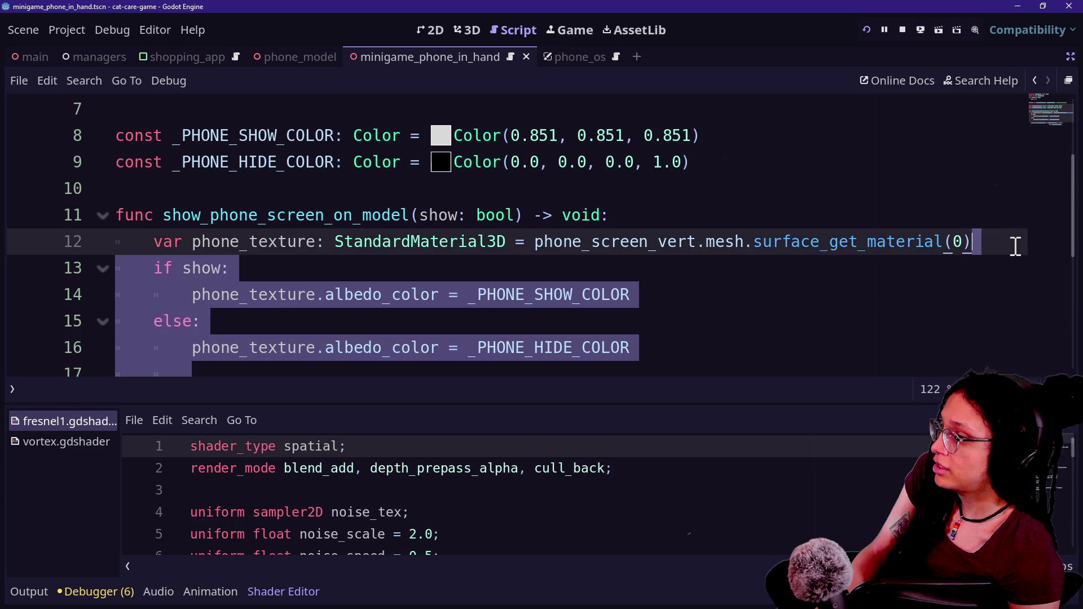
key(ctrl+v)
click(711, 304)
click(765, 241)
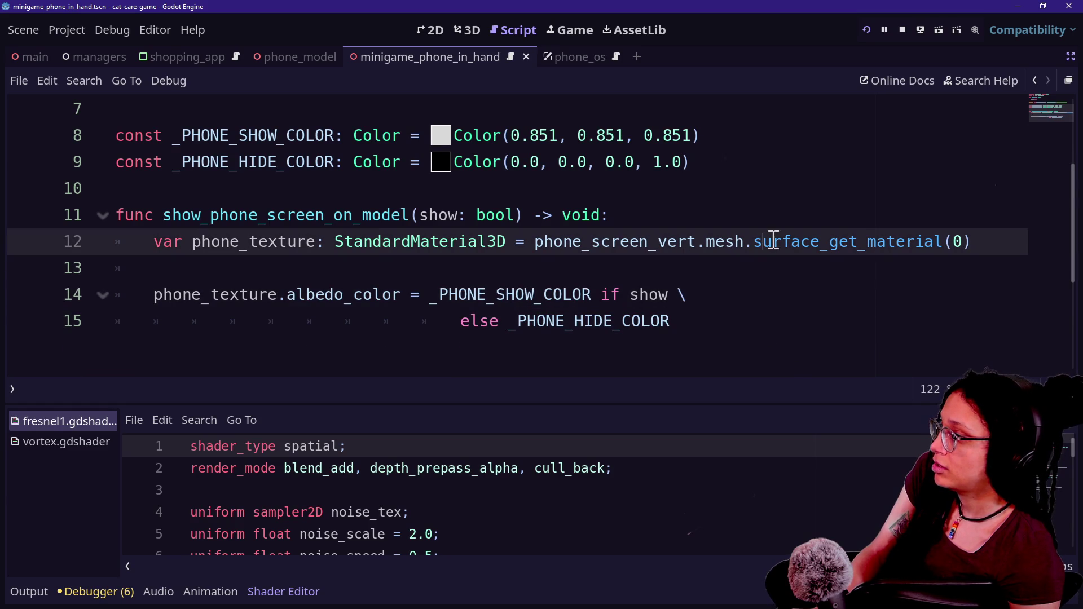
key(ctrl+s)
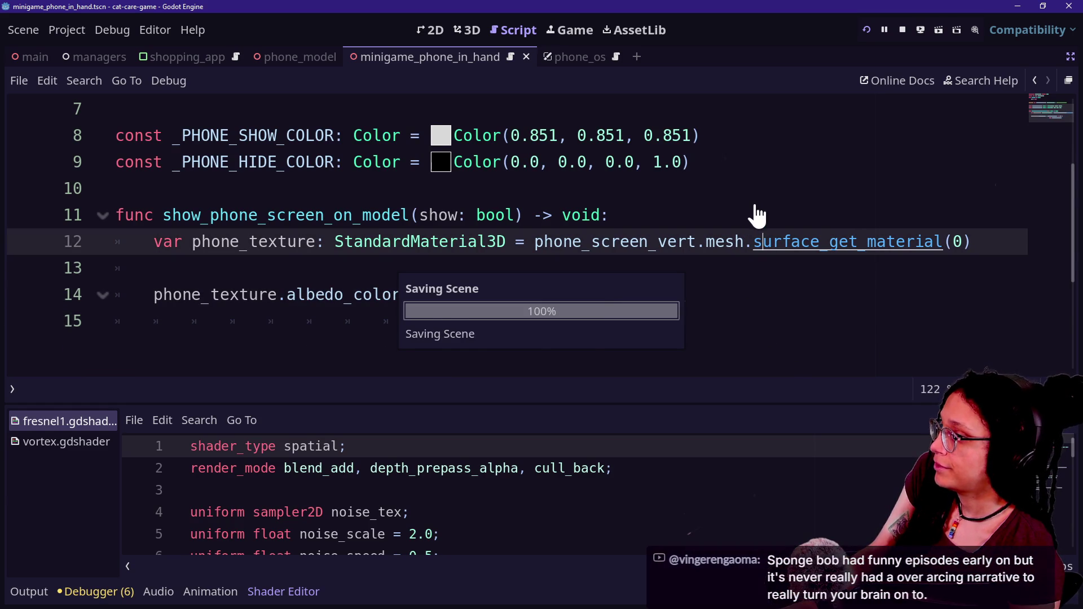
Step: Highlight the show condition, the _PHONE_SHOW_COLOR value and the _PHONE_HIDE_COLOR fallback
drag(600, 305, 671, 296)
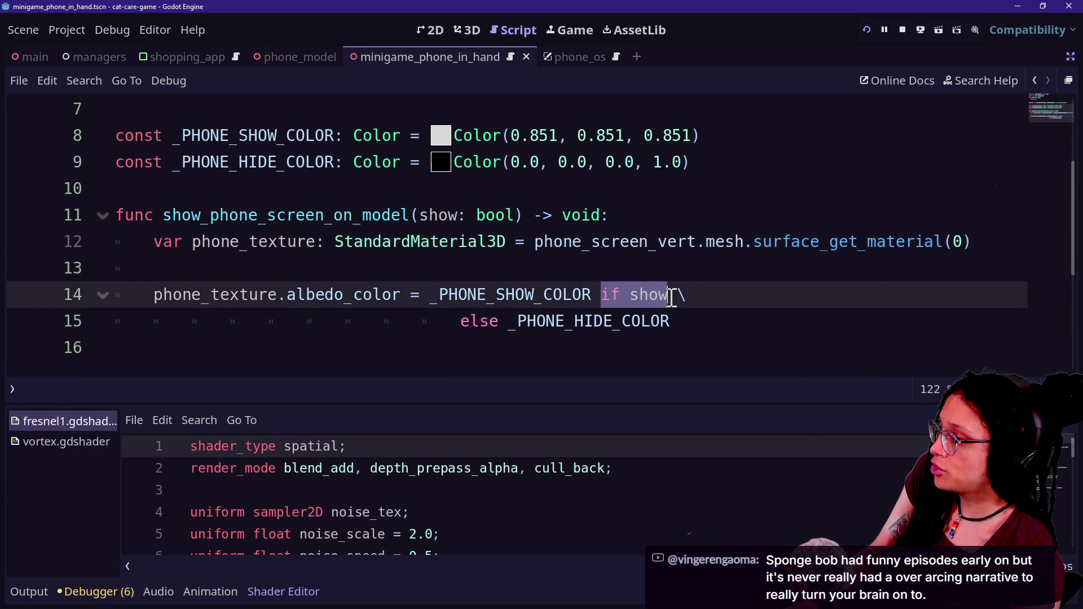
drag(288, 294, 599, 291)
drag(457, 324, 672, 328)
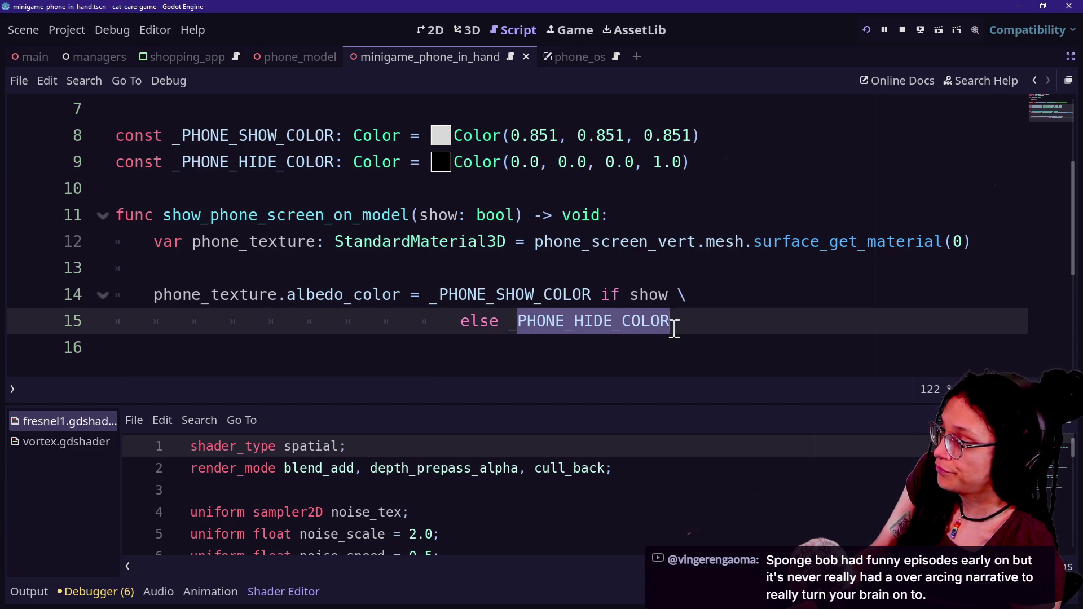
click(798, 248)
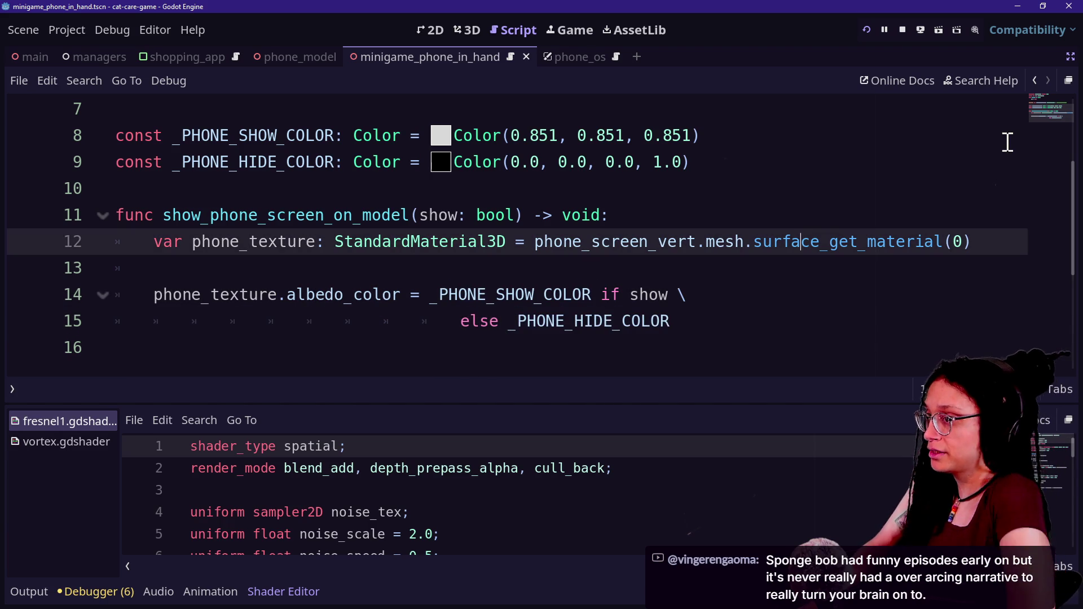
click(1071, 56)
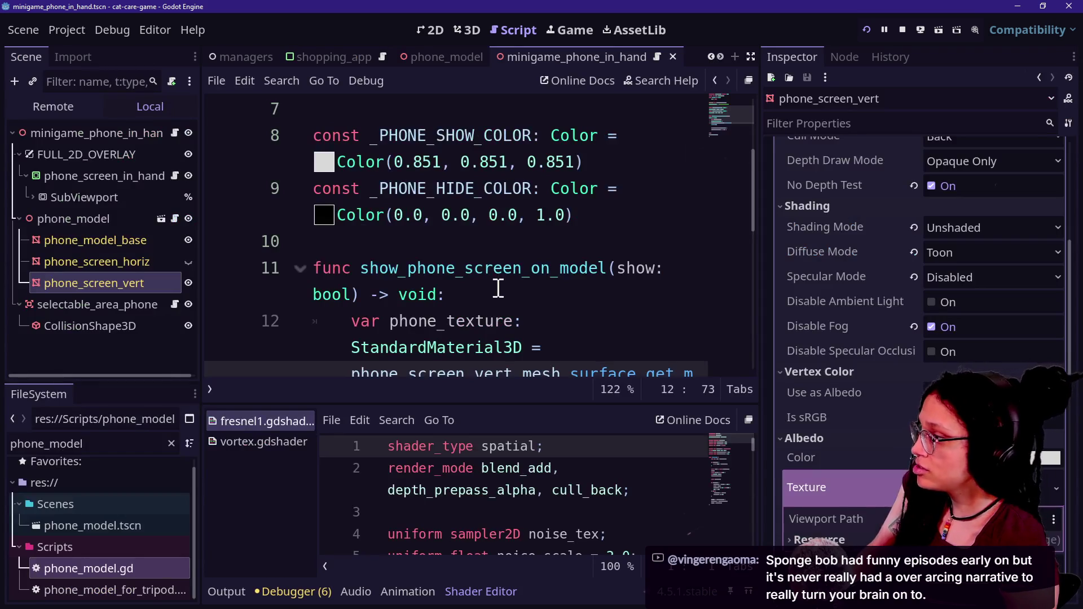
Step: Quick-open minigame_phone_in_hand.gd by searching 'phone minigame', in distraction-free mode
click(502, 218)
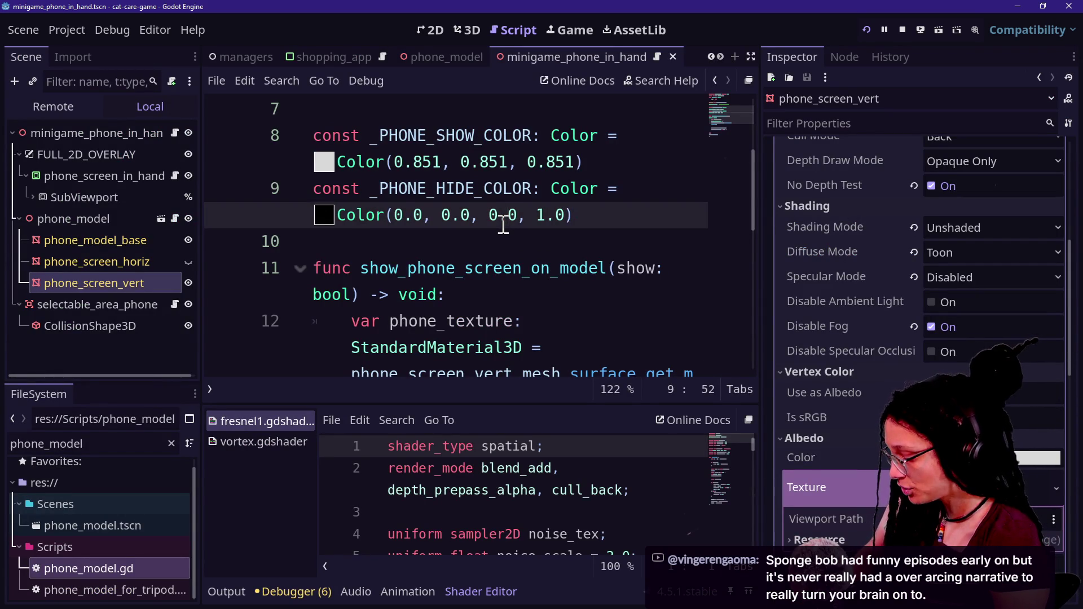
key(shift+alt+o)
text(phone minigame)
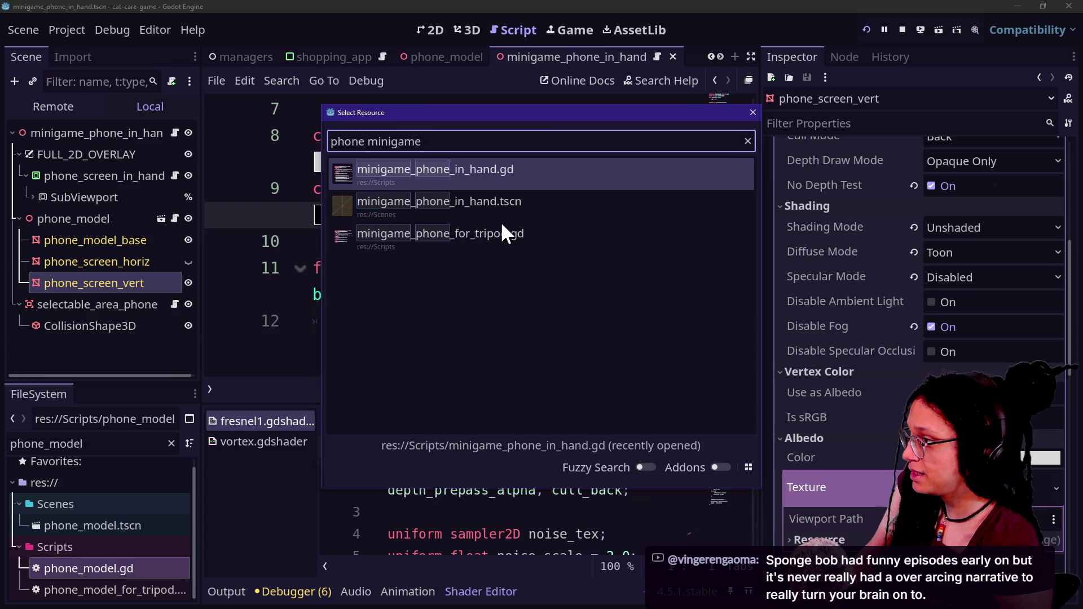
key(Return)
key(ctrl+shift+F11)
scroll(564, 349, down, 3)
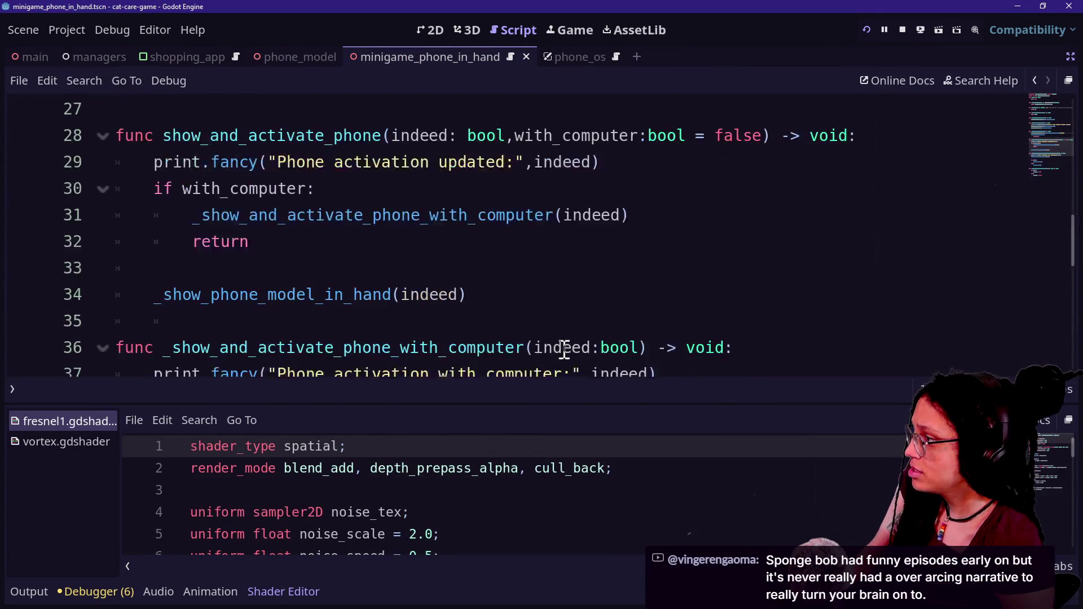
Step: Add Phone_Model.ref.show_phone_screen_on_model(false) to _start_minigame_instance
key(ctrl+f)
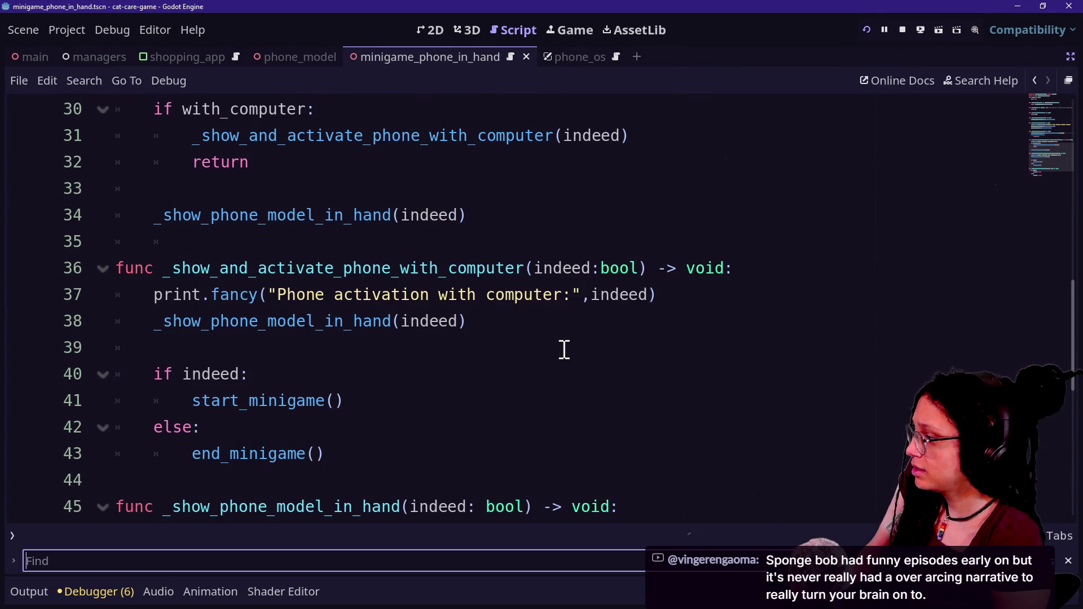
text(instance)
click(564, 350)
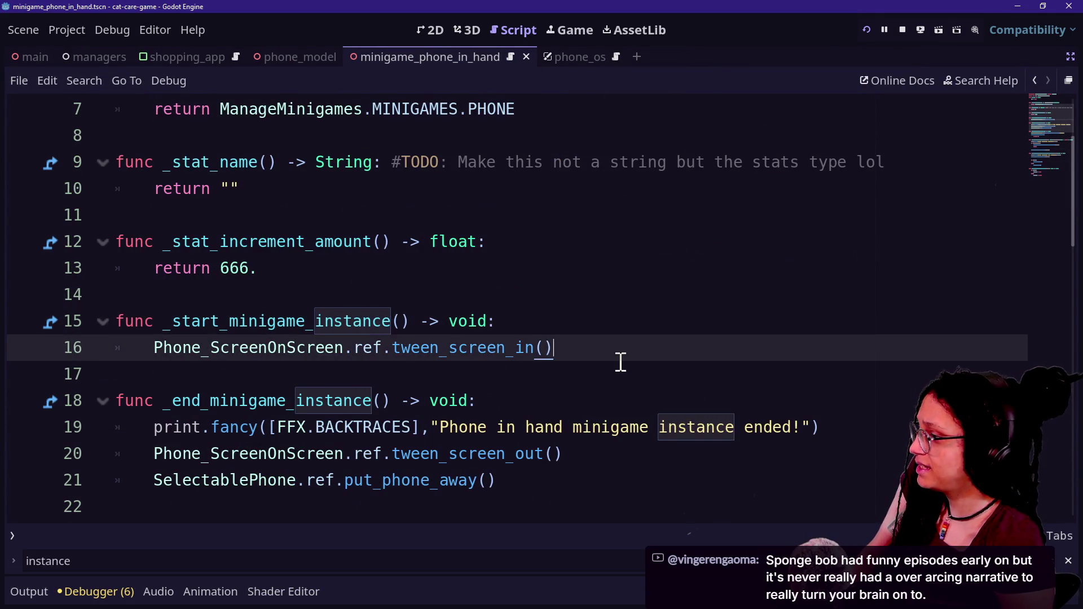
key(Return)
text(Phone_mod)
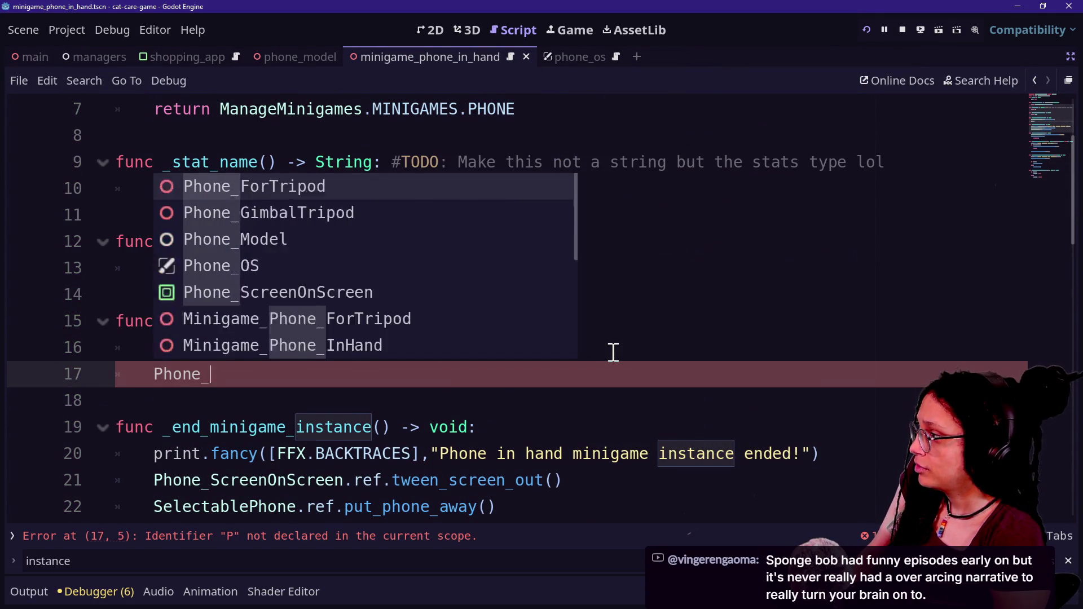
key(Return)
text(ref.)
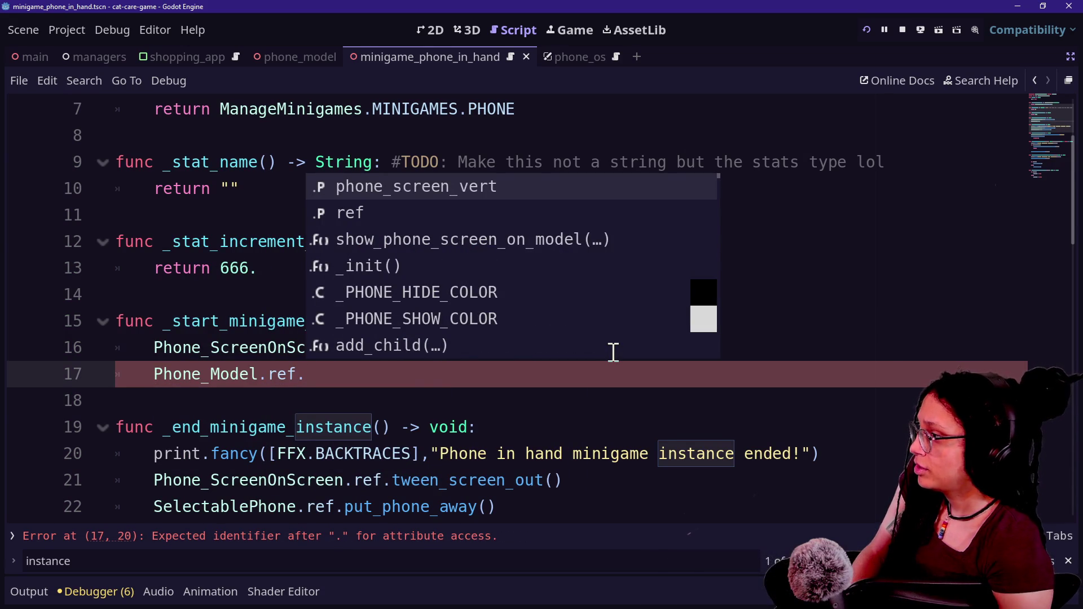
key(Down)
key(Down)
key(Return)
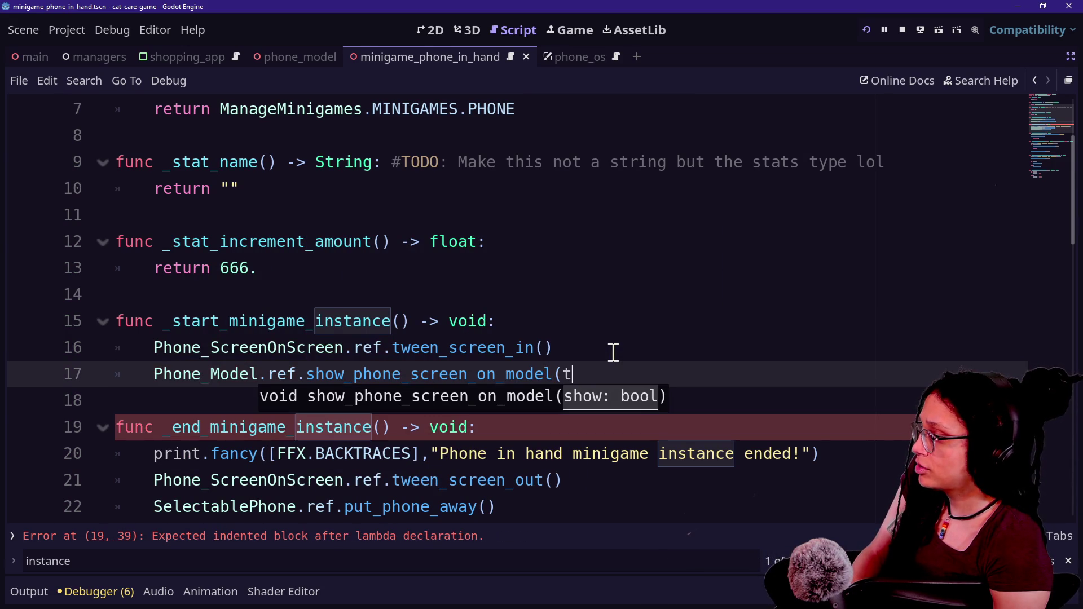
text(f)
key(BackSpace)
key(BackSpace)
text(false)
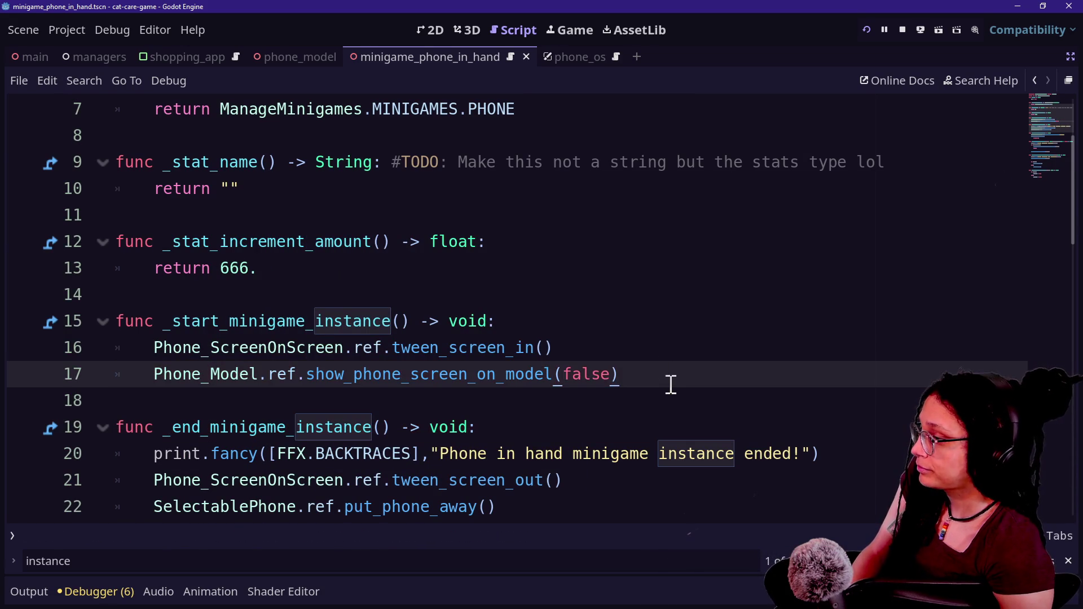
drag(659, 370, 655, 353)
scroll(510, 346, up, 1)
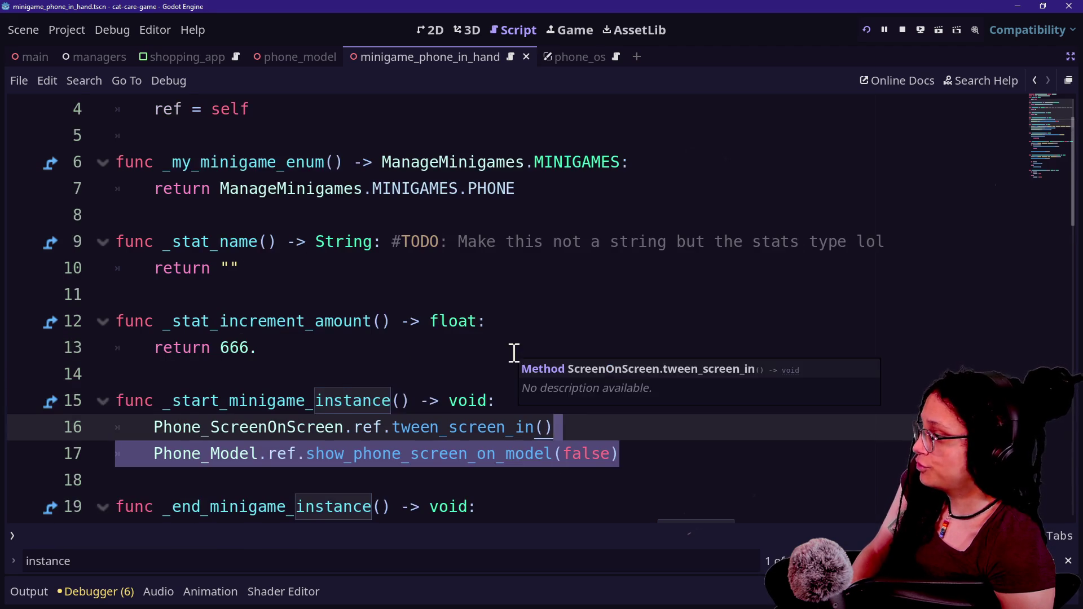
scroll(513, 352, down, 2)
Step: Add the same call with true to _end_minigame_instance and run the game
key(ctrl+c)
click(583, 426)
key(ctrl+v)
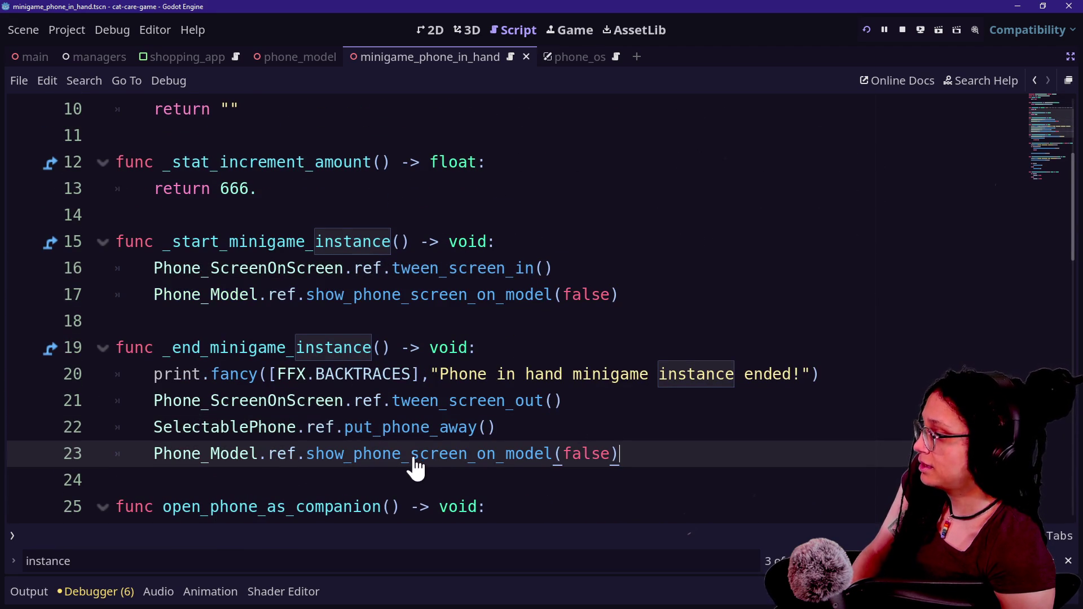
double_click(575, 453)
text(true)
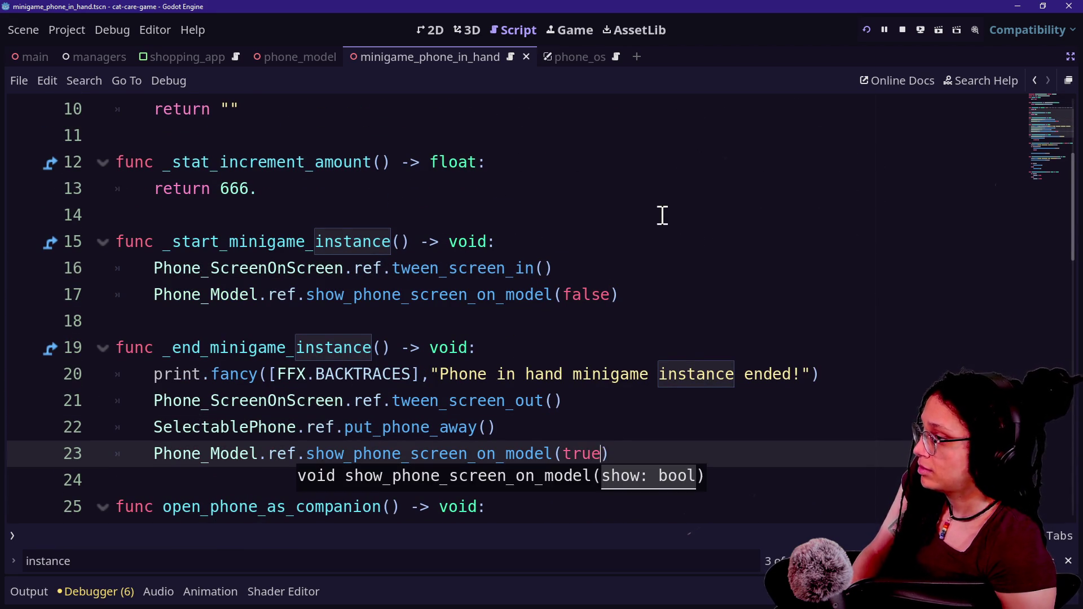
click(865, 29)
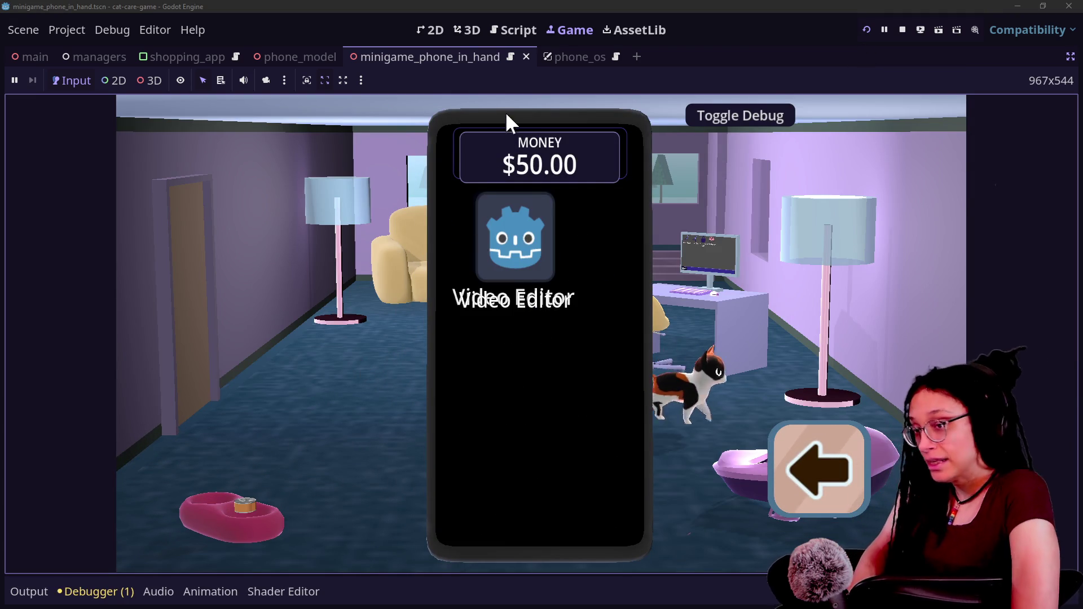
Step: Go back to the script and jump to show_phone_screen_on_model's definition in phone_model.gd
click(527, 32)
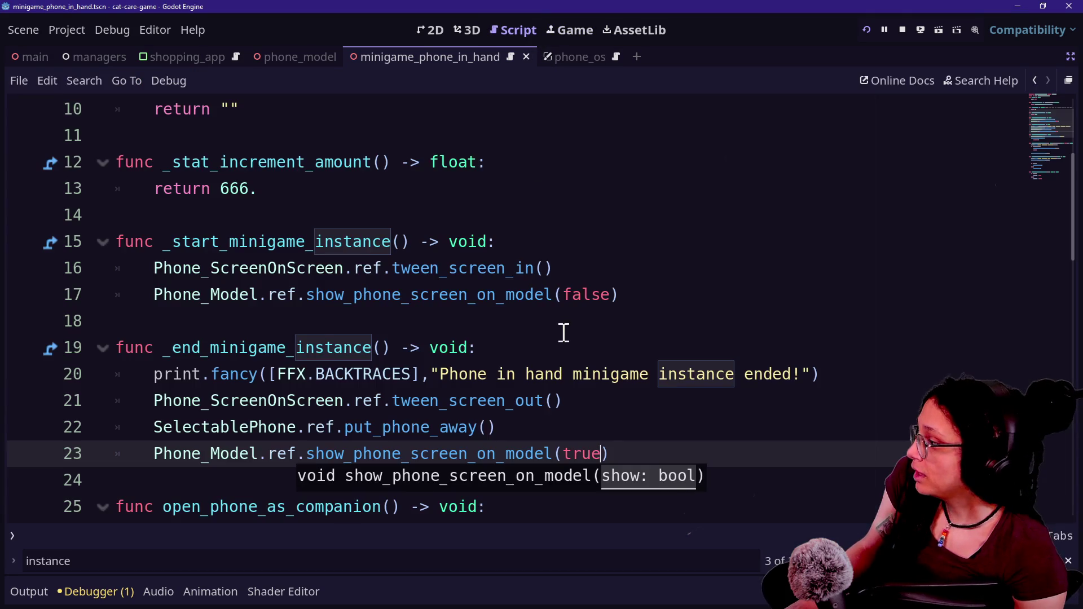
ctrl+click(479, 456)
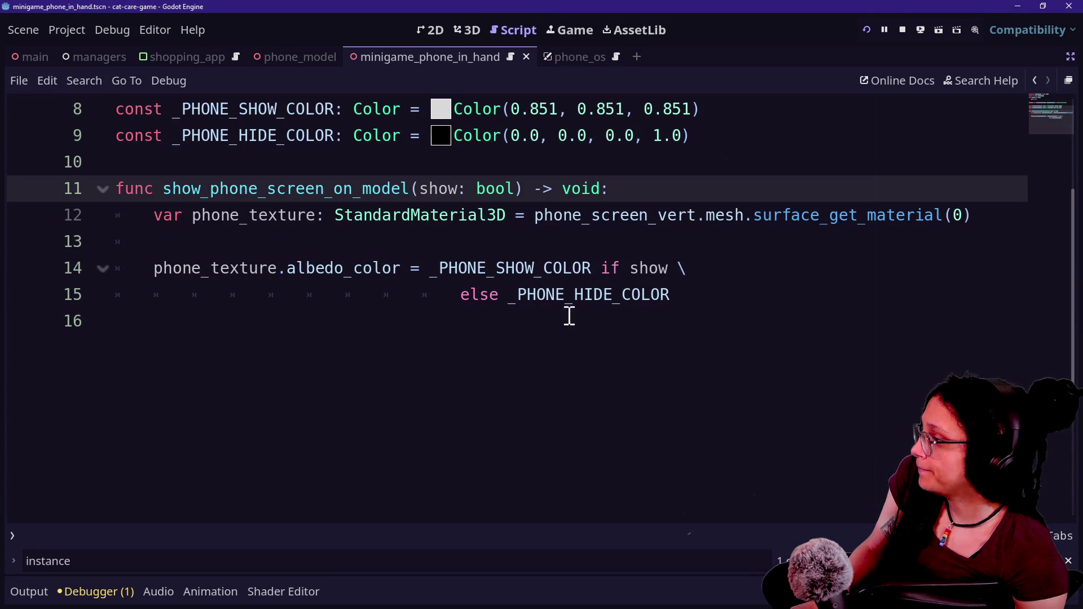
Step: Make the function's first line print.fancy("Phone screen on model visibility:", show), then rerun
click(873, 178)
key(Return)
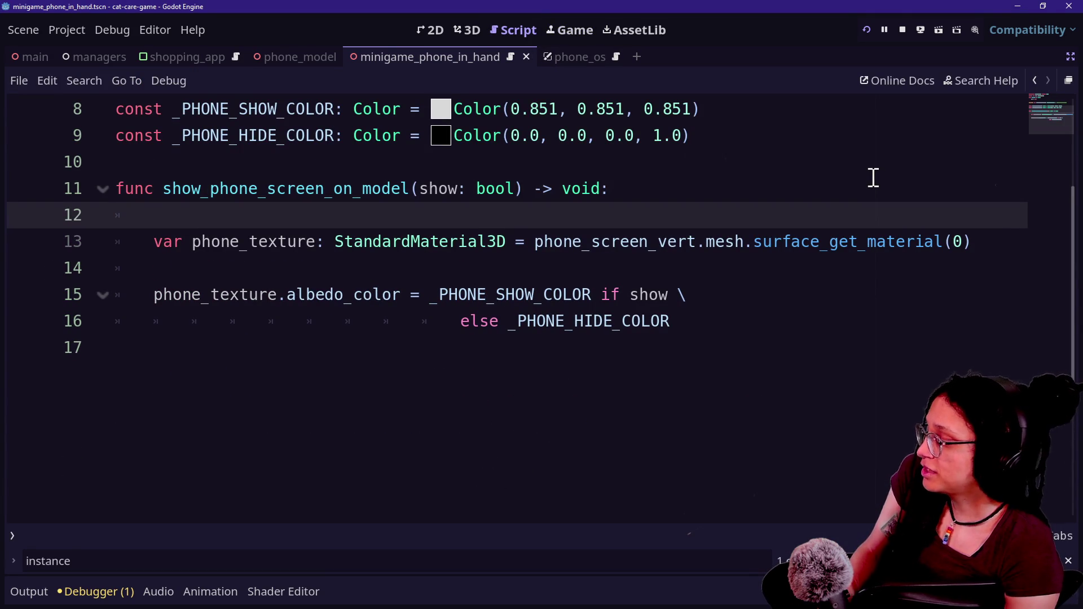
text(print.)
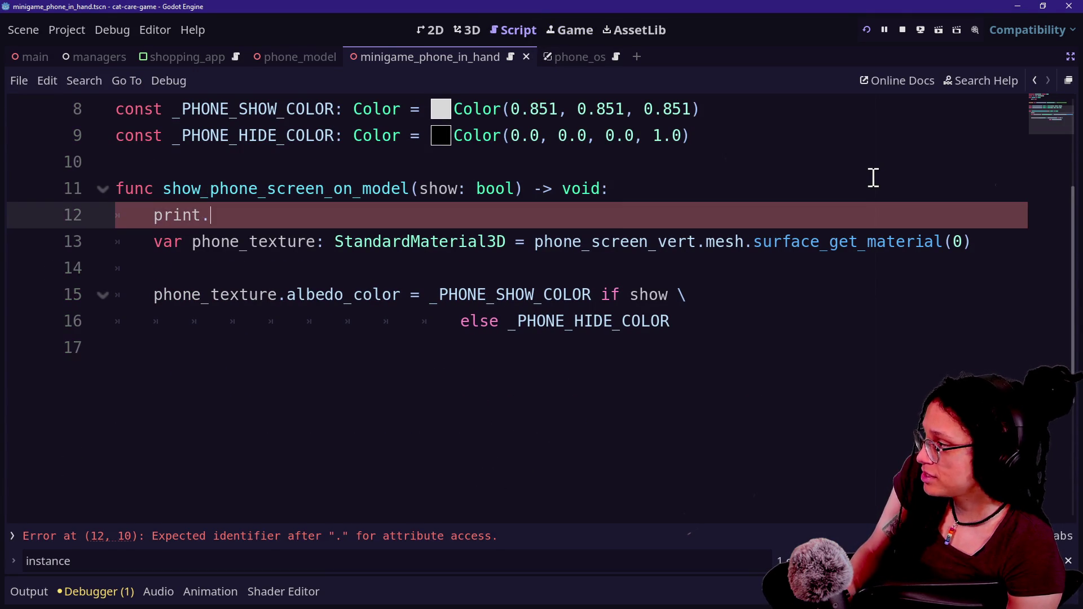
text(fancy(")
key(Escape)
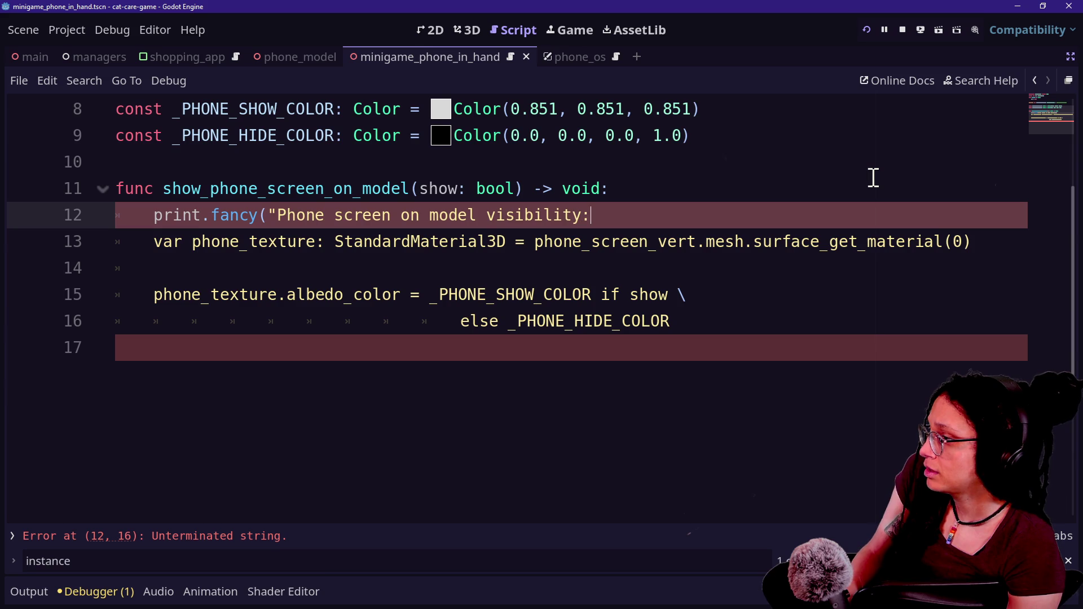
text(",)
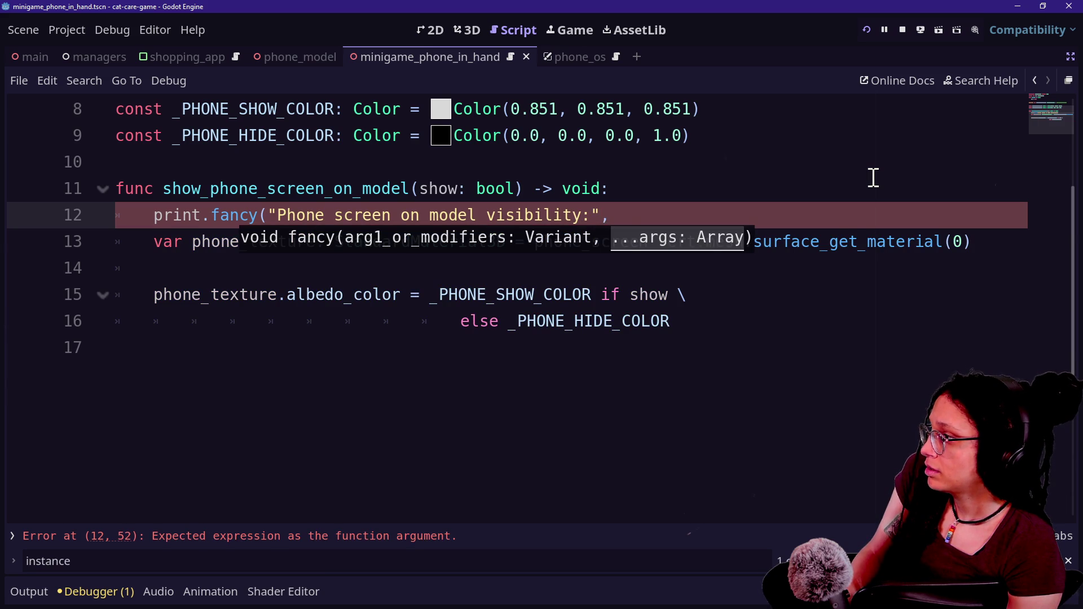
text(show))
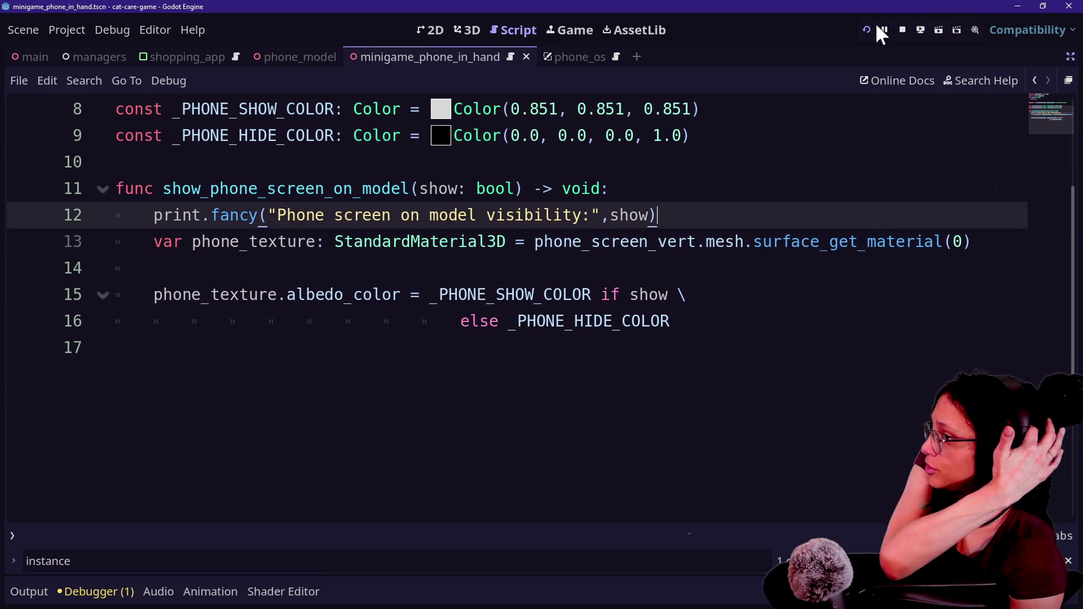
click(866, 30)
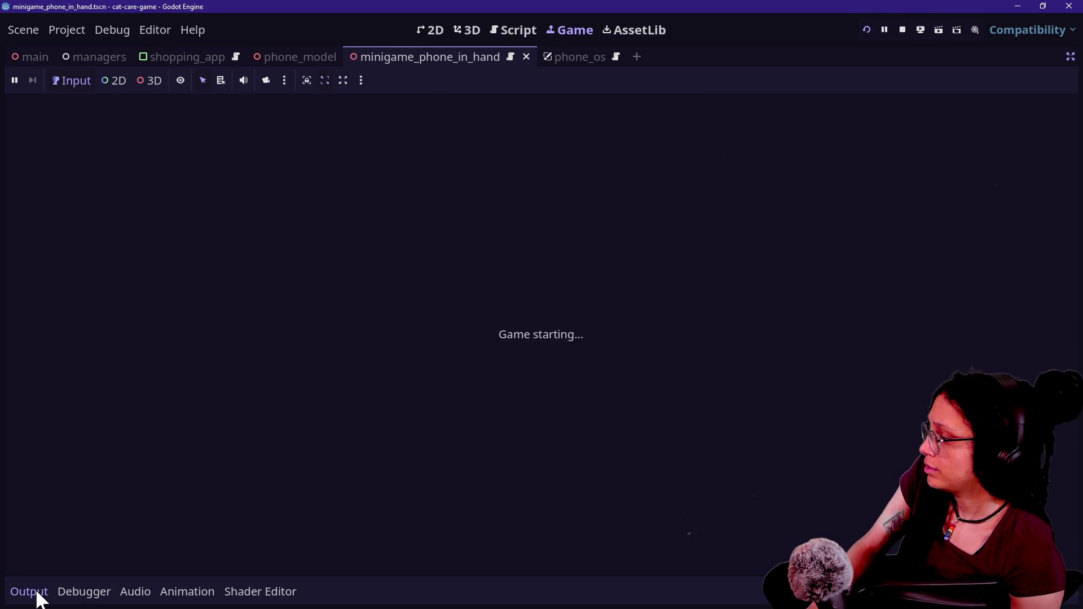
Step: Filter the Output log by 'visibility' and open the phone to confirm visibility: false
click(31, 593)
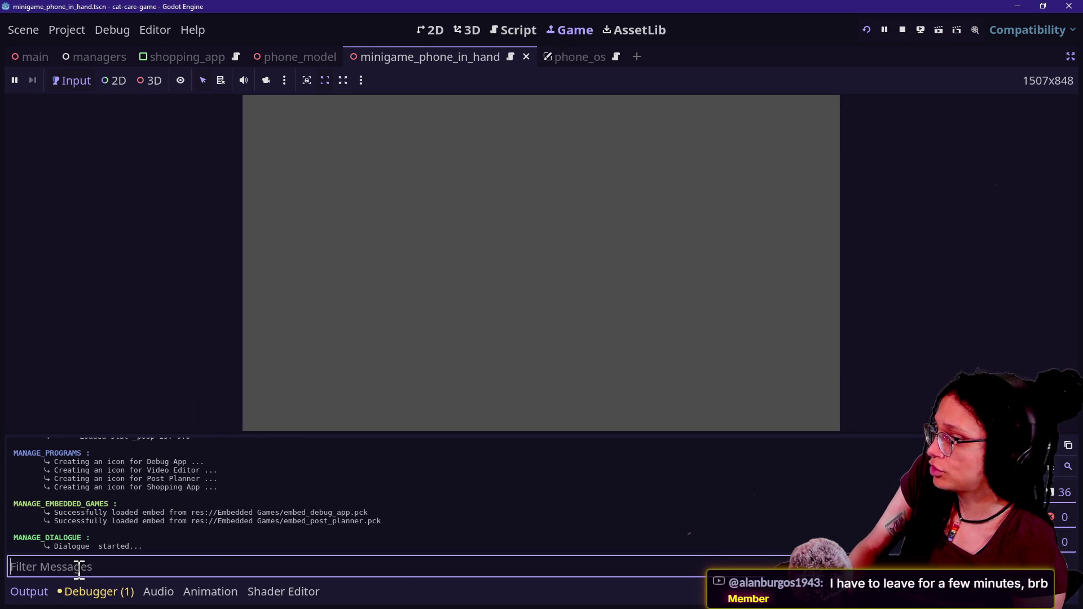
click(44, 573)
text(visibility)
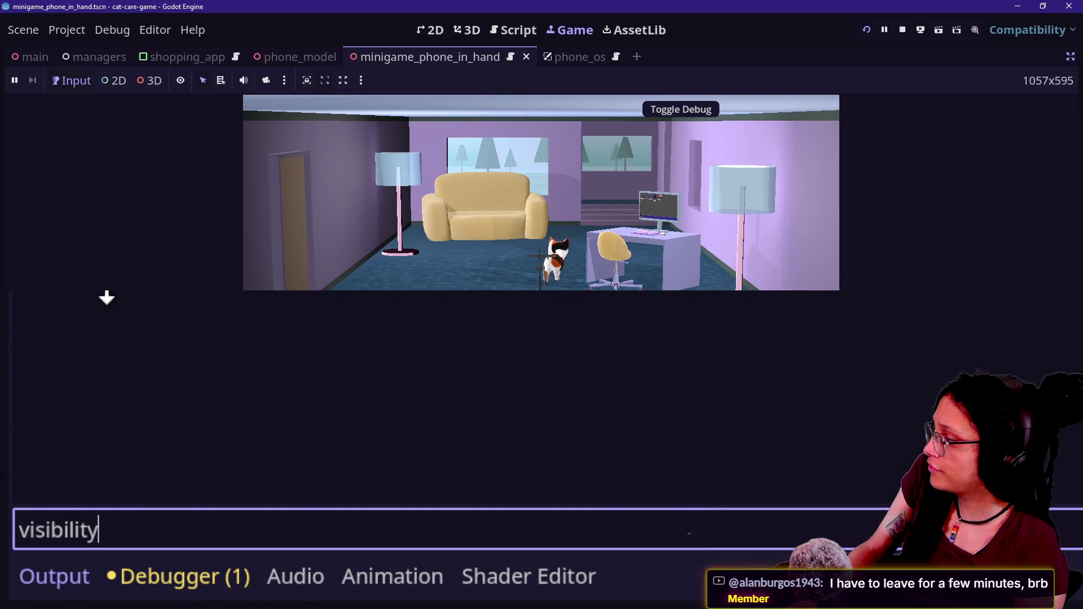
click(179, 287)
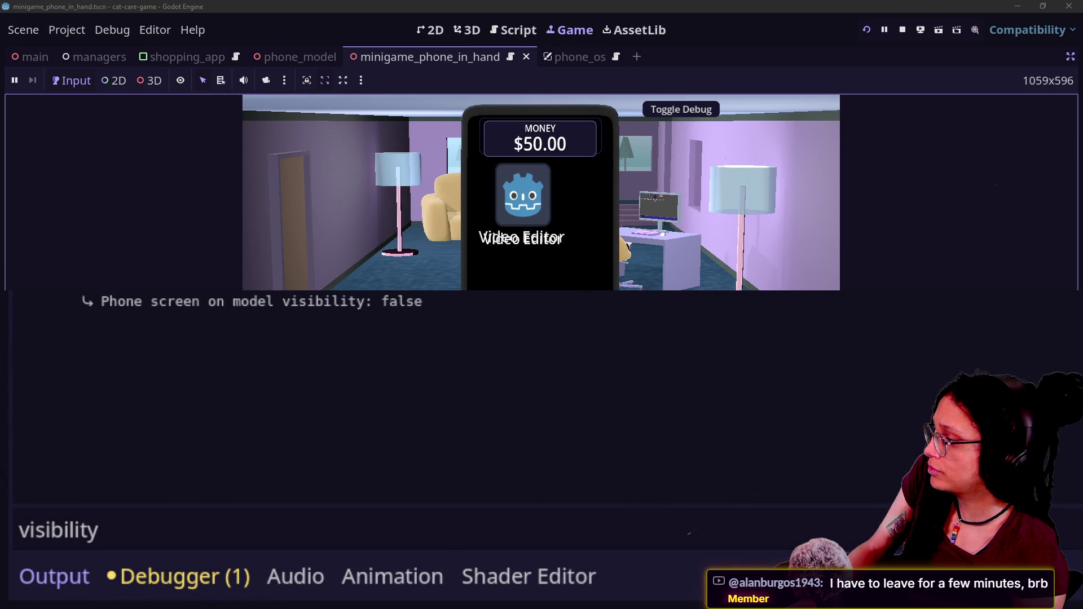
drag(380, 303, 299, 302)
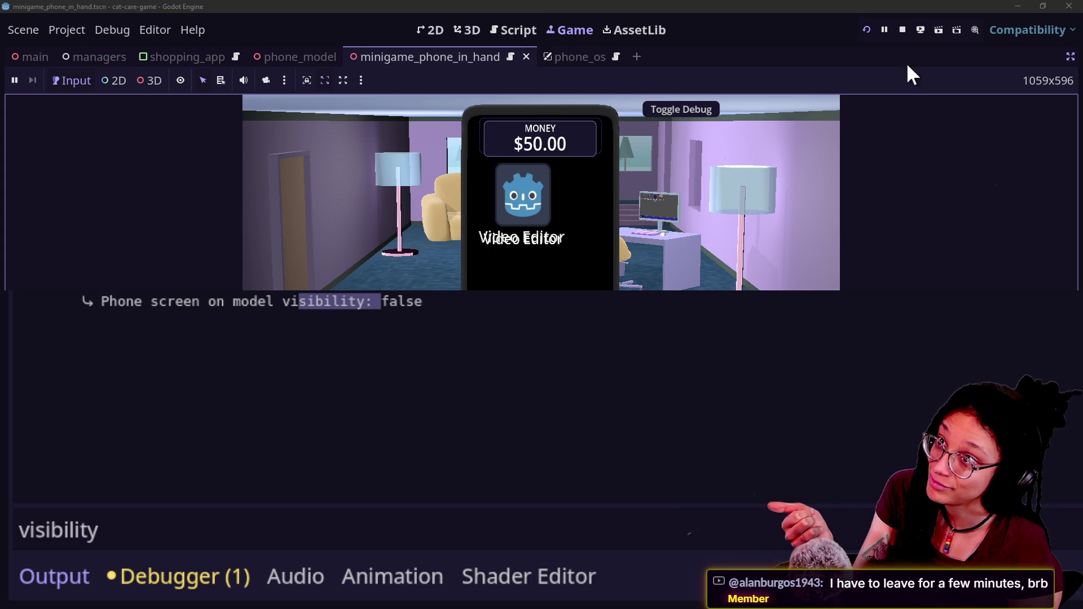
click(495, 31)
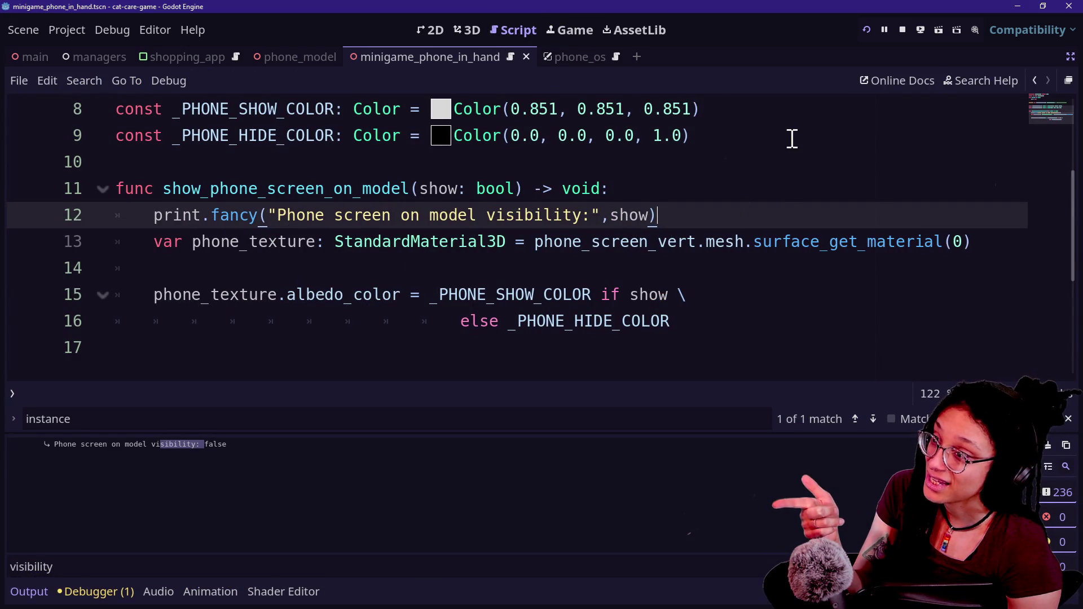
click(1070, 58)
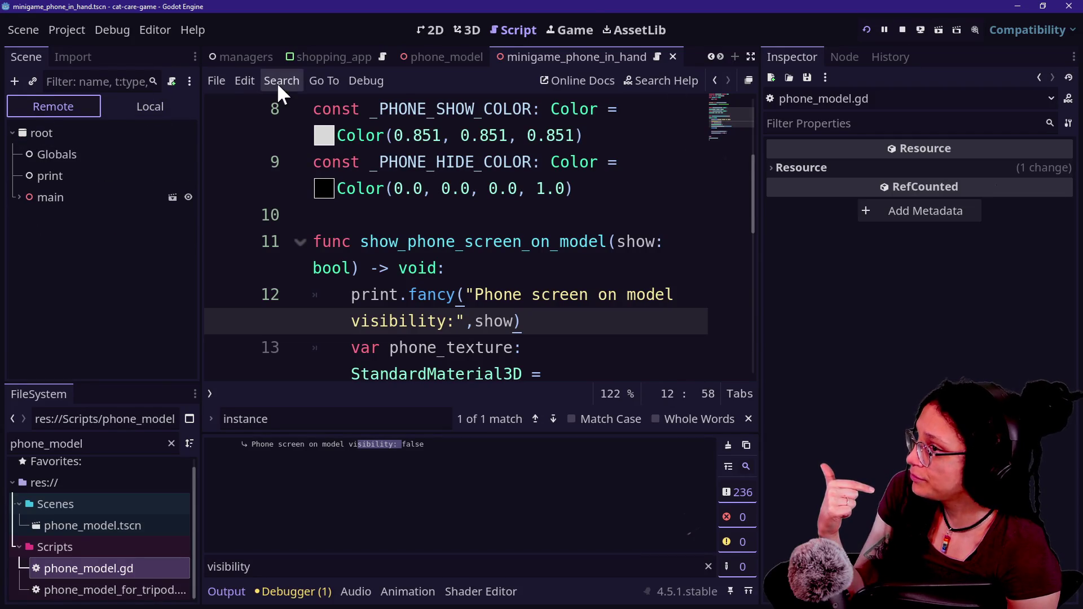
Step: Exit distraction-free mode and expand main > phone_in_hand > phone_model in the Remote scene tree
click(589, 28)
click(516, 28)
click(16, 194)
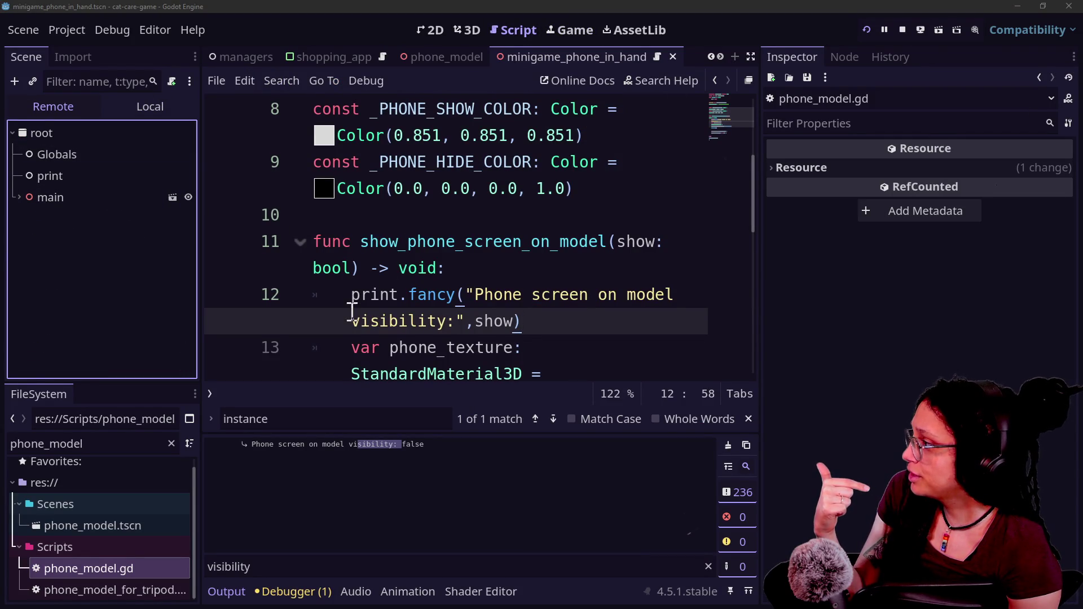
click(19, 195)
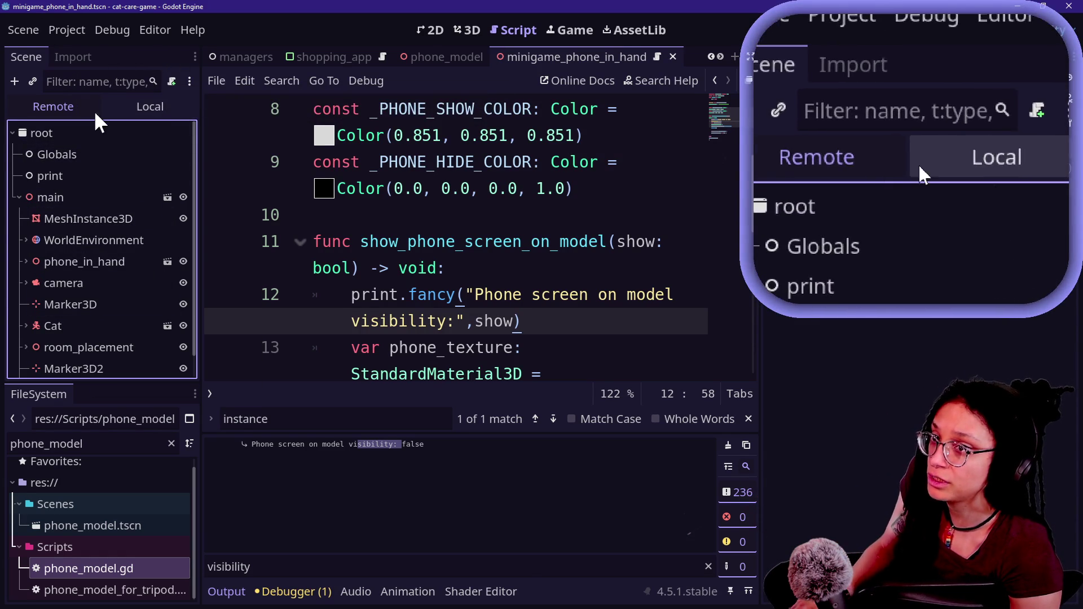
scroll(74, 133, down, 1)
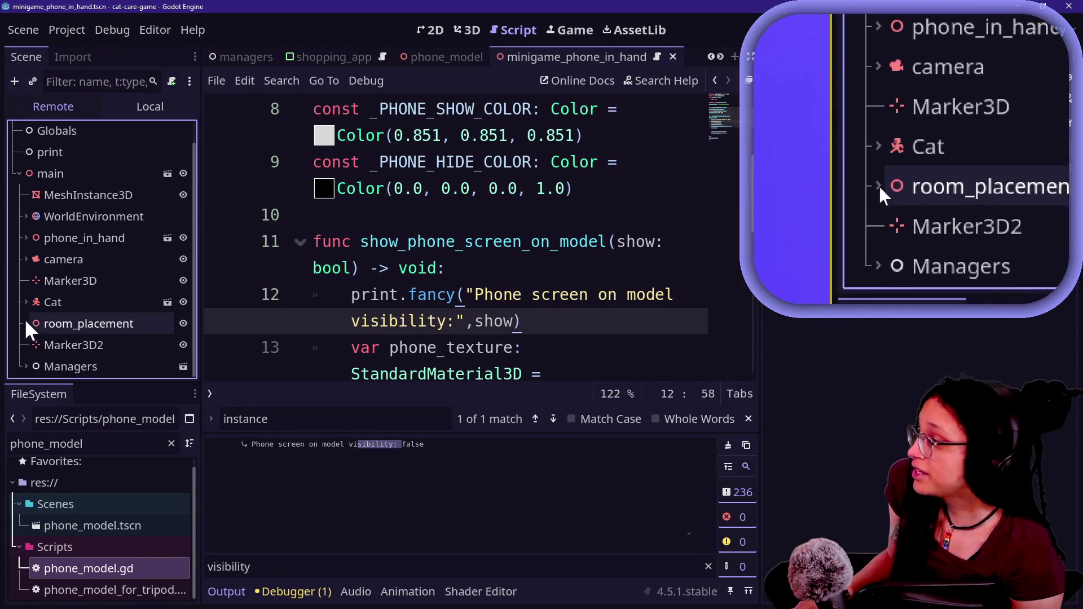
click(26, 238)
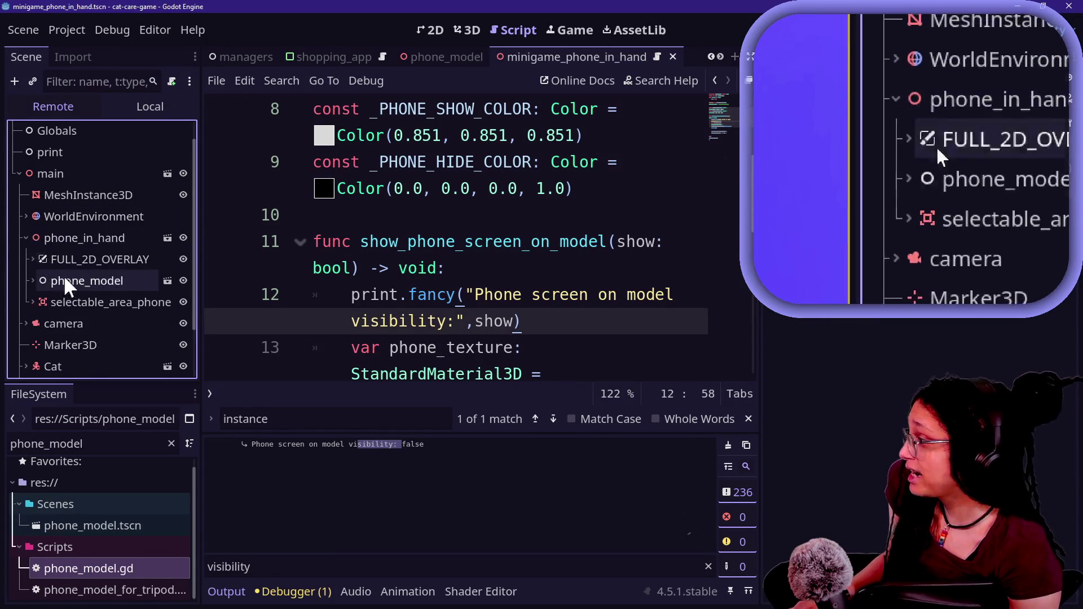
click(29, 280)
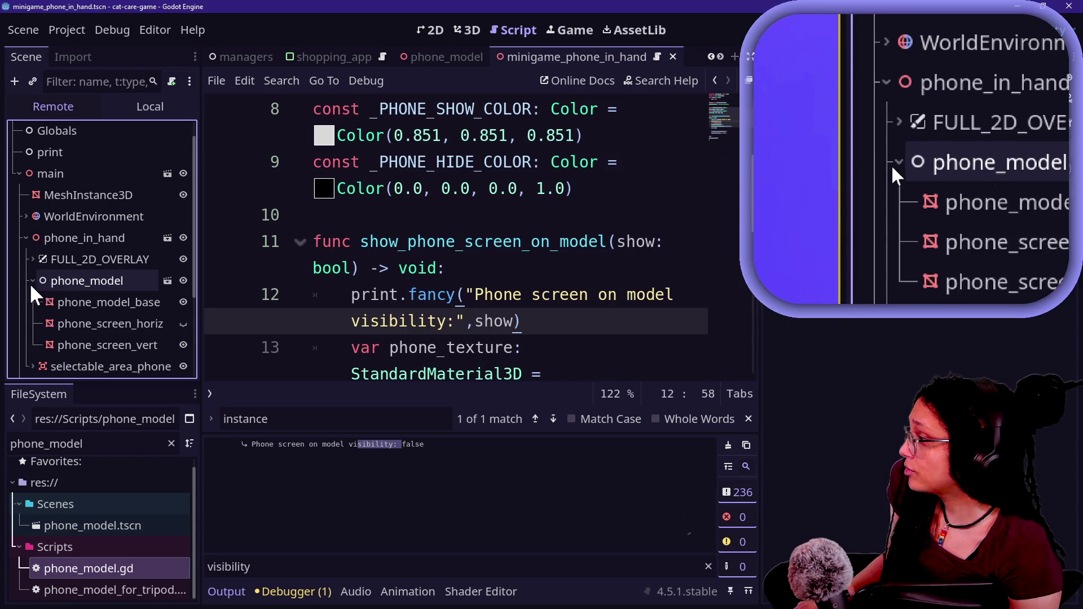
Step: Inspect the live phone_screen_vert's surface material, then select the live phone_model node
click(65, 339)
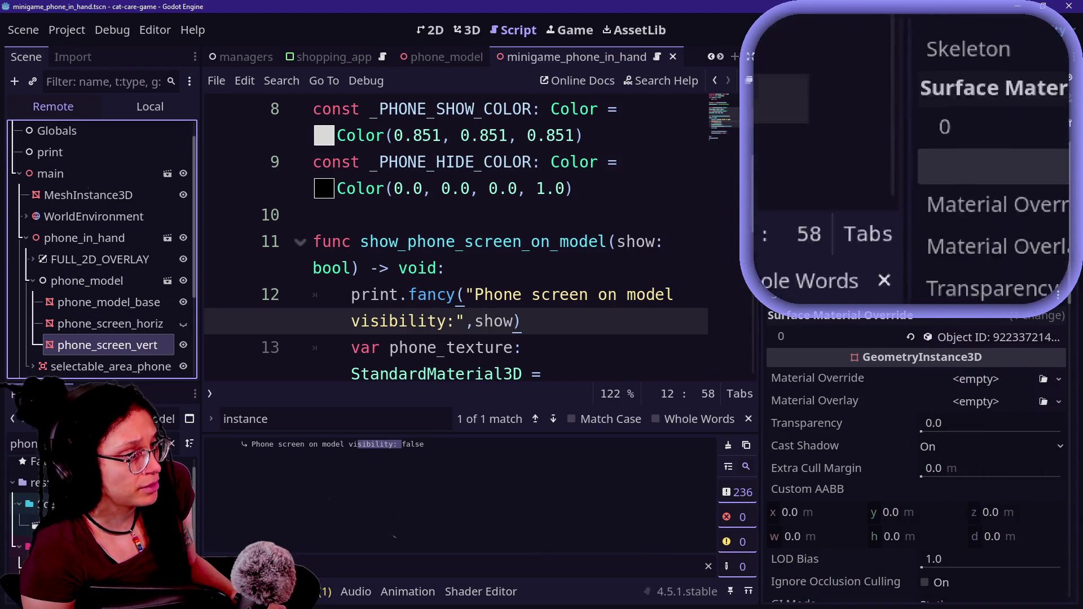
mouse_move(894, 371)
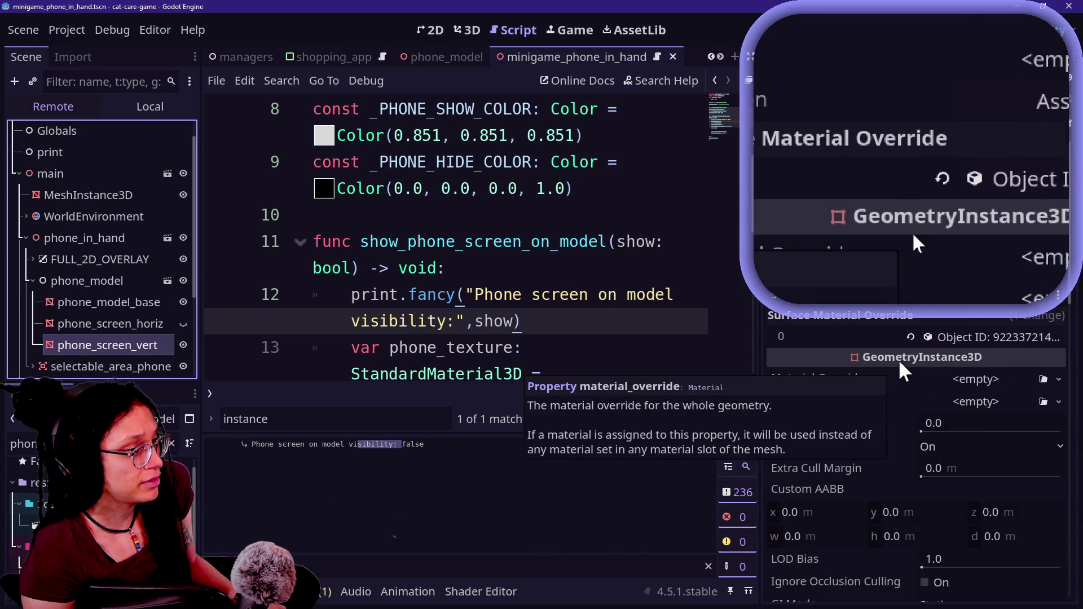
click(941, 338)
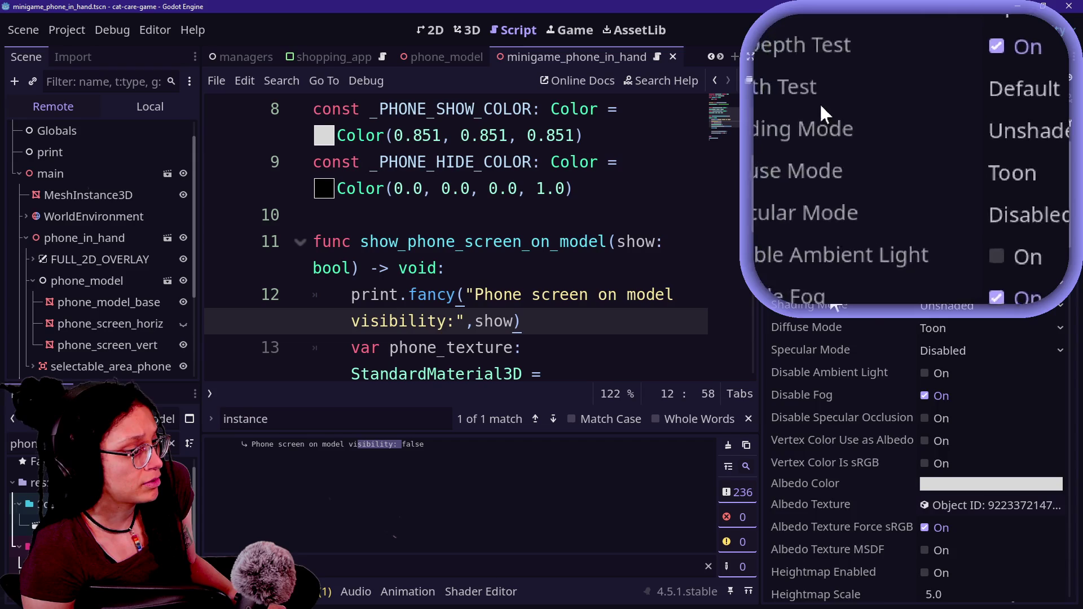
scroll(833, 303, down, 5)
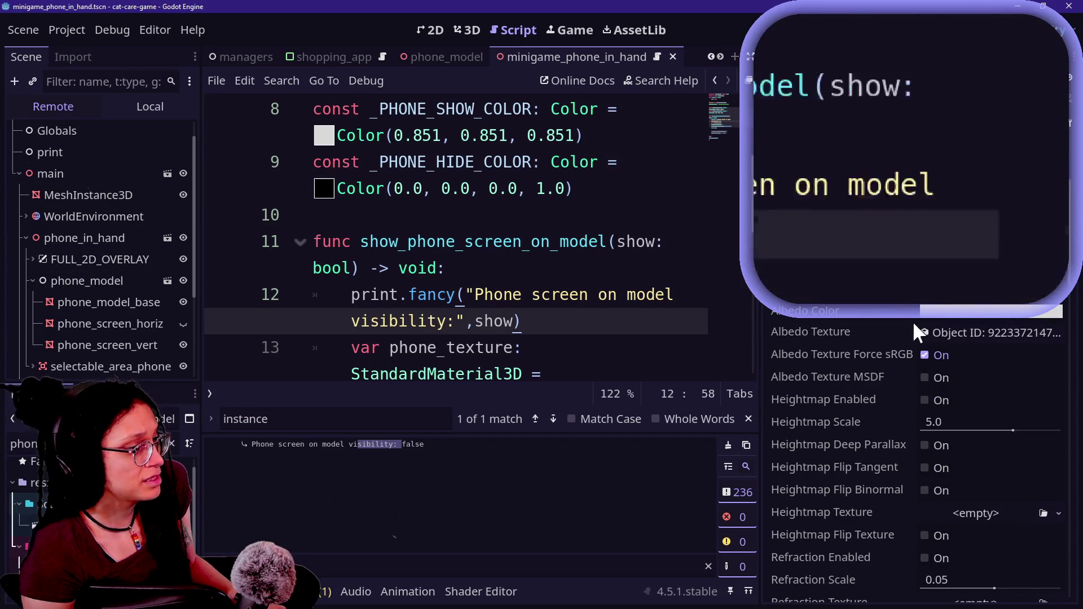
scroll(835, 316, up, 5)
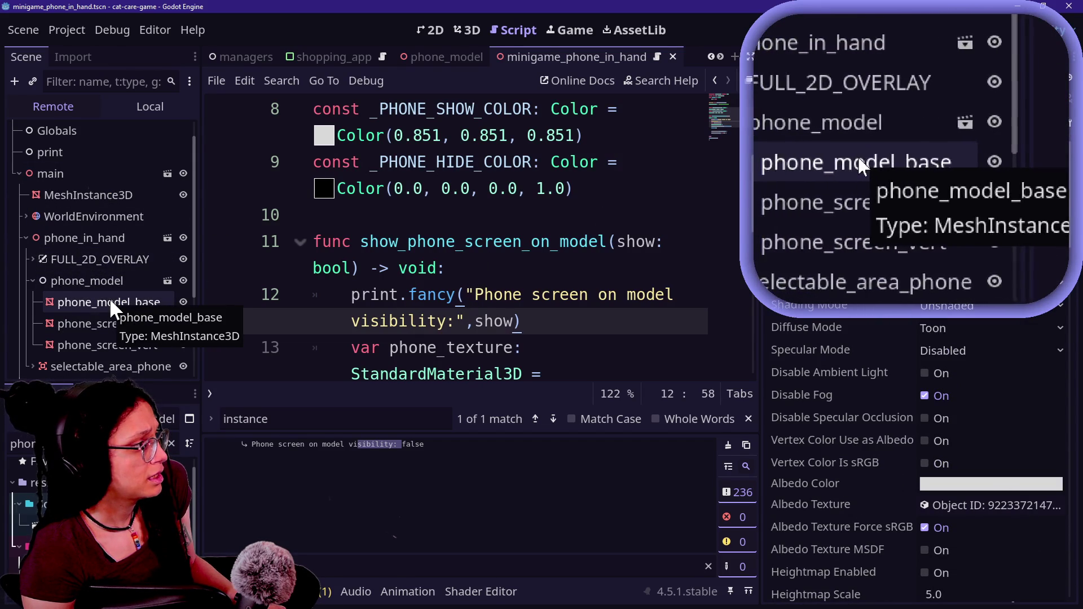
click(100, 283)
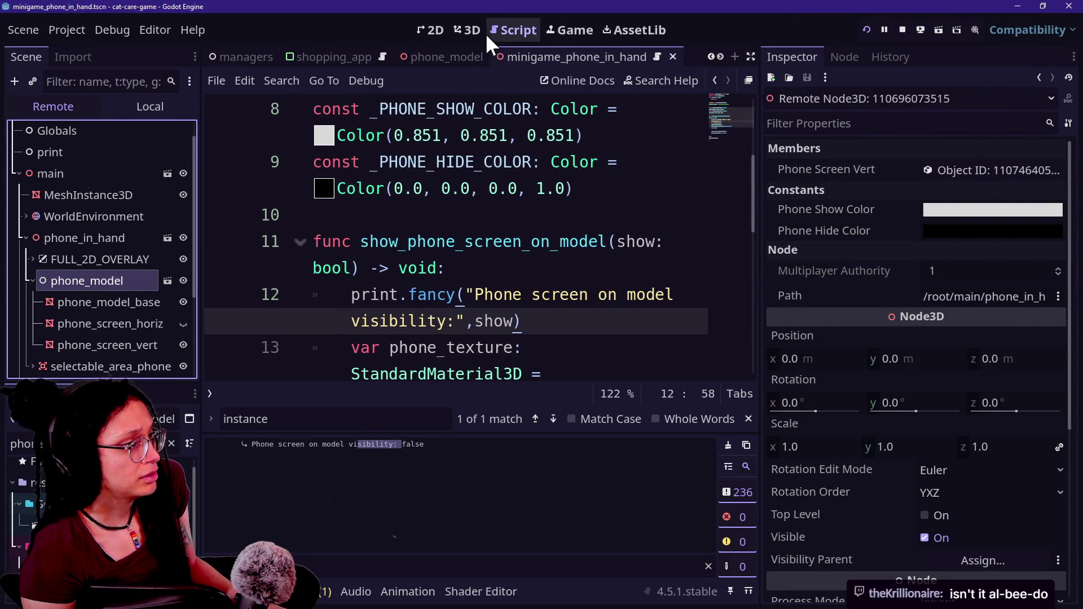
click(468, 26)
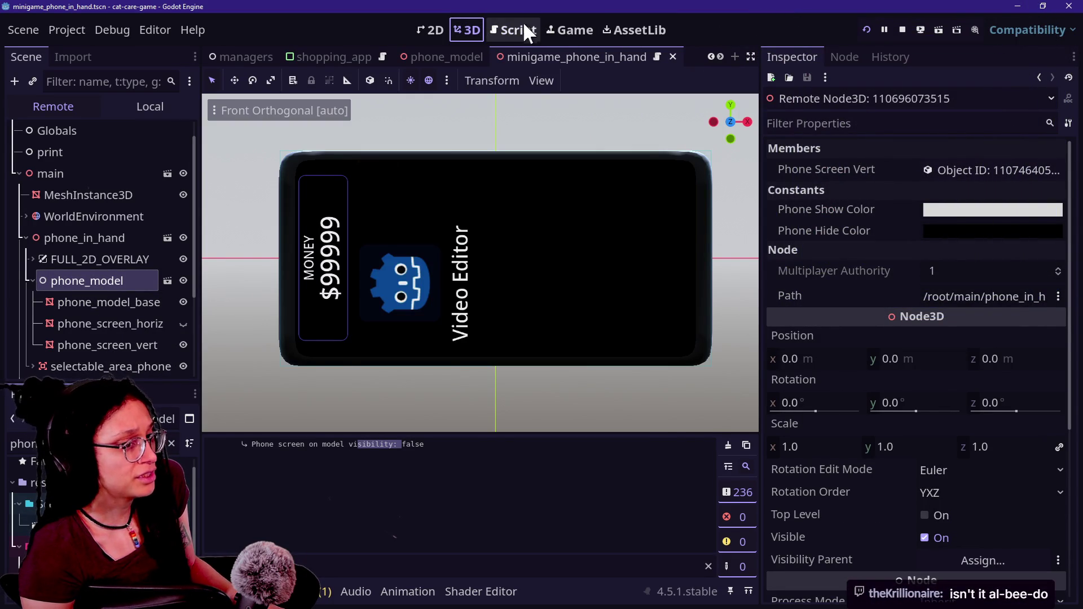
Step: Return to the script and toggle distraction-free mode so it fills the window
click(528, 29)
click(452, 125)
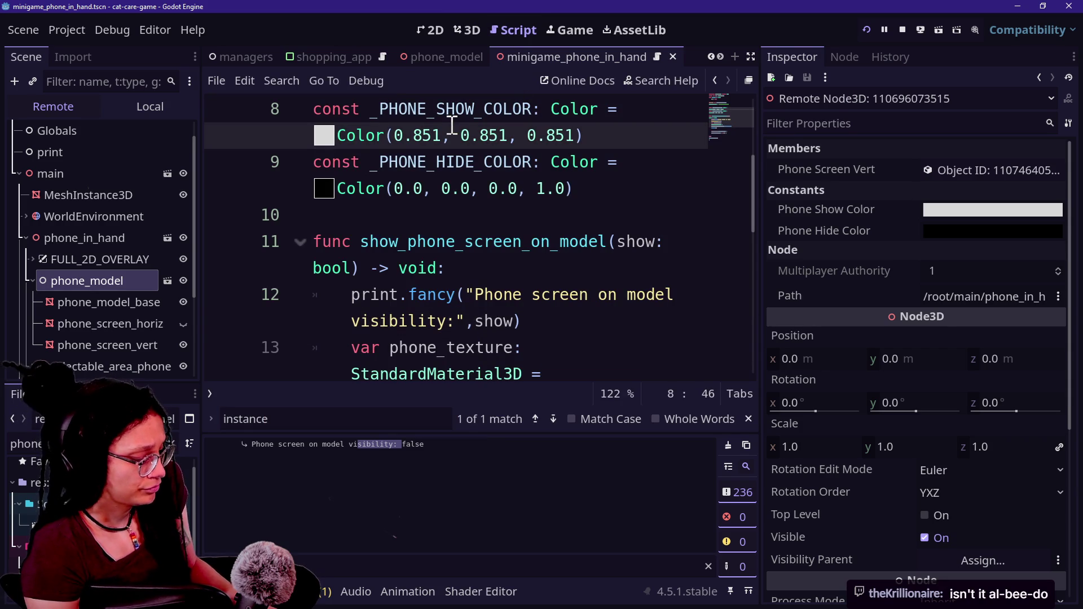
key(ctrl+shift+F11)
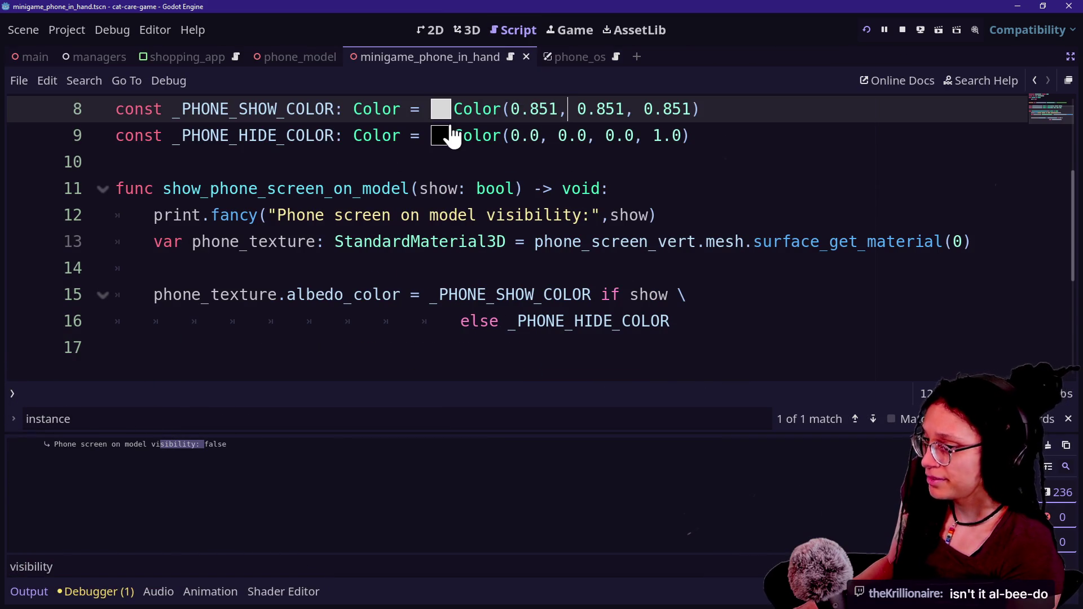
Step: Add a new empty line 18 below line 17 of the function
click(522, 268)
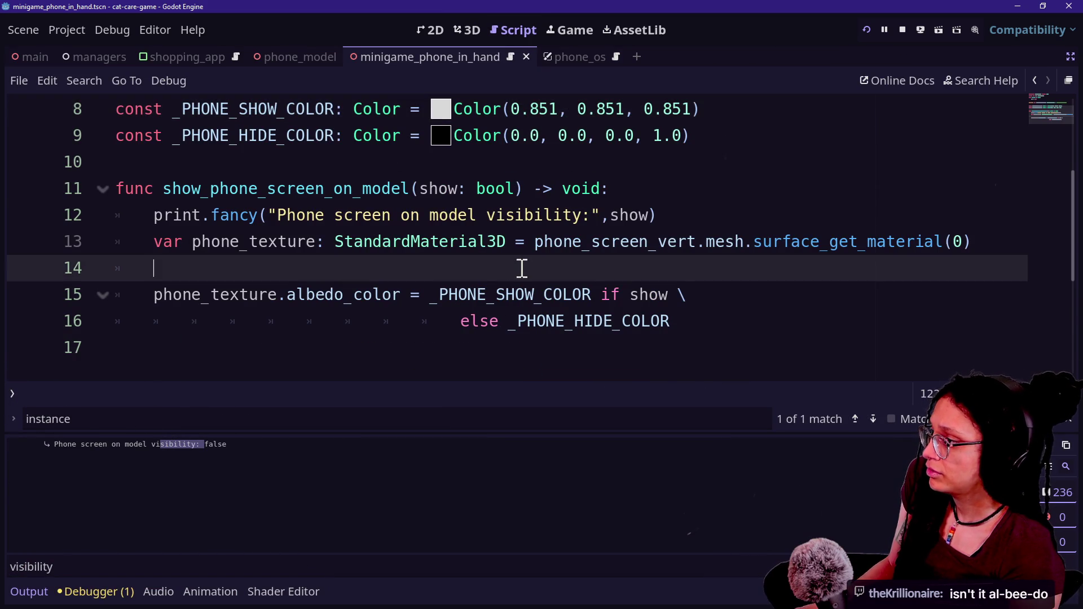
key(Down)
key(Down)
key(Down)
key(Up)
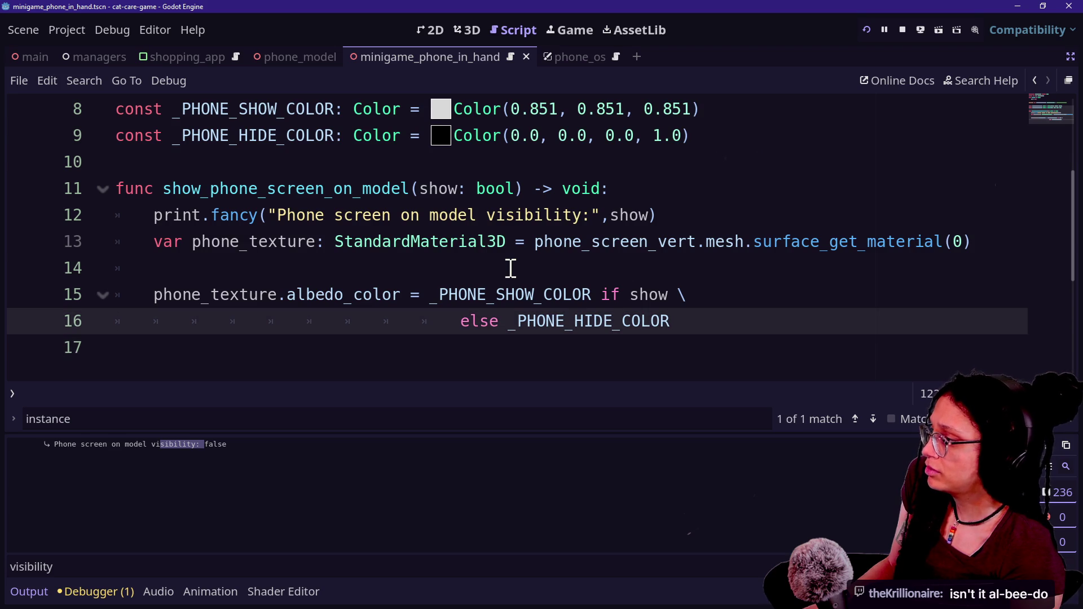
key(Down)
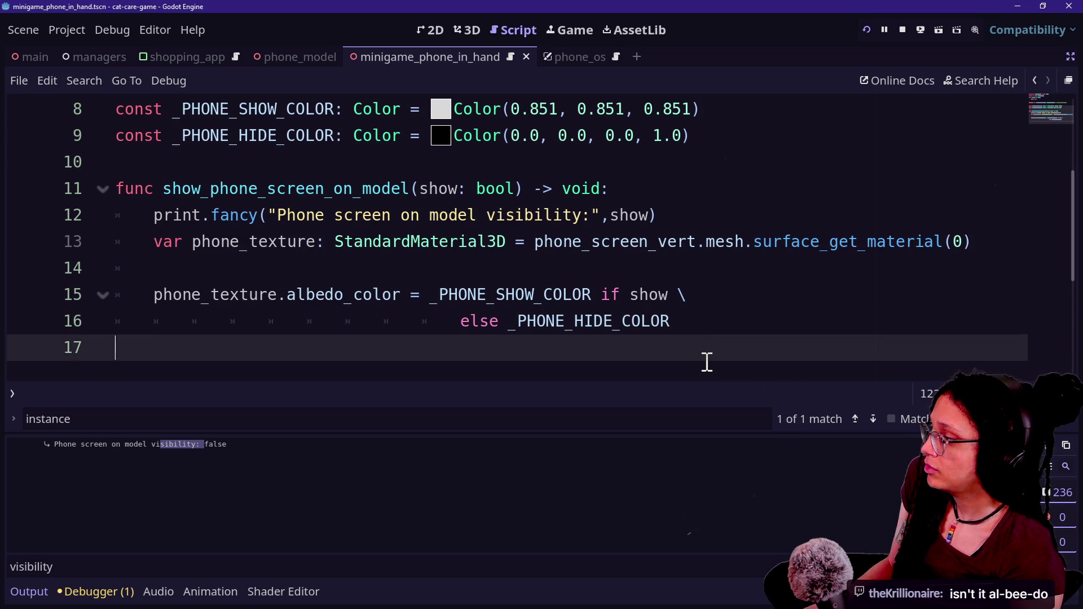
key(Return)
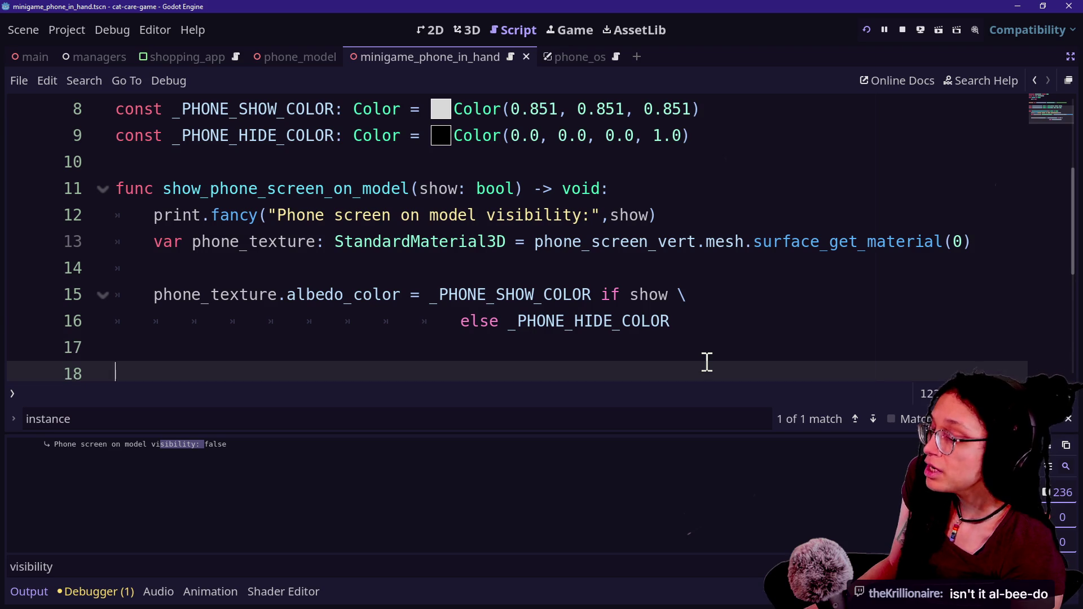
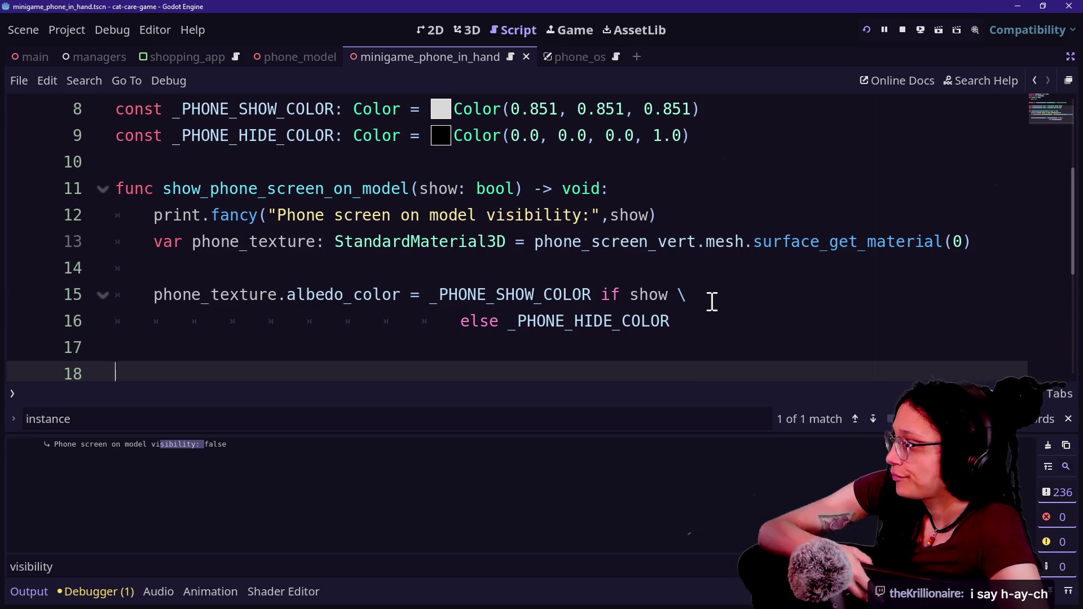
Step: Step through the show_phone_screen_on_model lines, then bring back the scene, file system and inspector docks
key(Up)
key(Up)
key(Up)
key(Down)
key(Down)
key(Up)
key(Up)
key(Up)
key(Up)
key(Down)
key(Down)
key(Down)
key(Up)
key(Up)
key(Down)
key(Down)
key(Down)
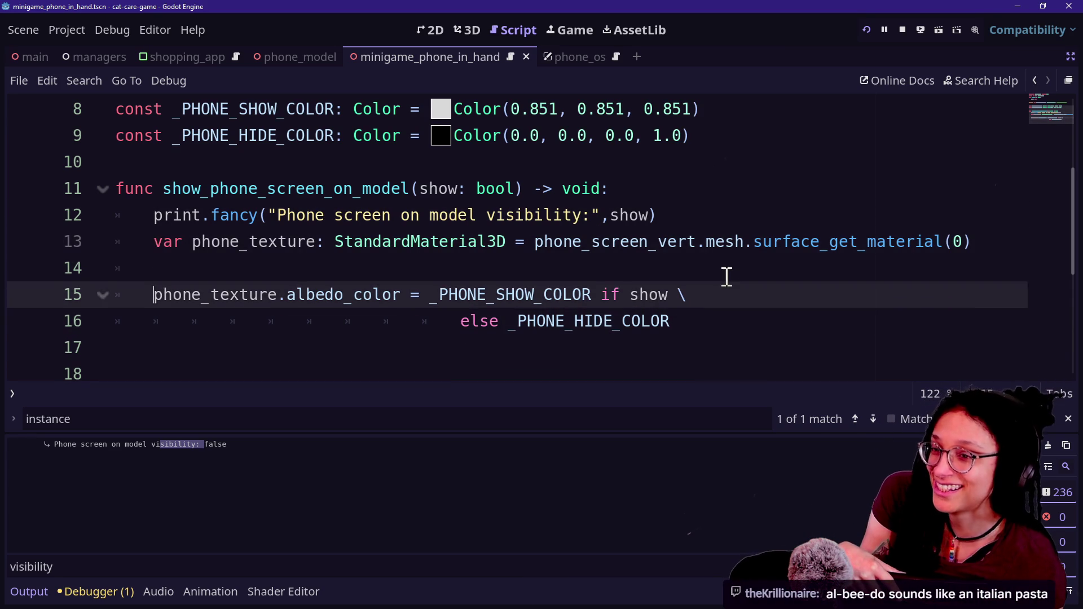
key(Down)
key(Up)
key(Down)
key(Up)
key(Up)
key(Up)
key(Down)
key(Down)
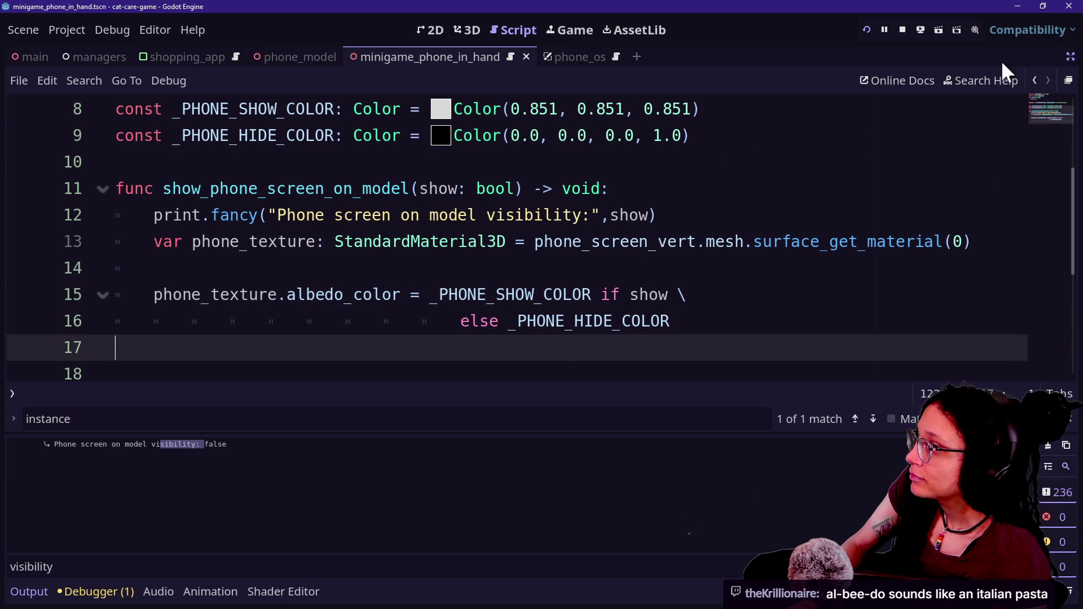
click(1071, 58)
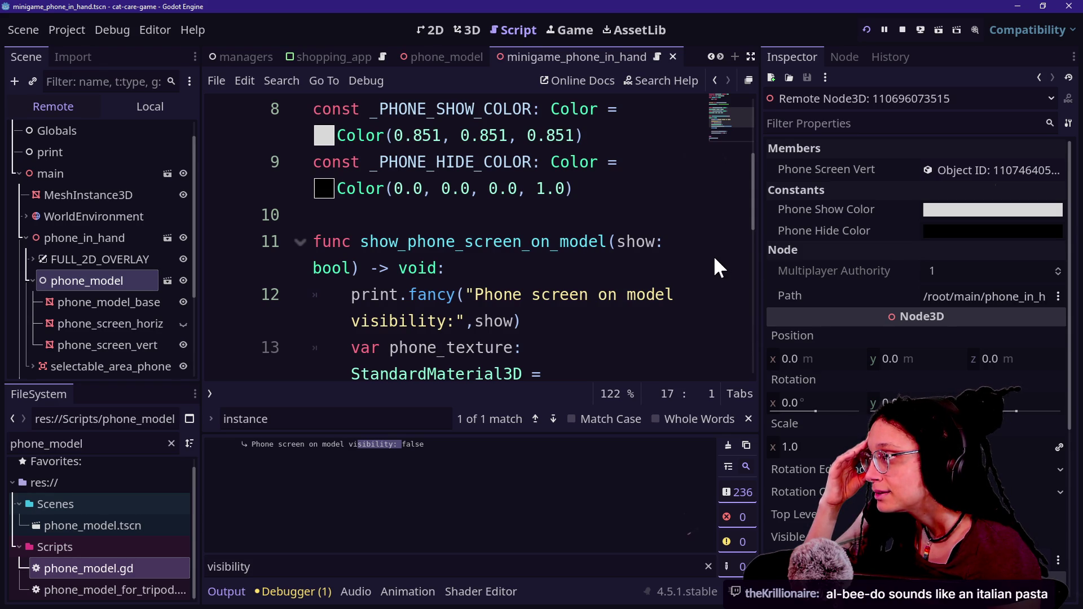
Step: Search the web in a new Chrome tab for 'godot change texture albedo at runtime'
key(alt+Tab)
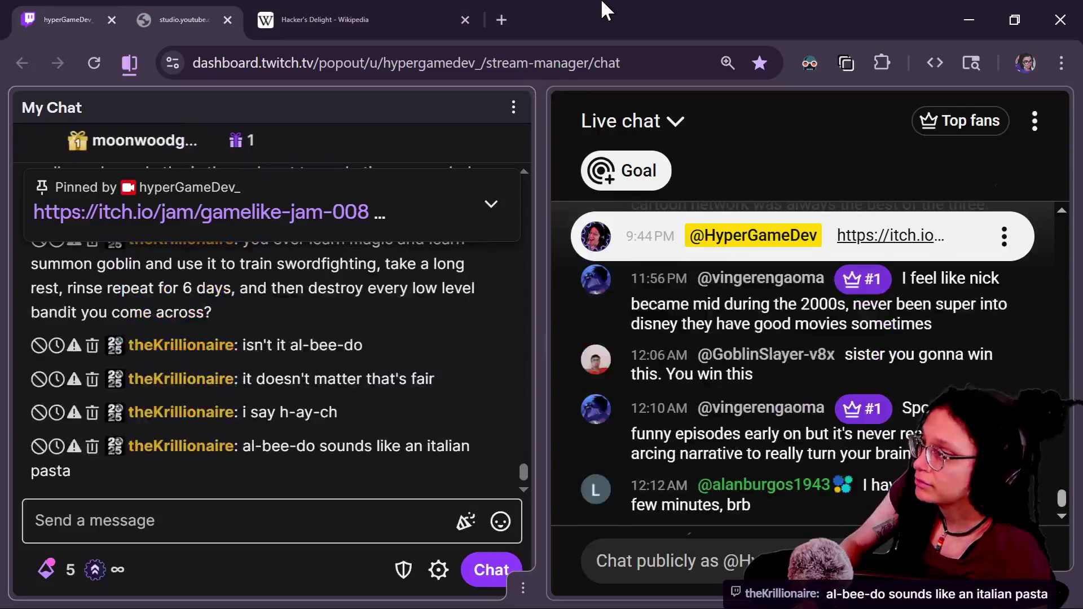
key(alt+Tab)
click(873, 17)
text(godot change )
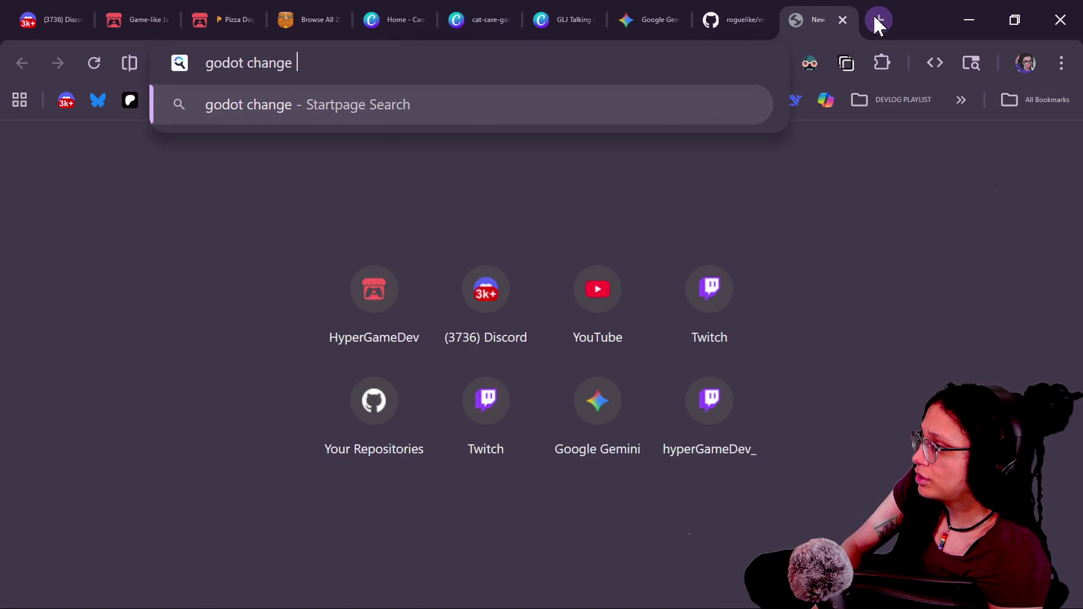
text(textur)
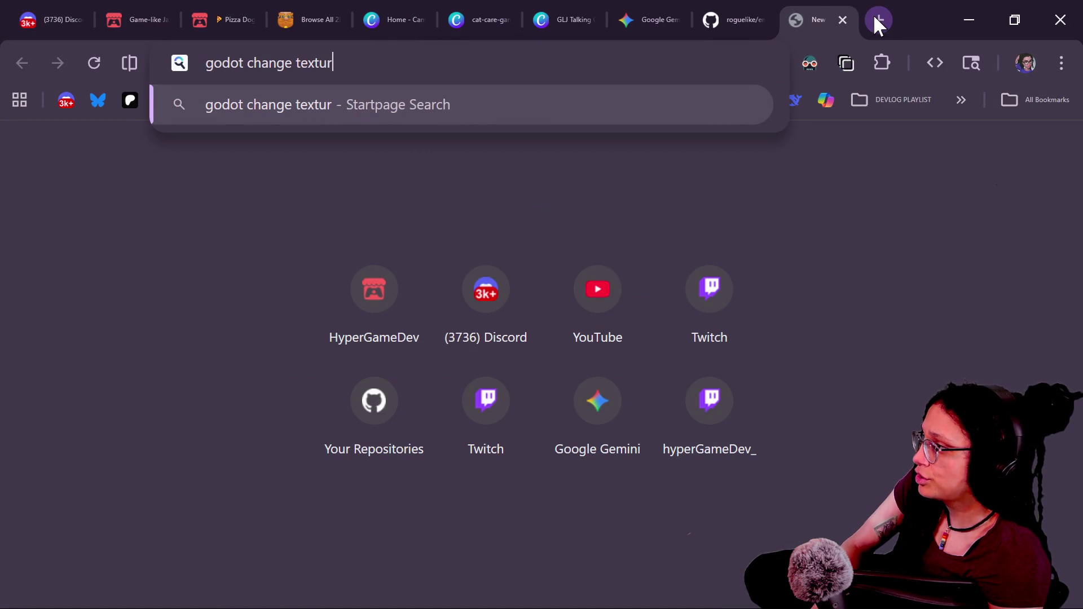
text(e albedo in)
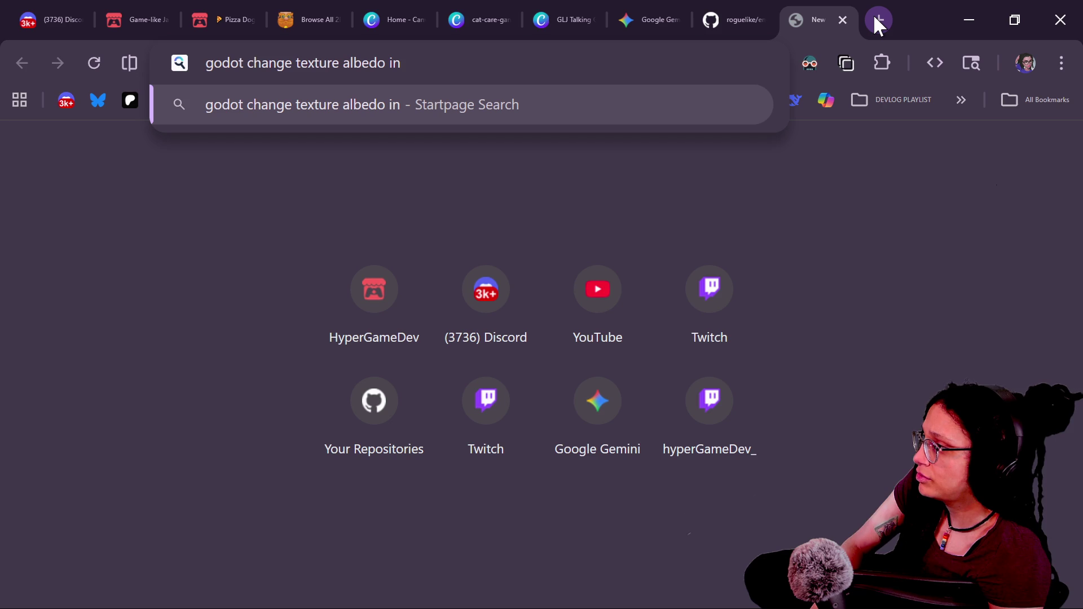
key(BackSpace)
key(BackSpace)
text(at runtime)
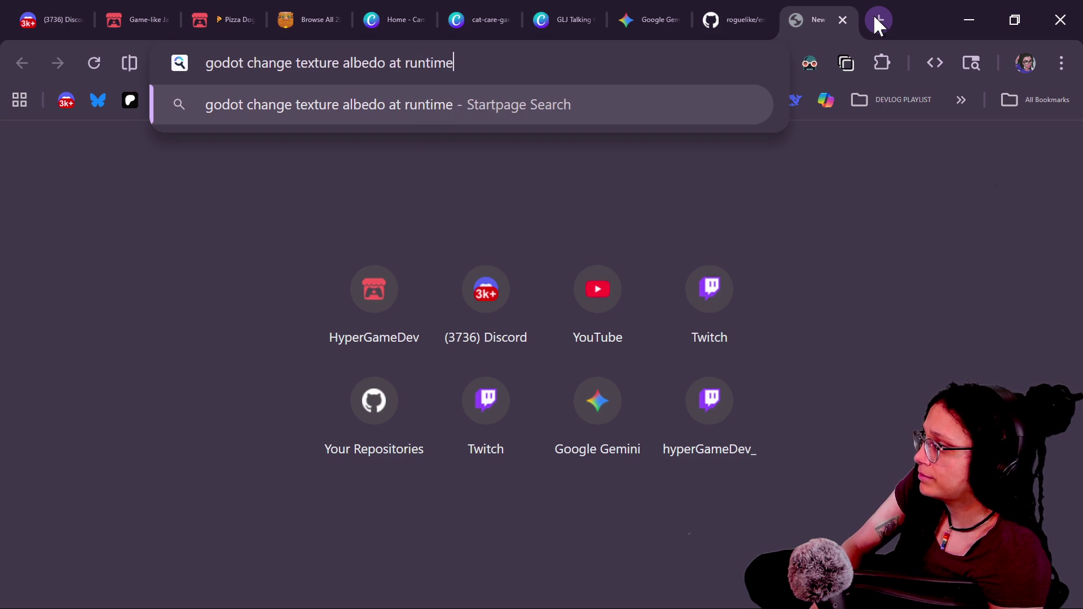
key(Return)
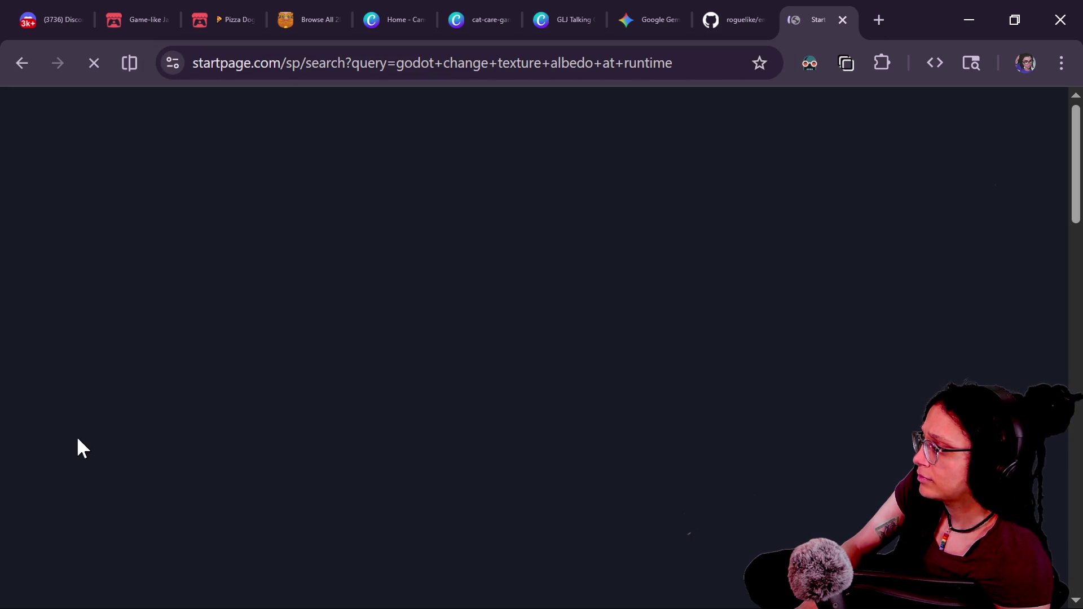
Step: Open the Reddit r/godot thread and read its get_surface_material and albedo_color code
click(310, 345)
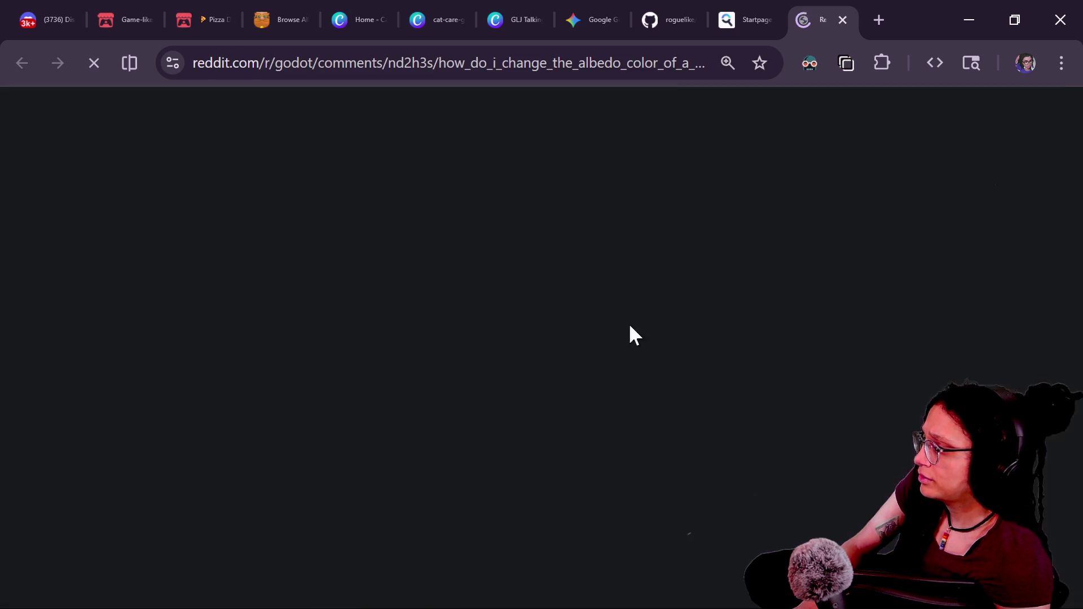
scroll(679, 338, down, 6)
scroll(680, 333, down, 4)
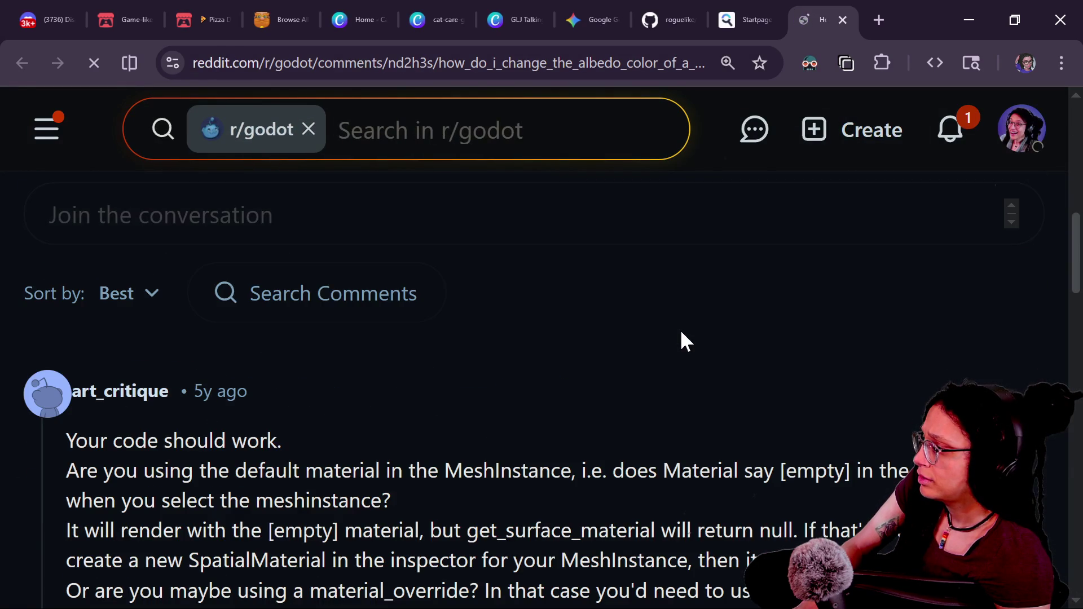
scroll(494, 408, down, 3)
scroll(494, 409, up, 10)
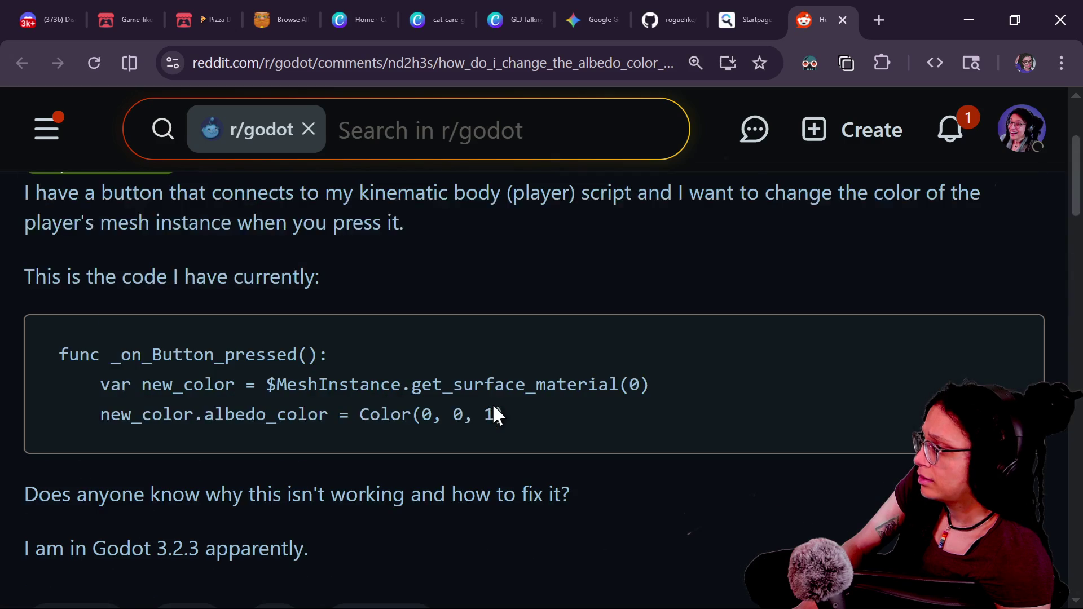
drag(141, 384, 549, 379)
click(547, 378)
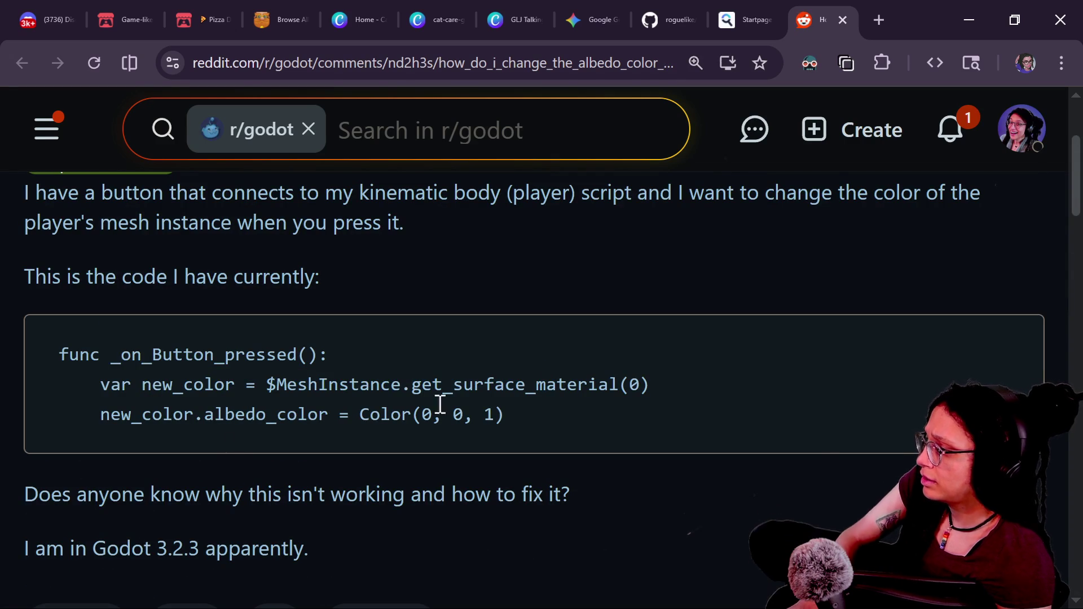
drag(484, 415, 508, 407)
drag(205, 414, 565, 389)
click(564, 388)
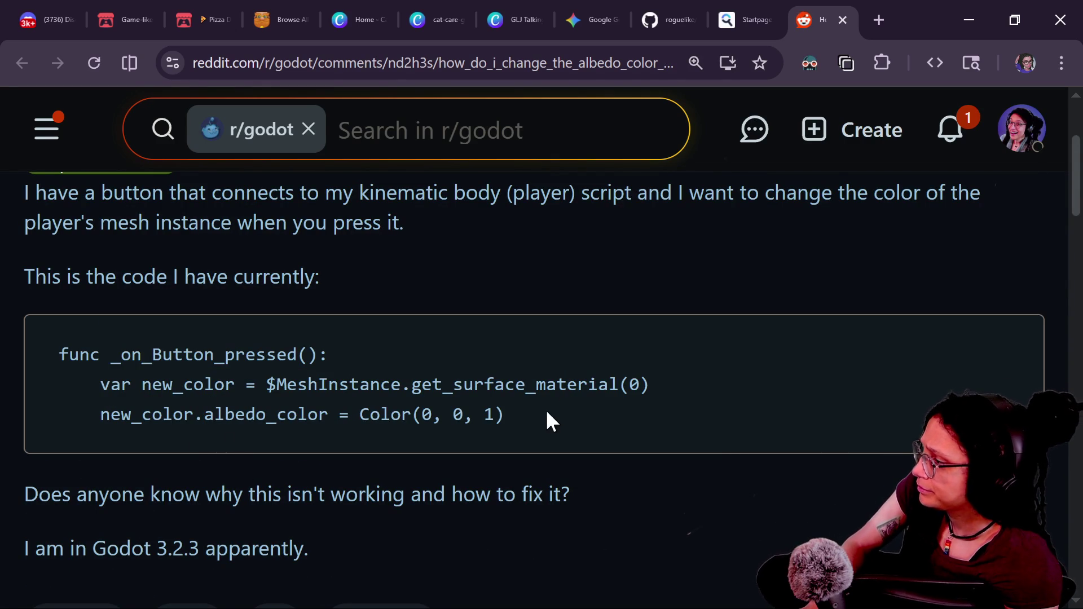
Step: Read the replies, including the get_active_material suggestion and its availability note
scroll(547, 412, down, 10)
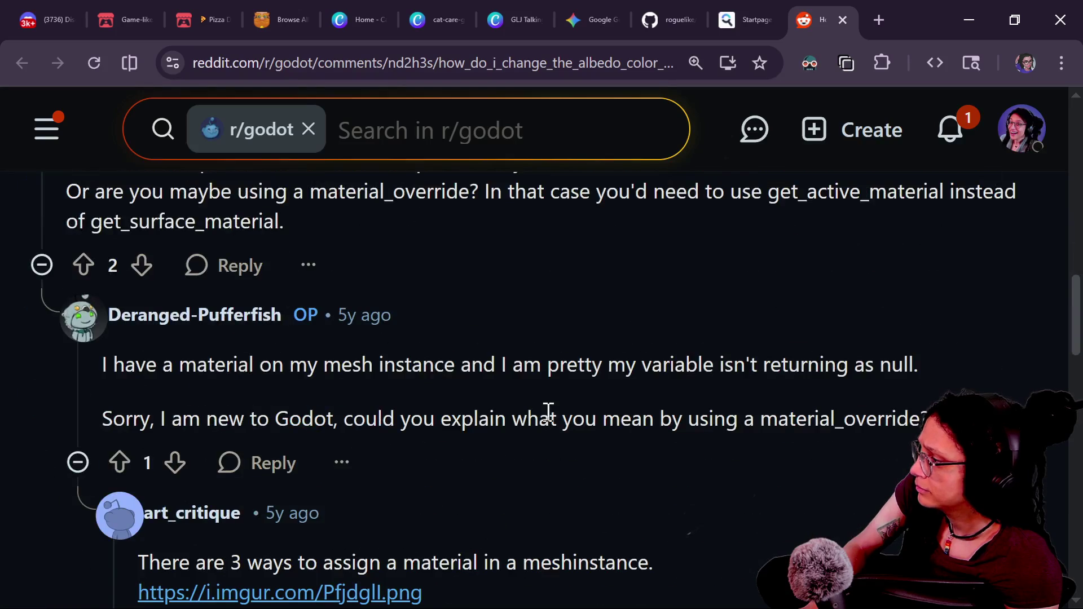
scroll(548, 412, down, 2)
scroll(503, 456, down, 4)
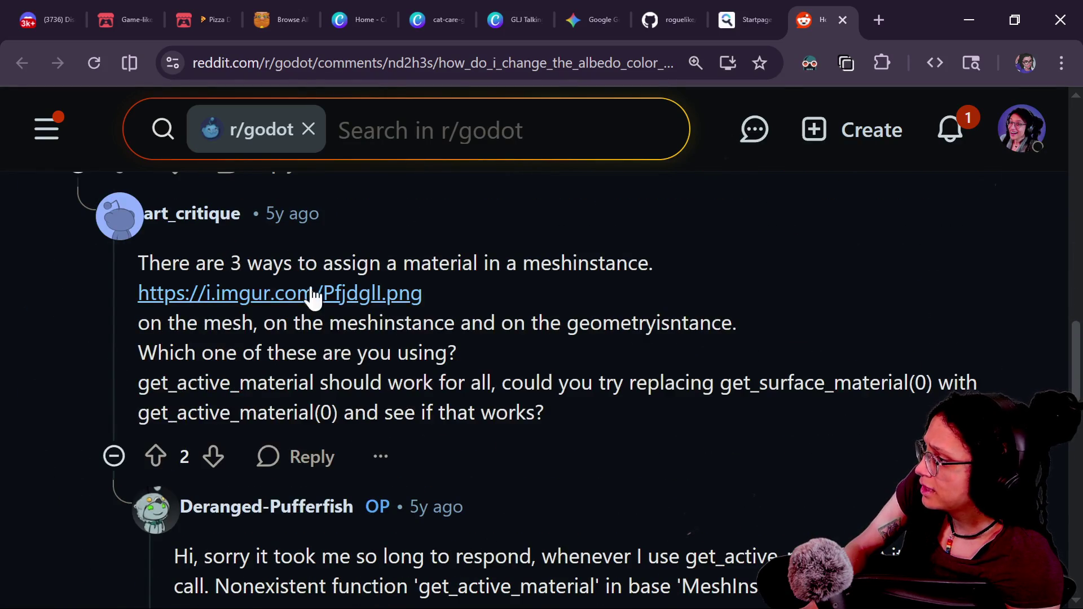
scroll(278, 410, down, 2)
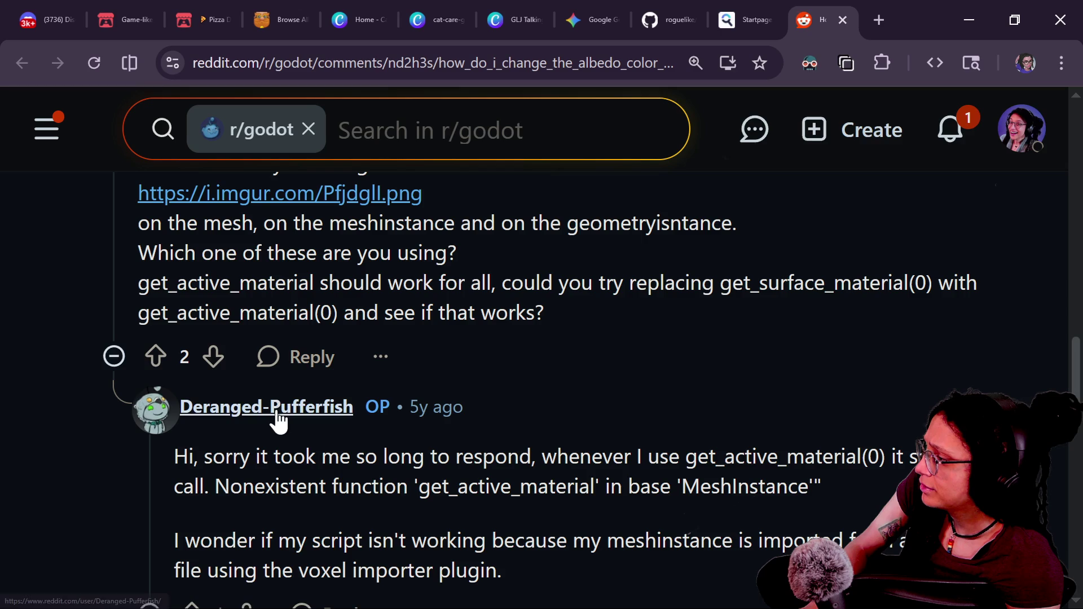
scroll(278, 410, down, 6)
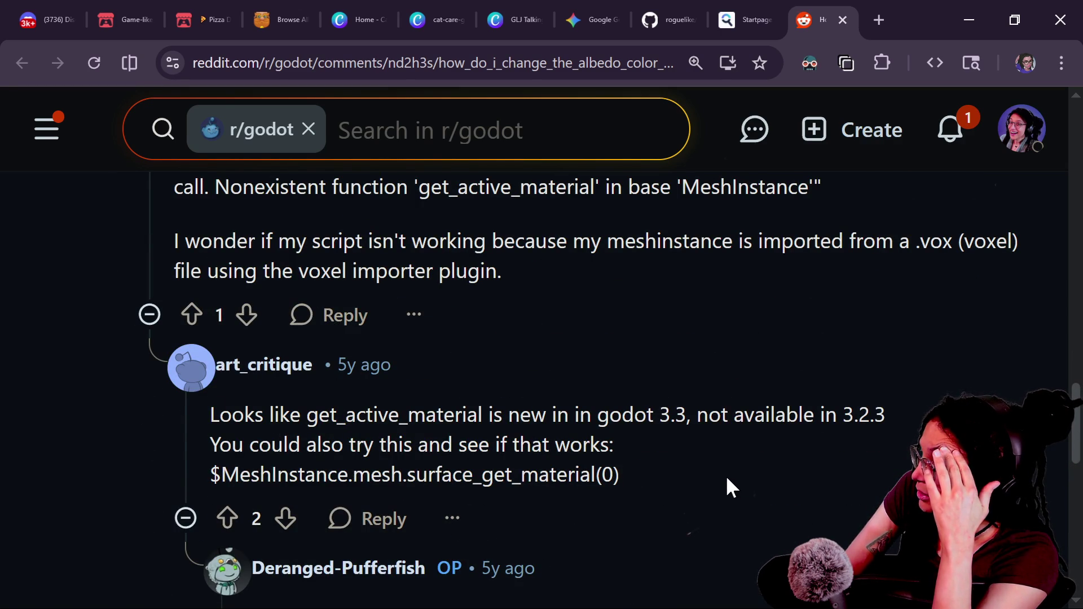
scroll(726, 479, down, 5)
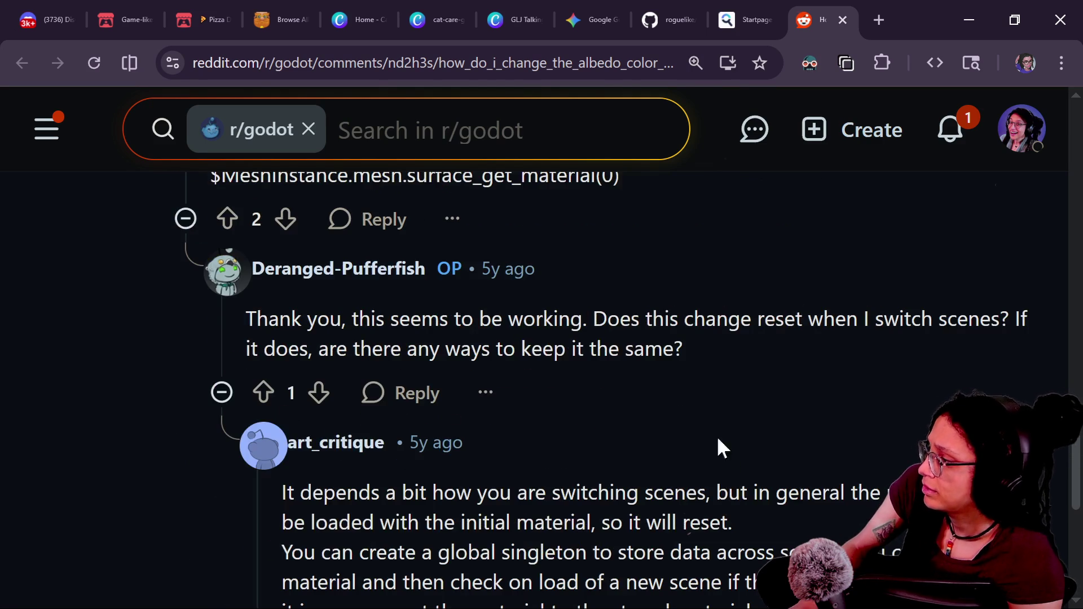
scroll(379, 343, up, 2)
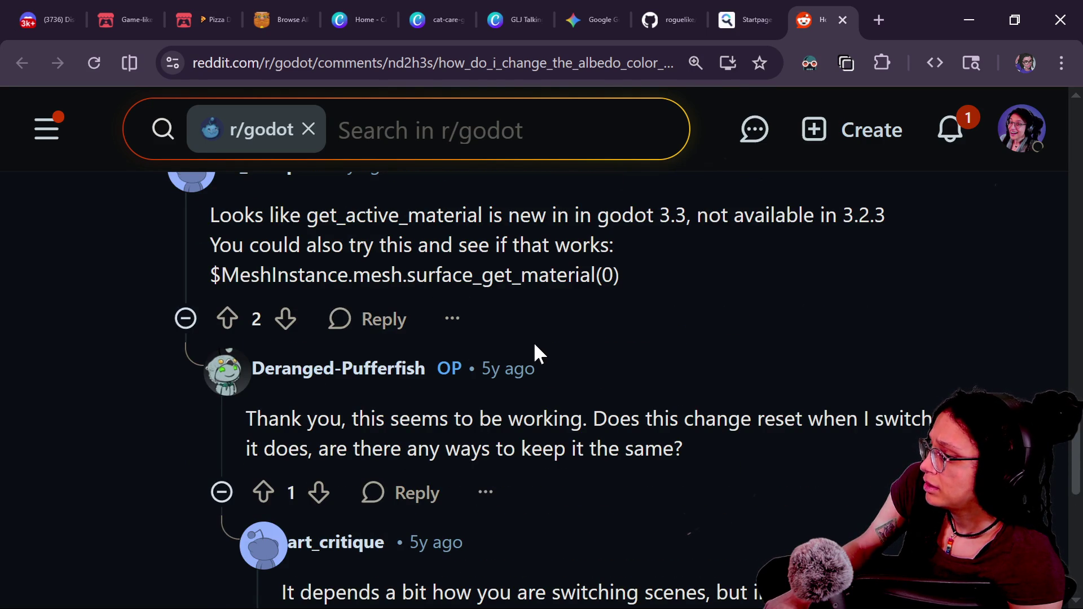
drag(354, 419, 532, 411)
click(372, 230)
mouse_move(280, 215)
mouse_down()
mouse_move(546, 249)
mouse_move(572, 264)
mouse_up()
drag(345, 215, 524, 216)
Step: Finish the thread and return to the Godot script at the line 11 function header
scroll(542, 275, down, 2)
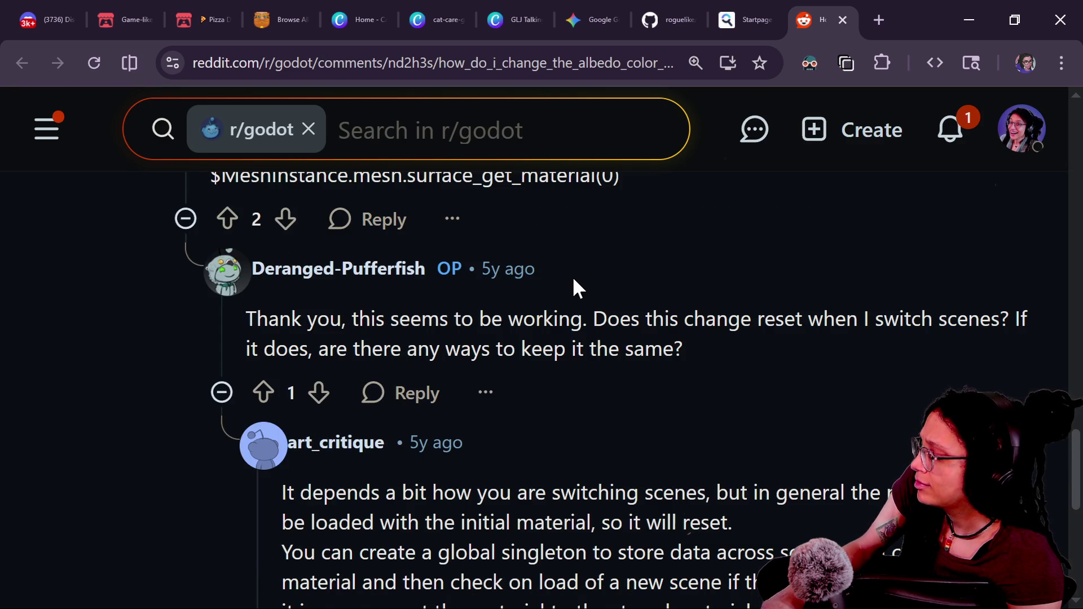
scroll(575, 282, down, 5)
scroll(575, 280, down, 2)
key(alt+Tab)
mouse_move(631, 285)
click(535, 274)
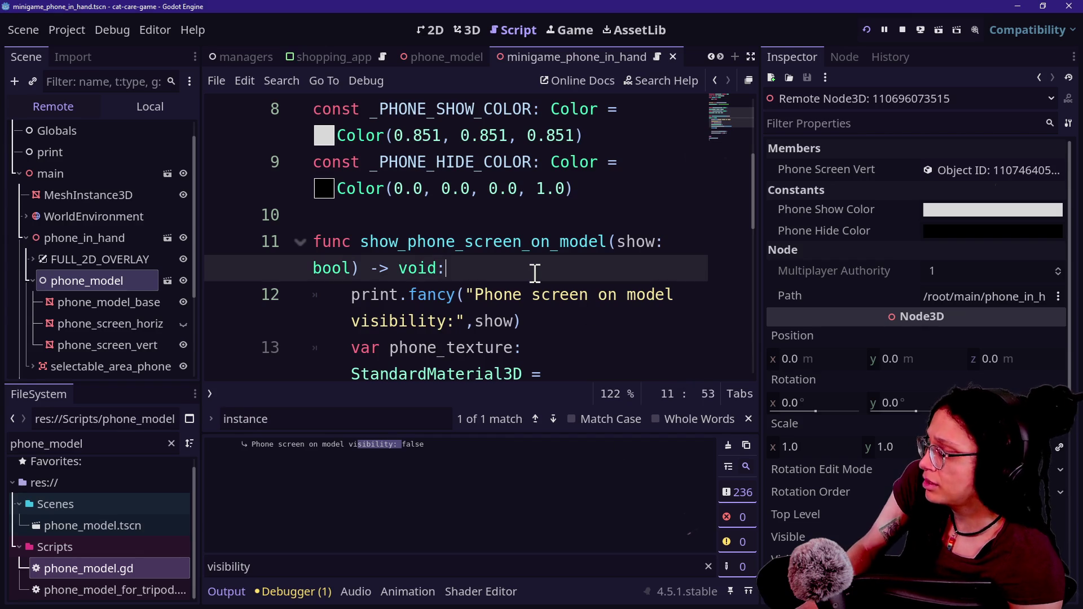
Step: Hide the output and side panels, then paste a copy of the print.fancy line into line 14
key(ctrl+j)
key(ctrl+shift+F11)
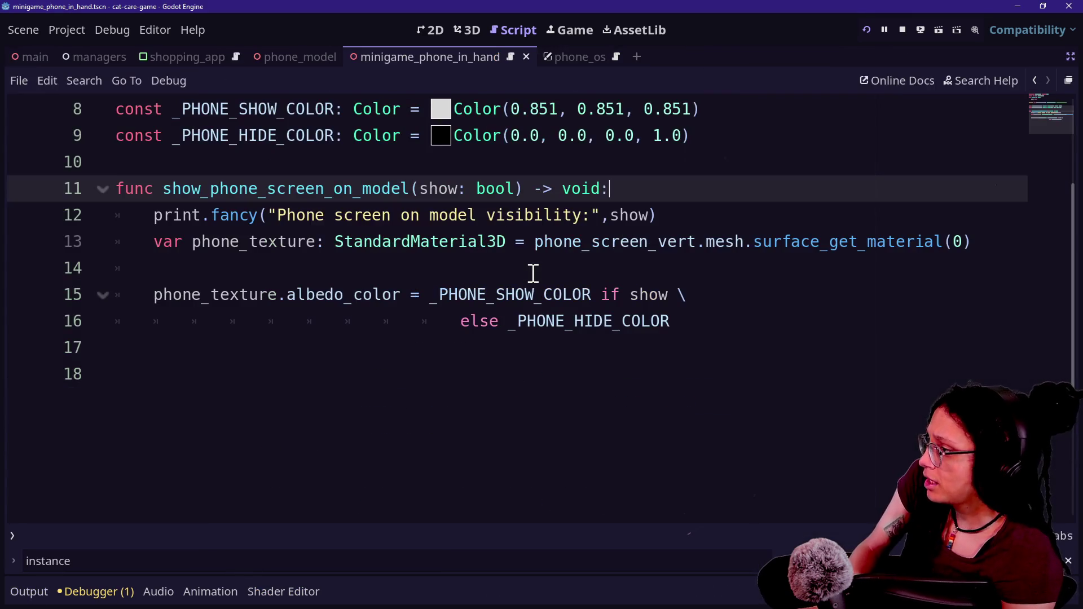
drag(657, 215, 681, 191)
key(ctrl+c)
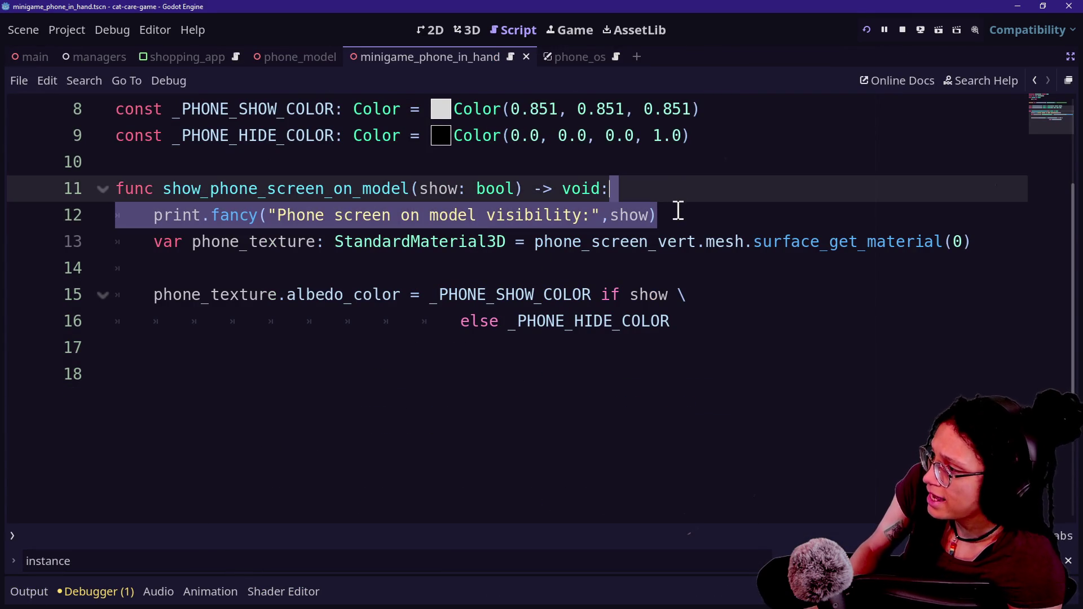
click(698, 239)
click(757, 285)
click(737, 263)
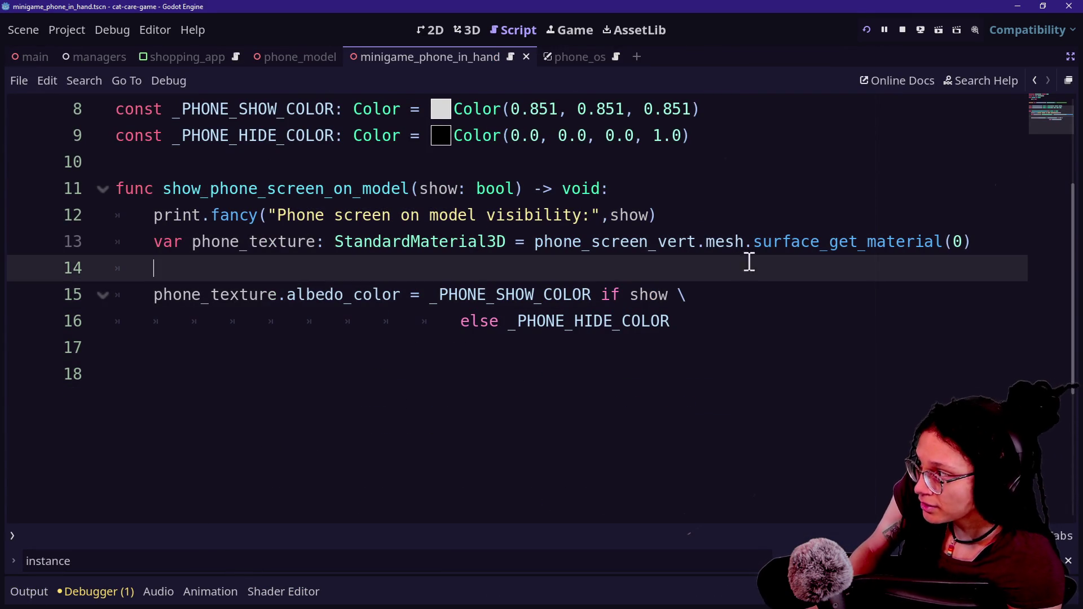
key(ctrl+v)
click(295, 273)
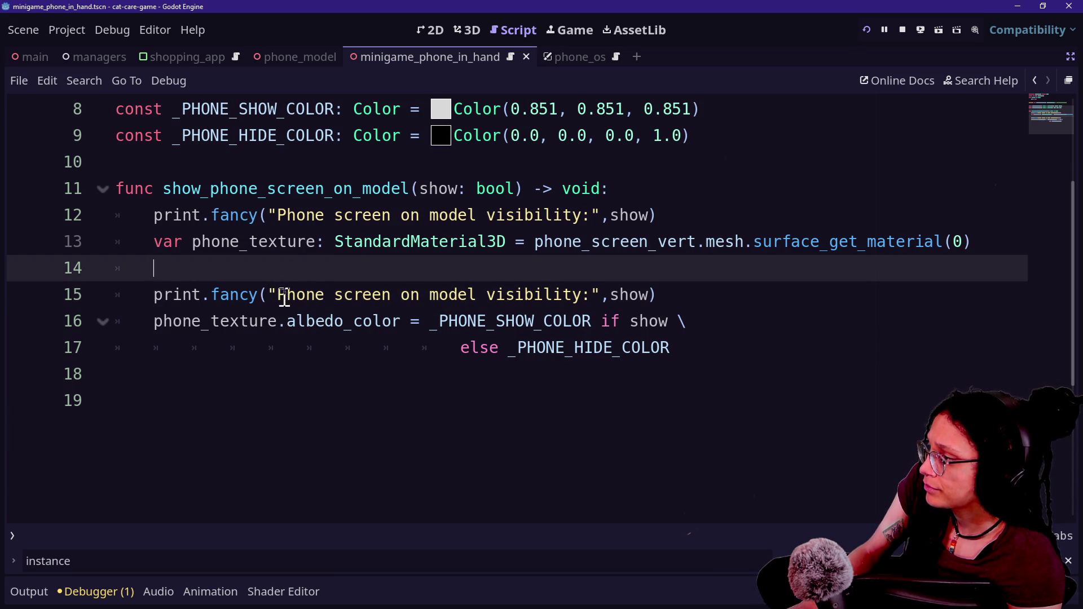
Step: Change the copied print's label to 'Phone visibility texture'
mouse_move(334, 294)
mouse_down()
mouse_move(542, 295)
mouse_move(488, 297)
mouse_up()
key(BackSpace)
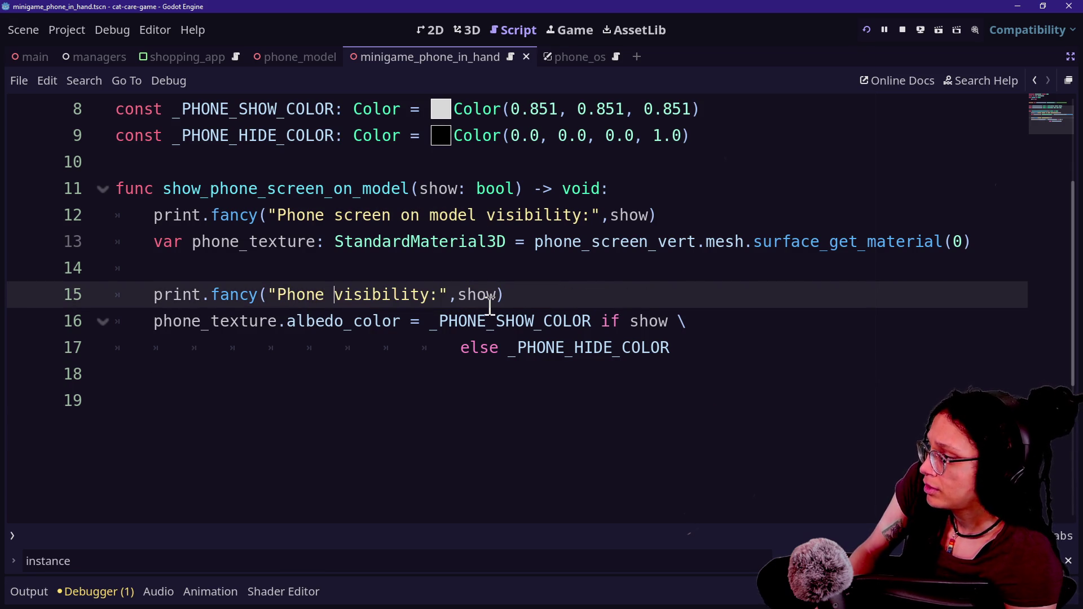
key(BackSpace)
text(texture)
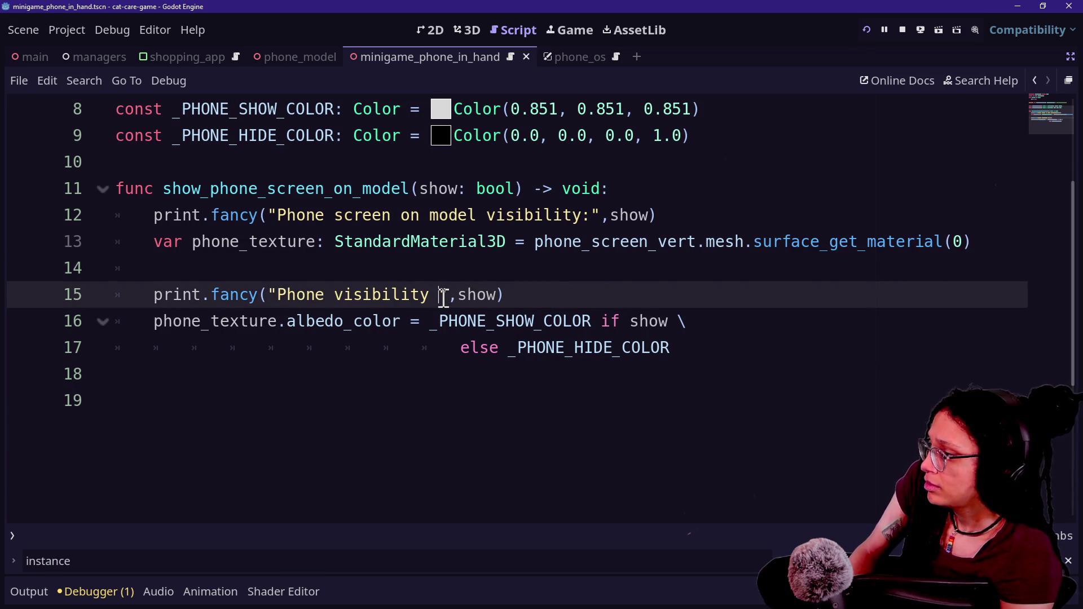
double_click(531, 298)
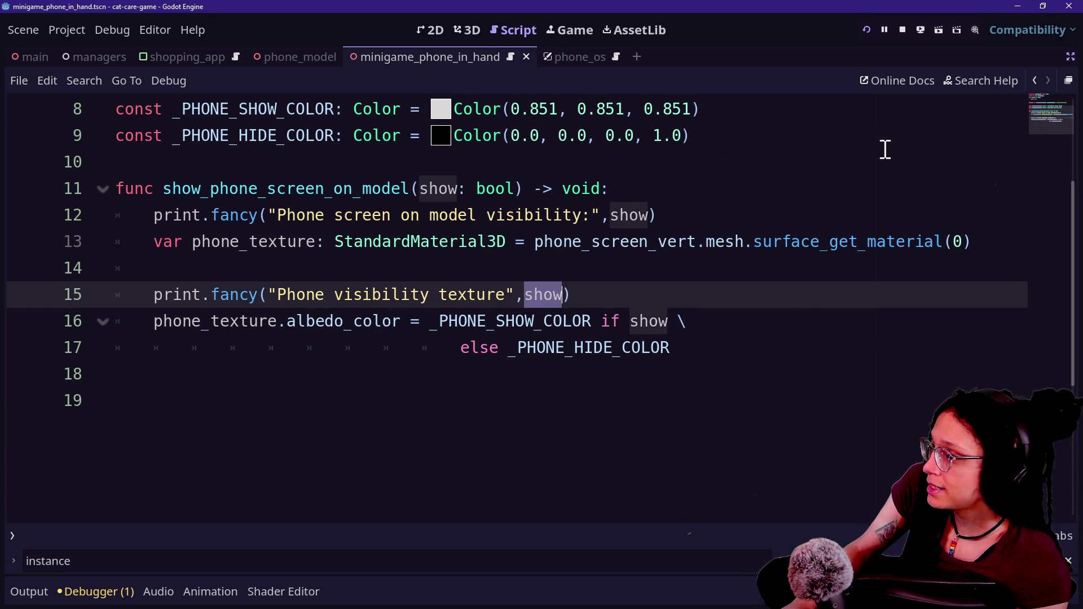
click(729, 179)
click(660, 325)
click(671, 294)
click(689, 314)
click(674, 293)
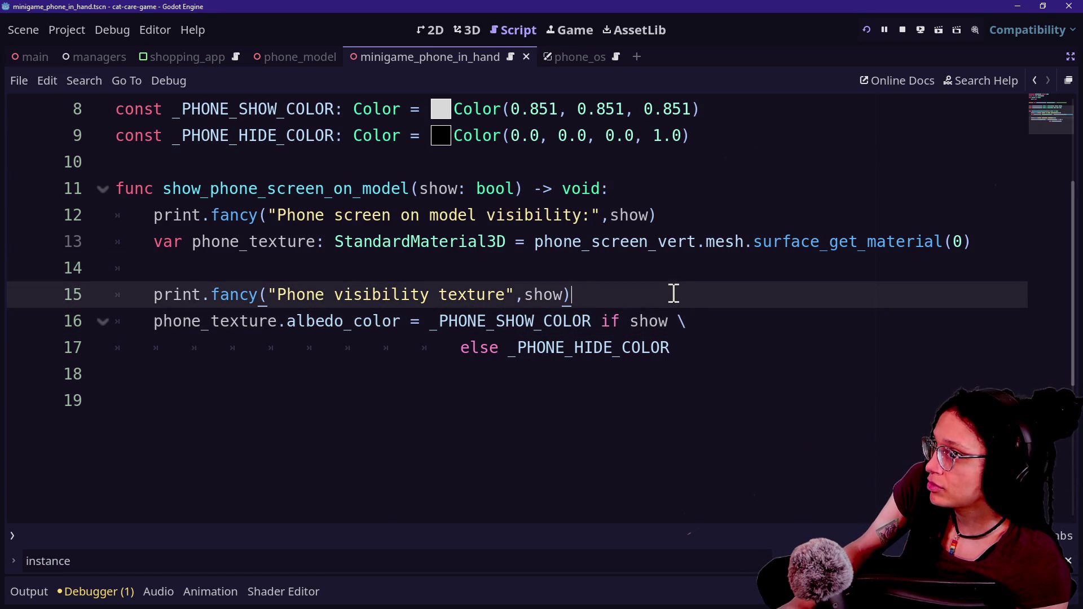
Step: Replace that print's show argument with phone_texture
key(alt+Tab)
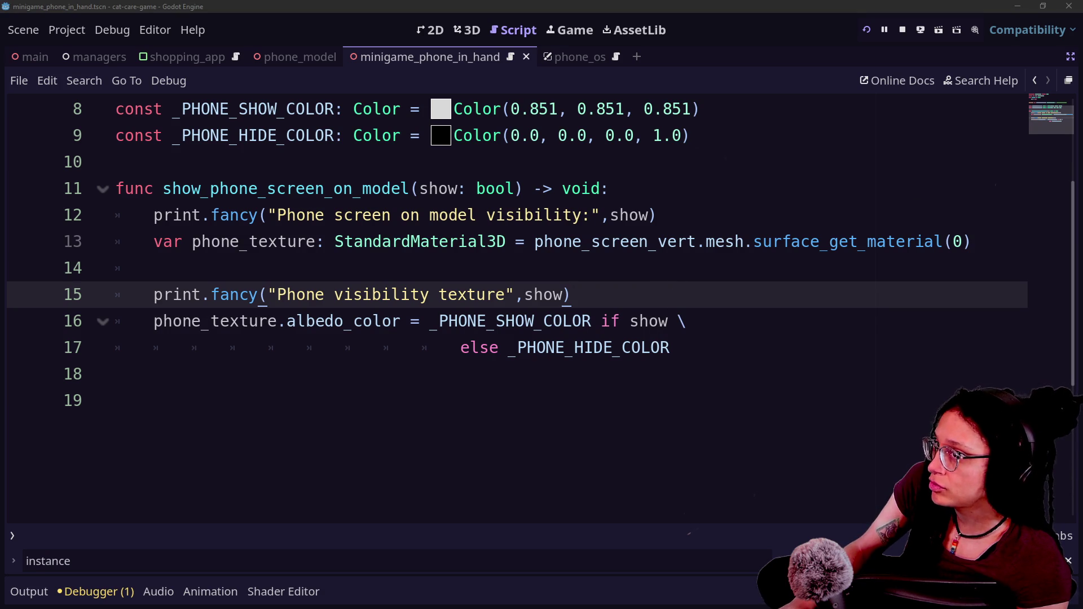
click(717, 276)
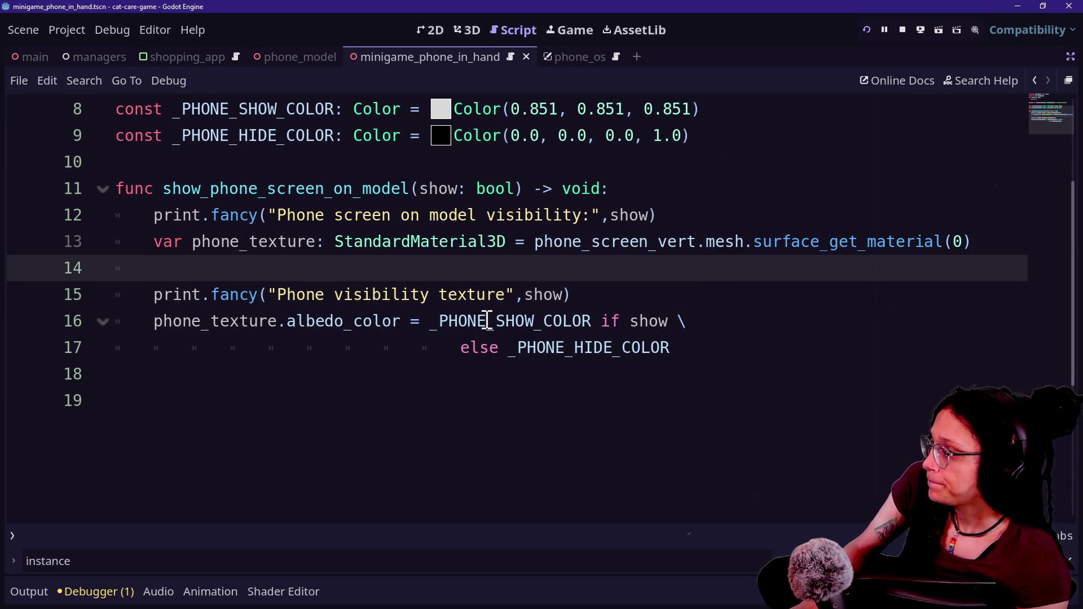
double_click(534, 299)
text(phone)
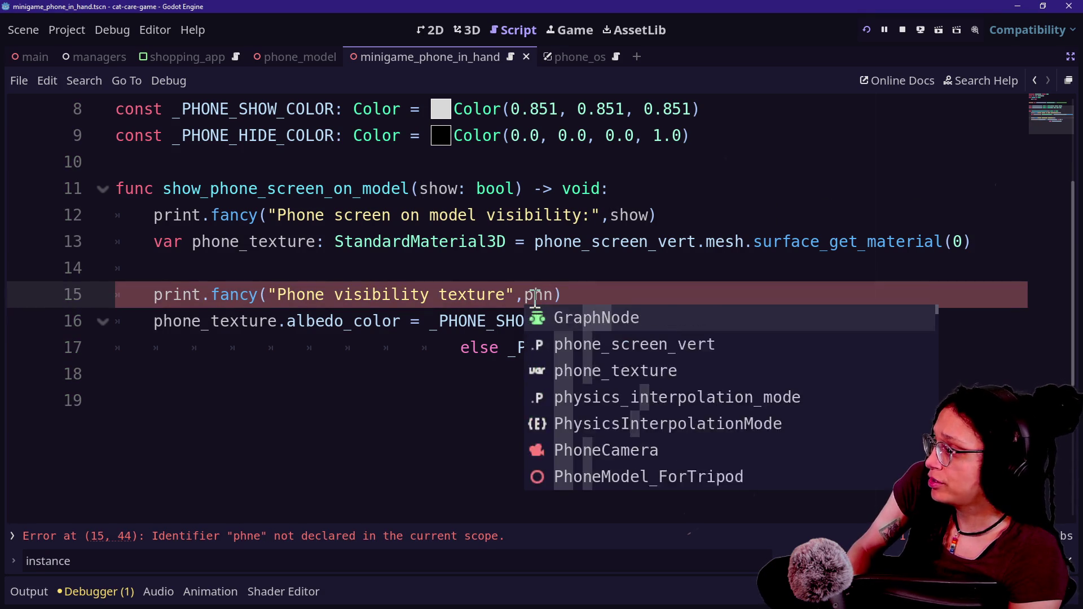
text(_texture)
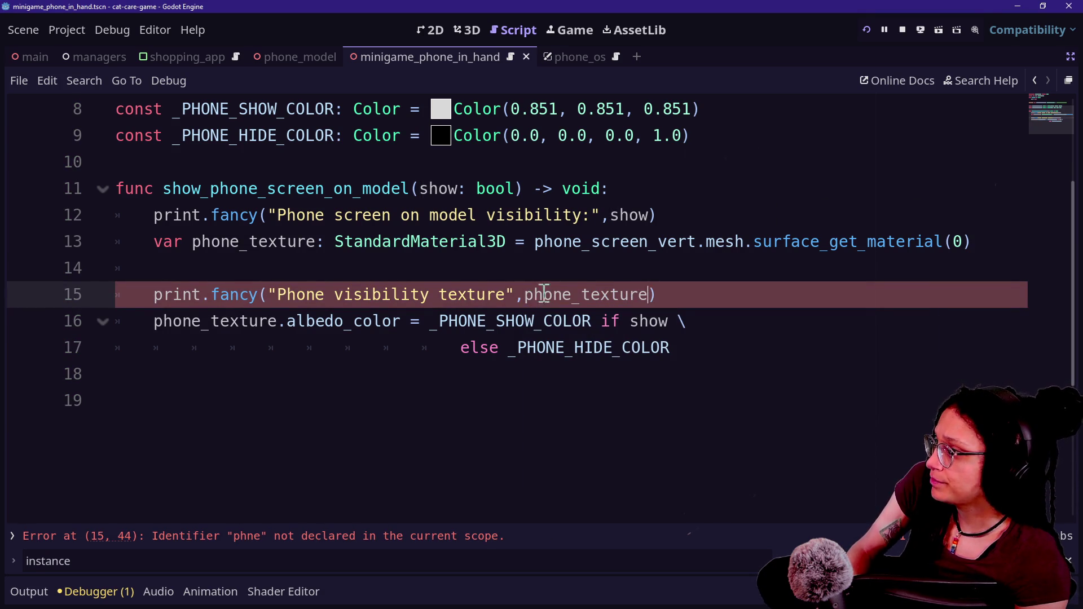
click(795, 265)
Step: Duplicate the phone_texture declaration, keeping its surface_get_material(0) call
drag(993, 242, 989, 227)
key(ctrl+c)
click(989, 243)
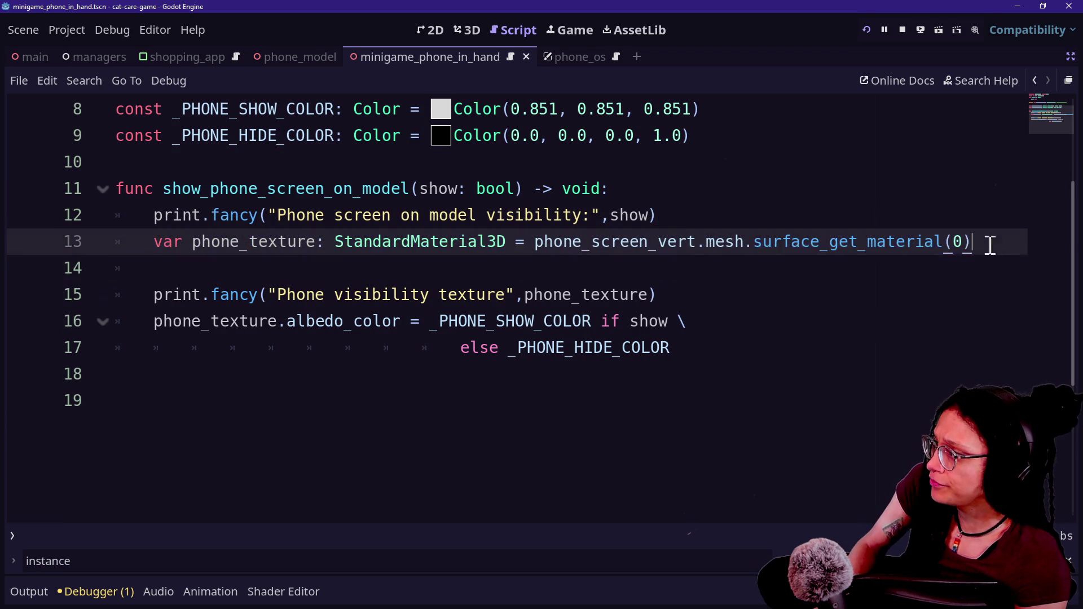
key(ctrl+v)
drag(780, 268, 971, 266)
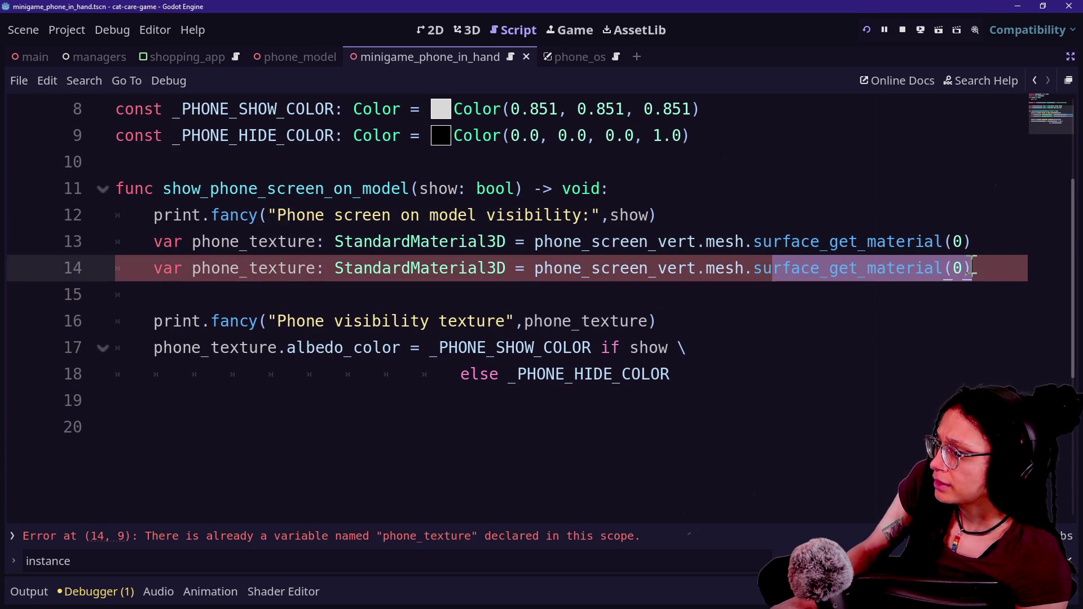
text(get_activ)
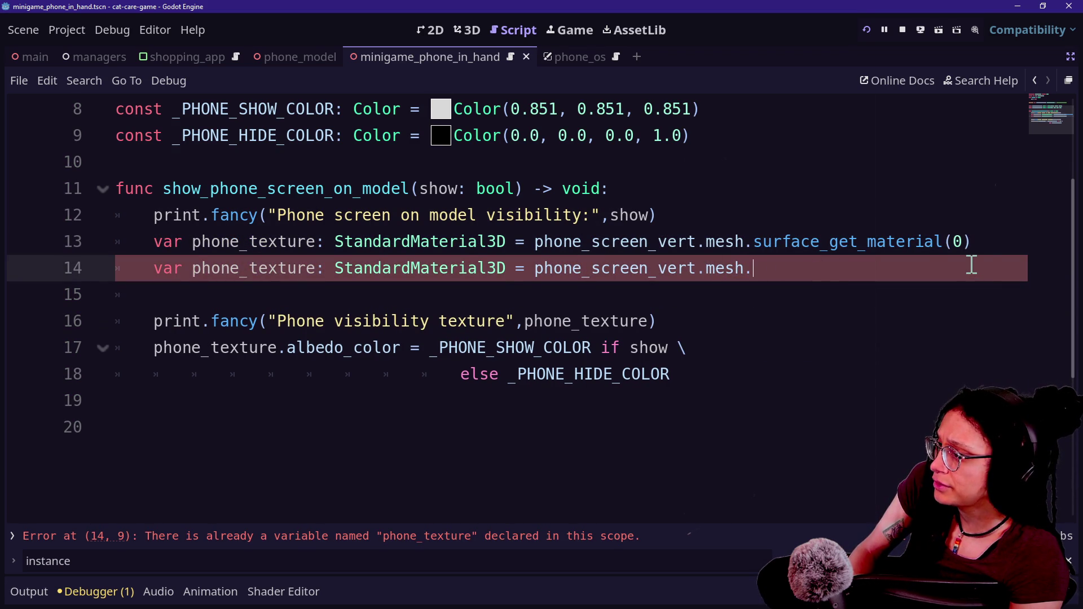
text(ateri)
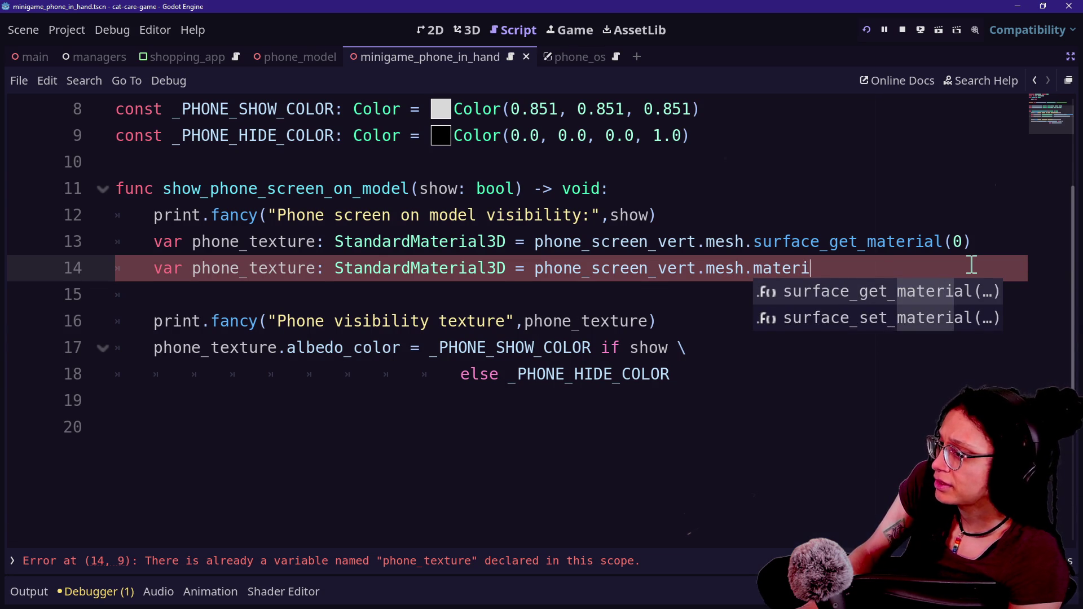
key(ctrl+z)
key(ctrl+z)
key(ctrl+y)
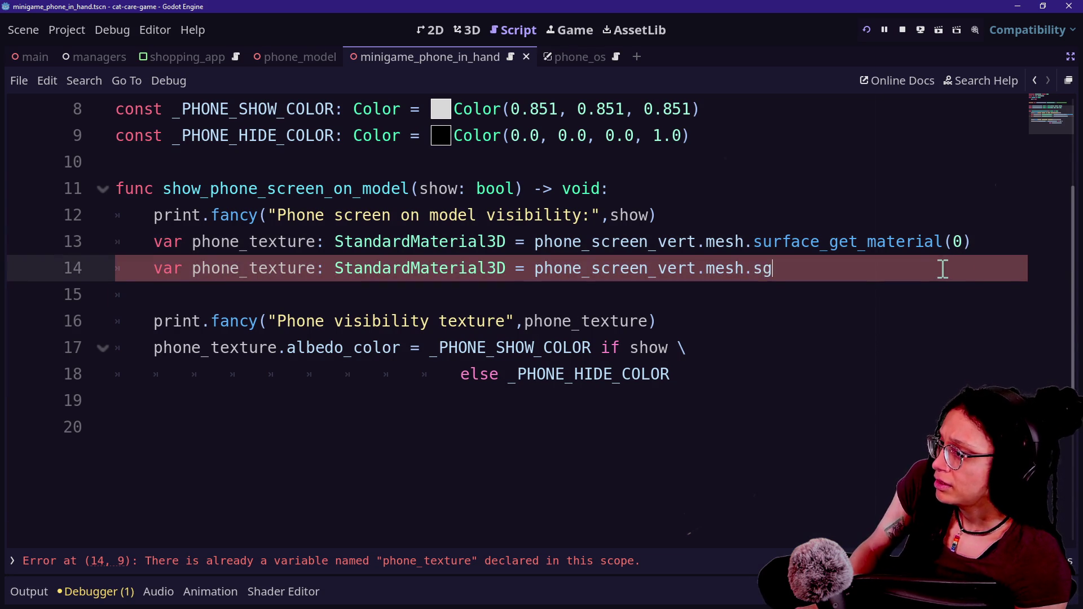
key(Return)
Step: Retype the duplicate as BaseMaterial3D and rename it phone_texture_base
double_click(348, 266)
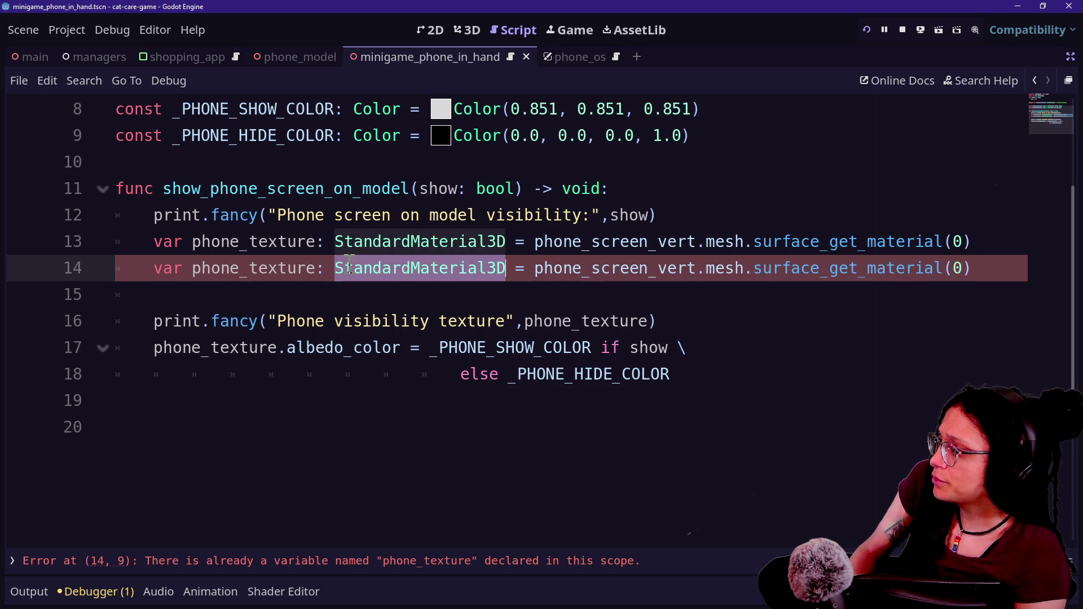
text(BaseM)
key(Return)
click(362, 214)
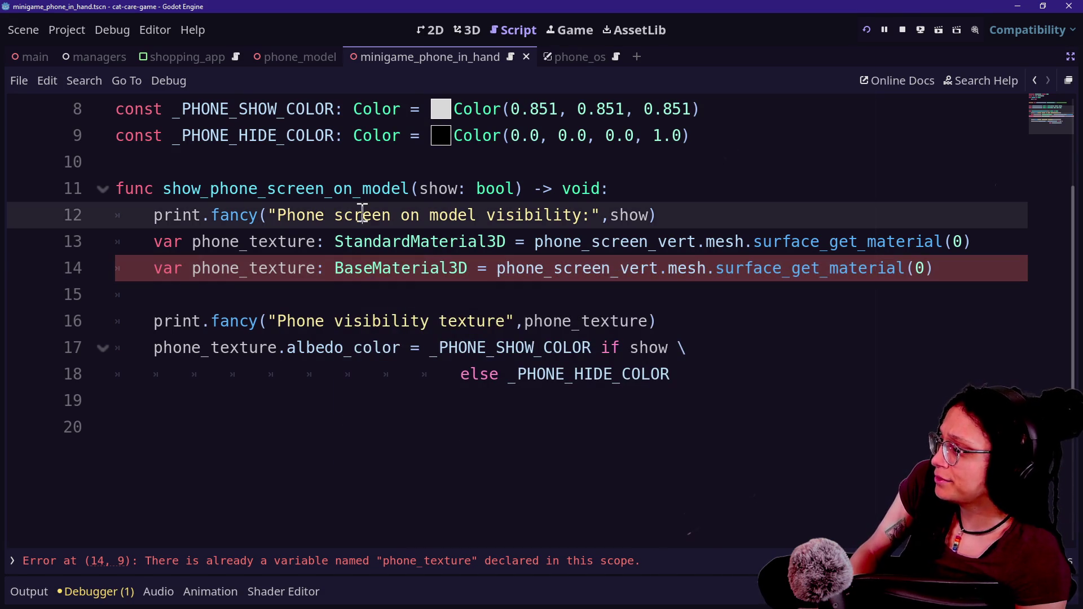
click(541, 305)
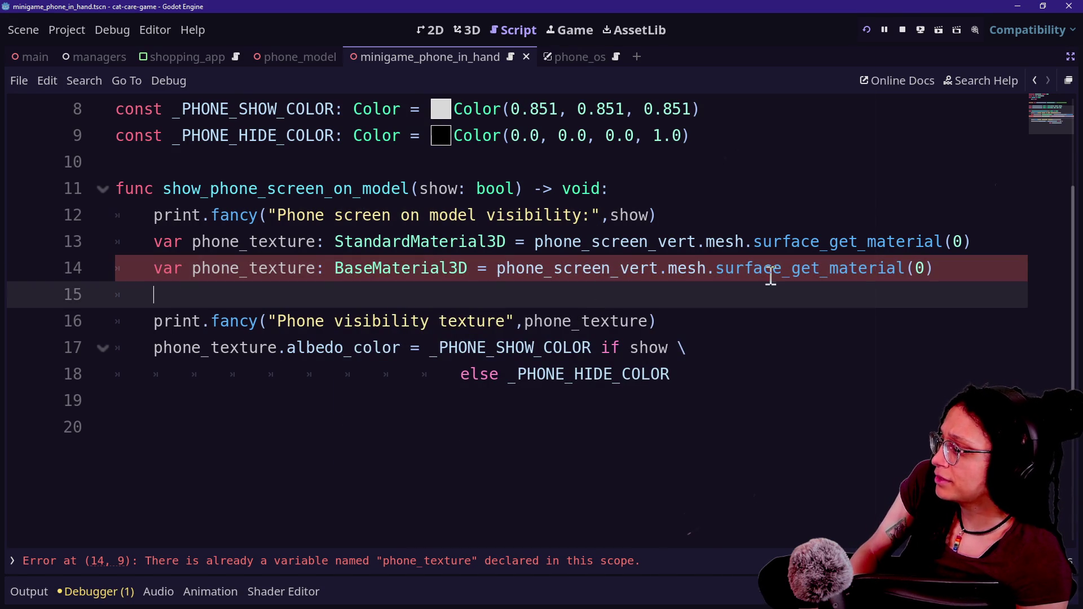
click(316, 264)
text(_base)
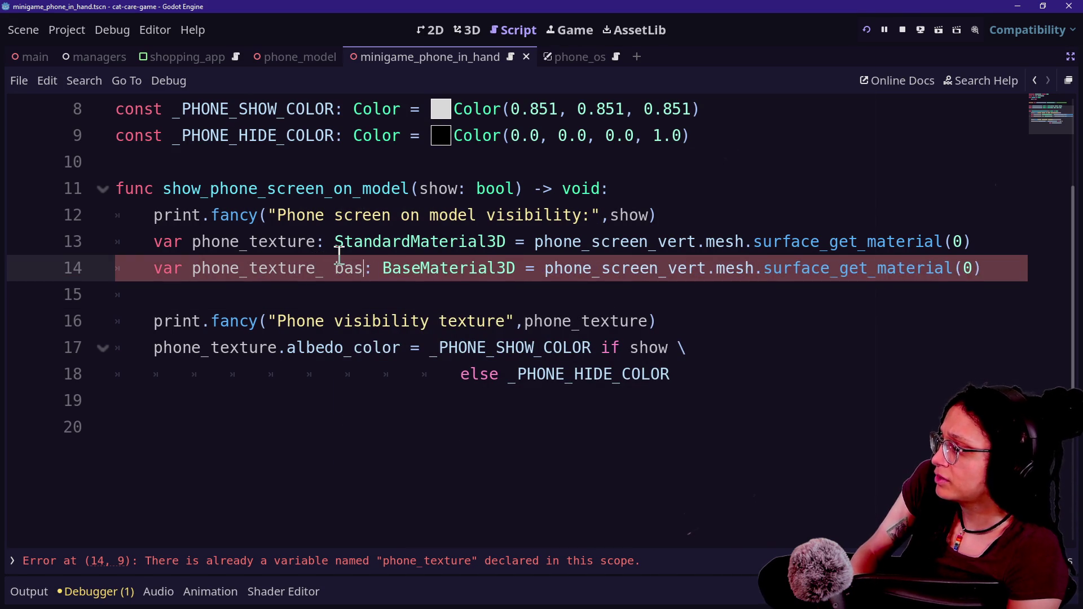
Step: Duplicate the 'Phone visibility texture' print line below itself
click(242, 113)
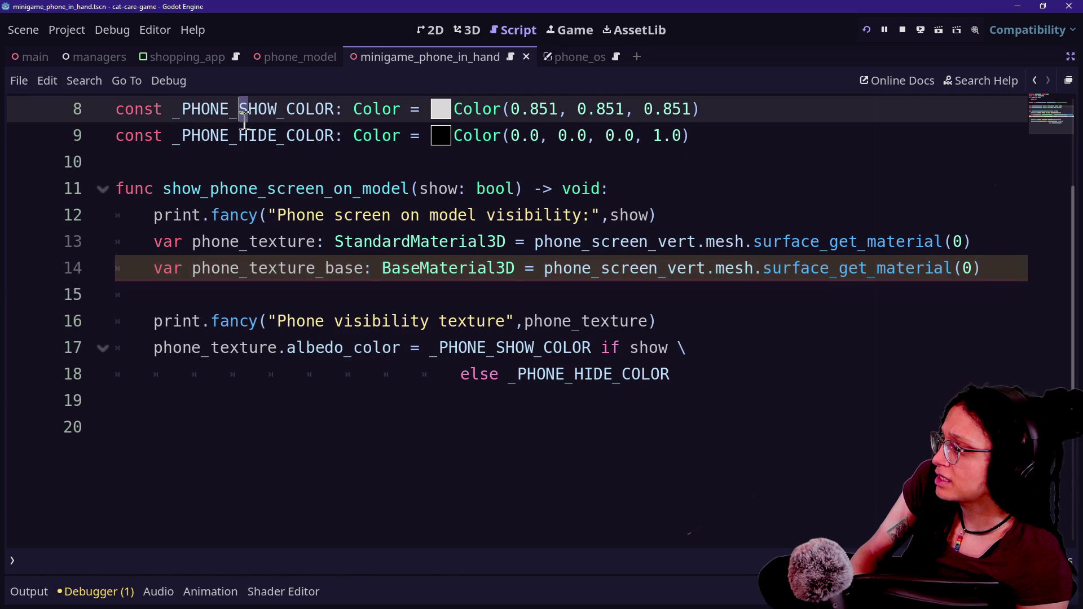
click(938, 274)
click(657, 311)
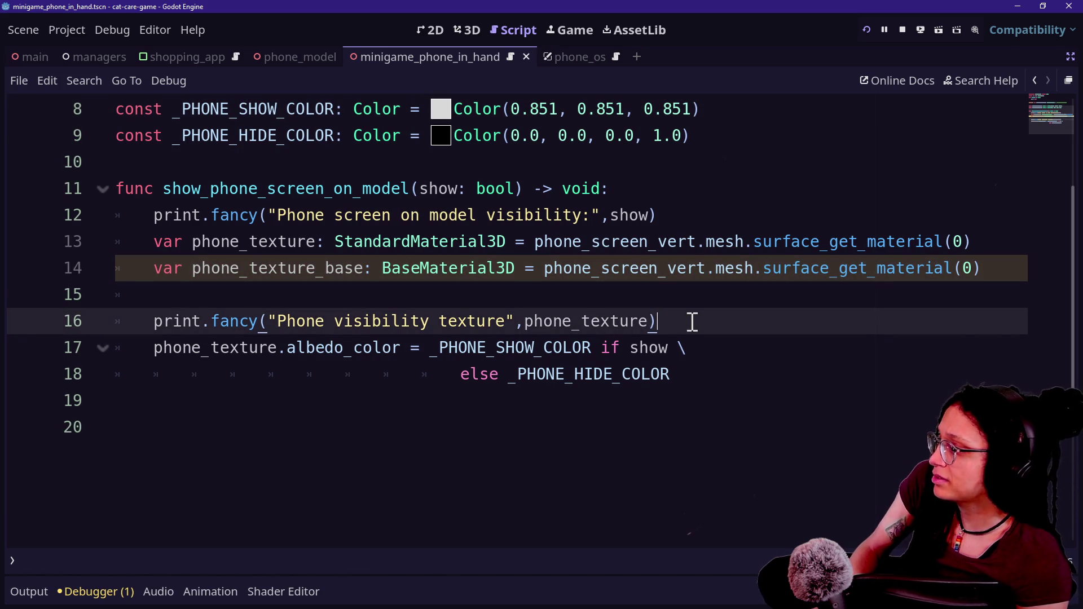
key(ctrl+shift+d)
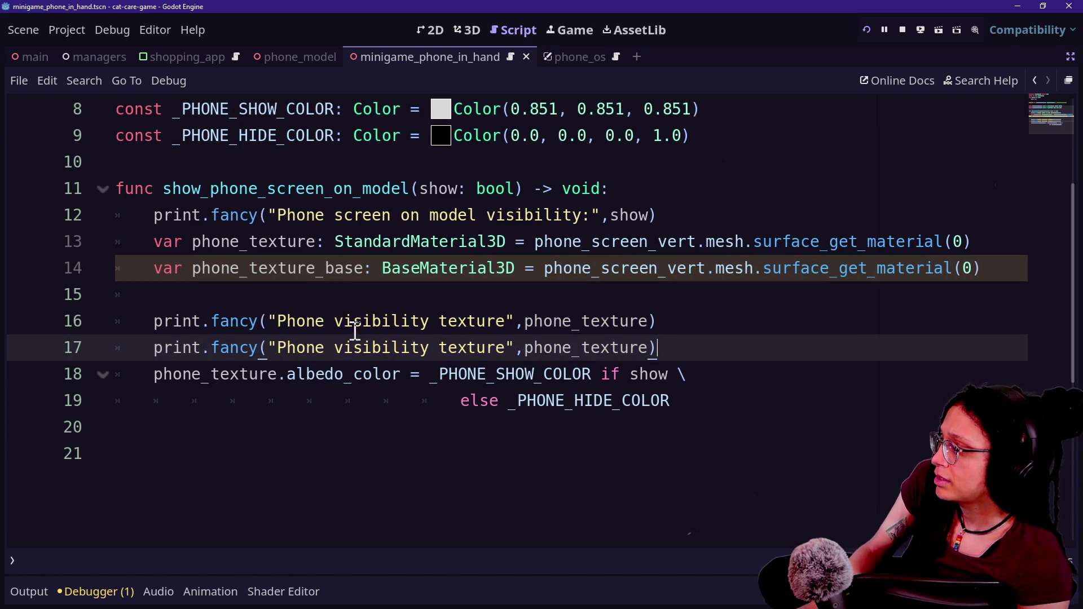
Step: Relabel the duplicated print for the base material and save
double_click(421, 347)
double_click(477, 347)
text(bas)
key(BackSpace)
text(w)
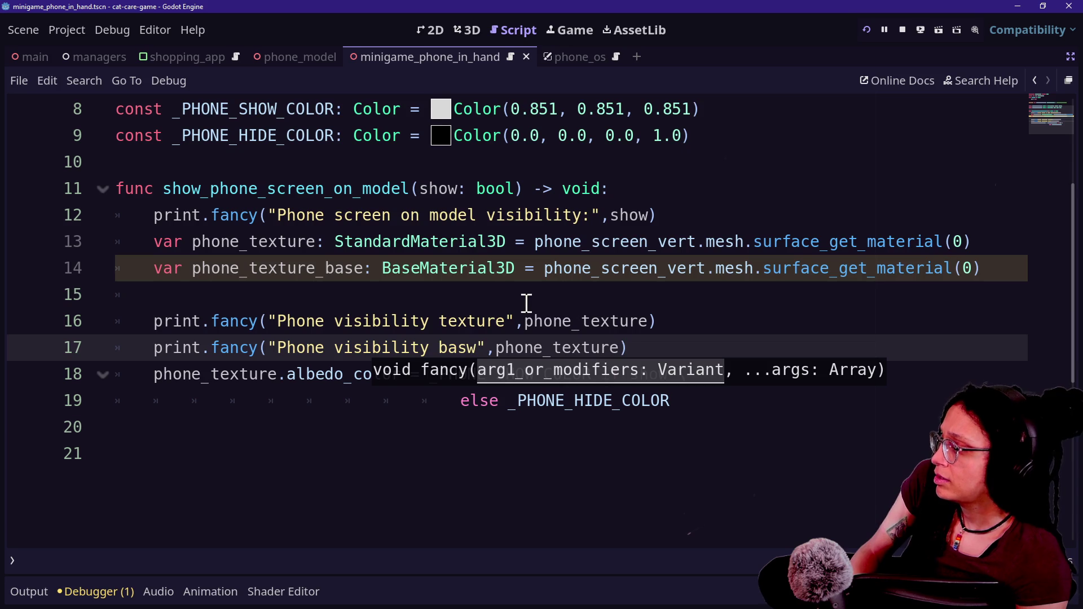
key(ctrl+s)
Step: Paste copies of the texture print after the color assignment and above the prints
drag(685, 346, 729, 303)
click(841, 273)
key(ctrl+c)
click(746, 420)
key(ctrl+v)
drag(191, 374, 443, 348)
click(443, 347)
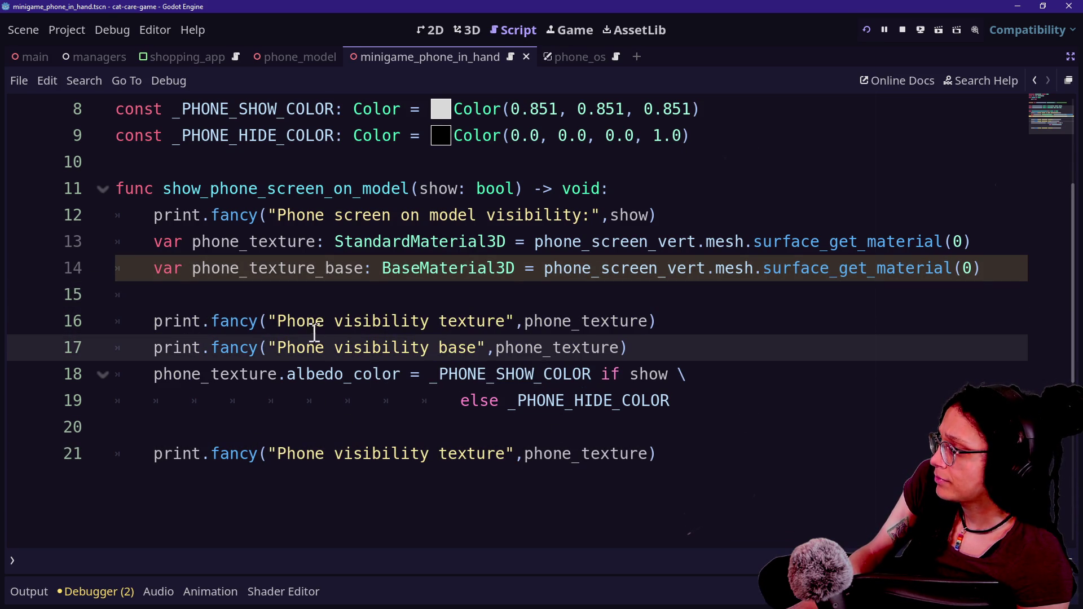
click(438, 295)
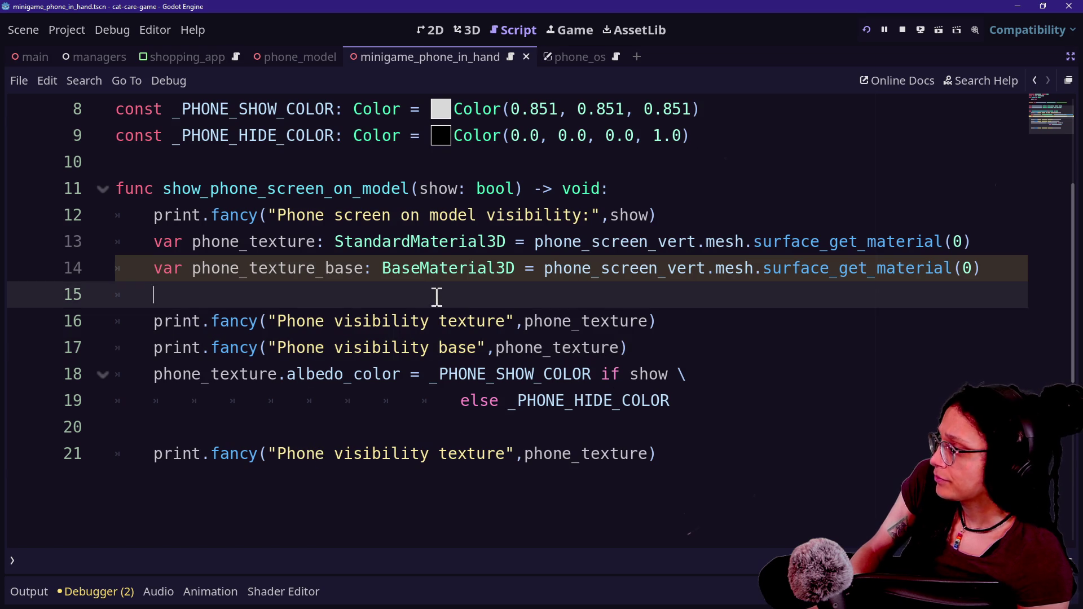
key(ctrl+v)
Step: Label the new print 'color before:' and delete its phone_texture argument
double_click(494, 321)
text(color before)
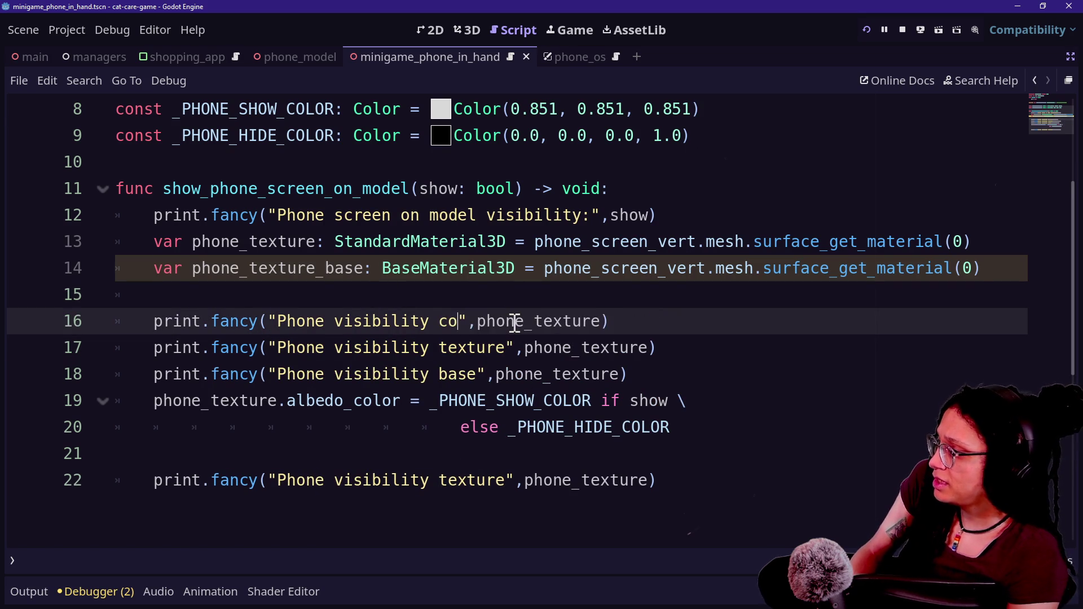
text(:)
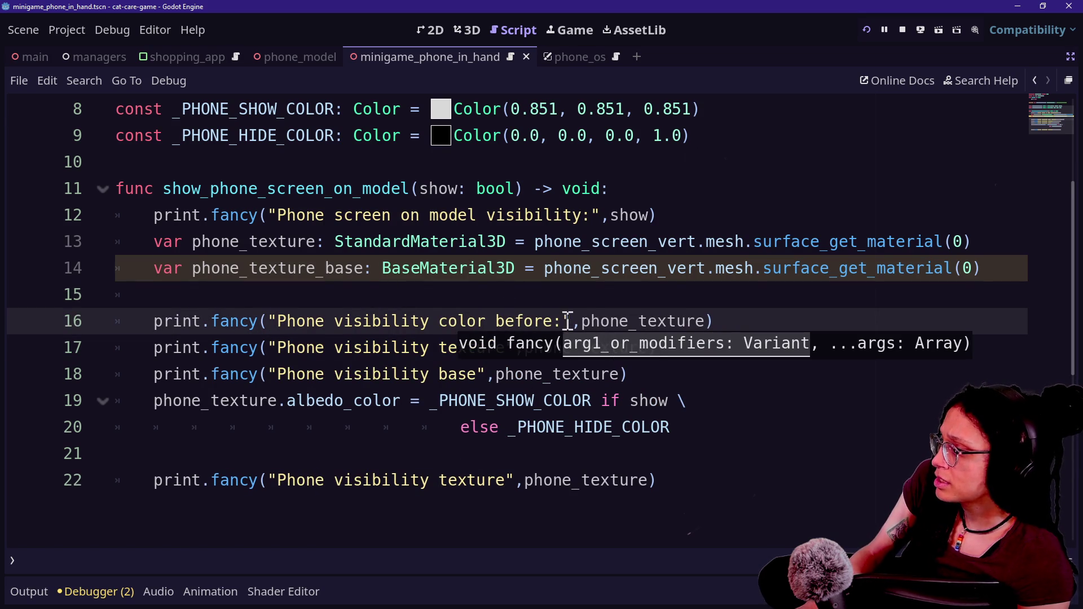
click(268, 321)
text([)
key(BackSpace)
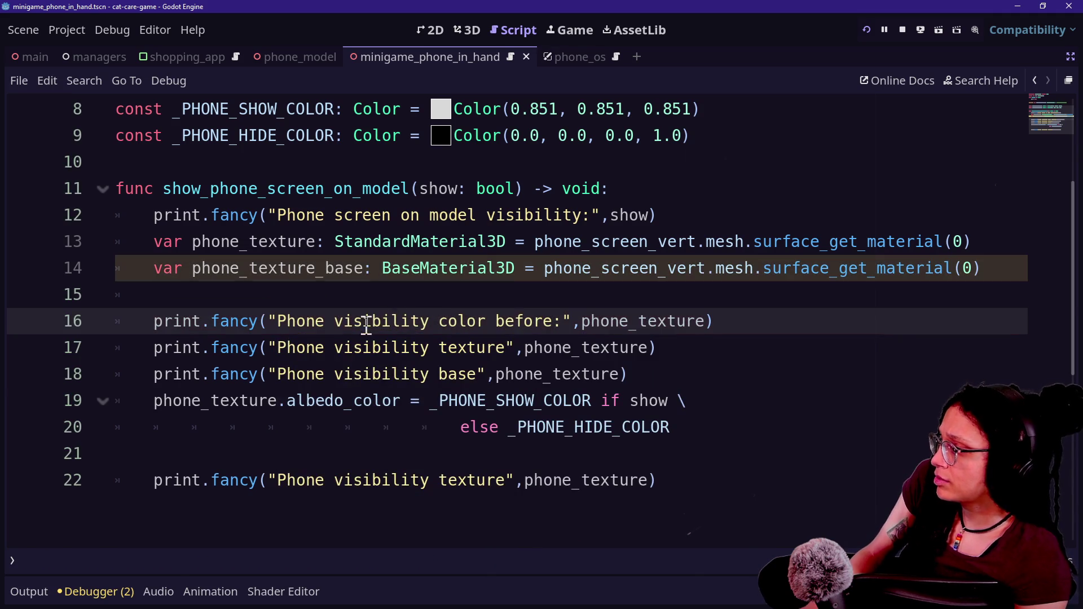
drag(584, 321, 709, 319)
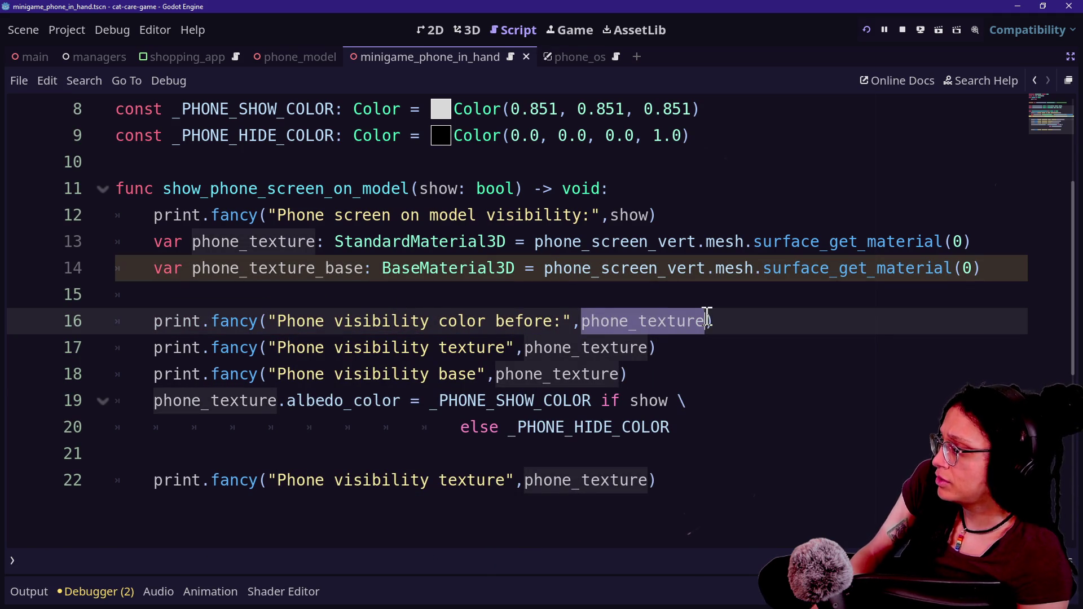
key(BackSpace)
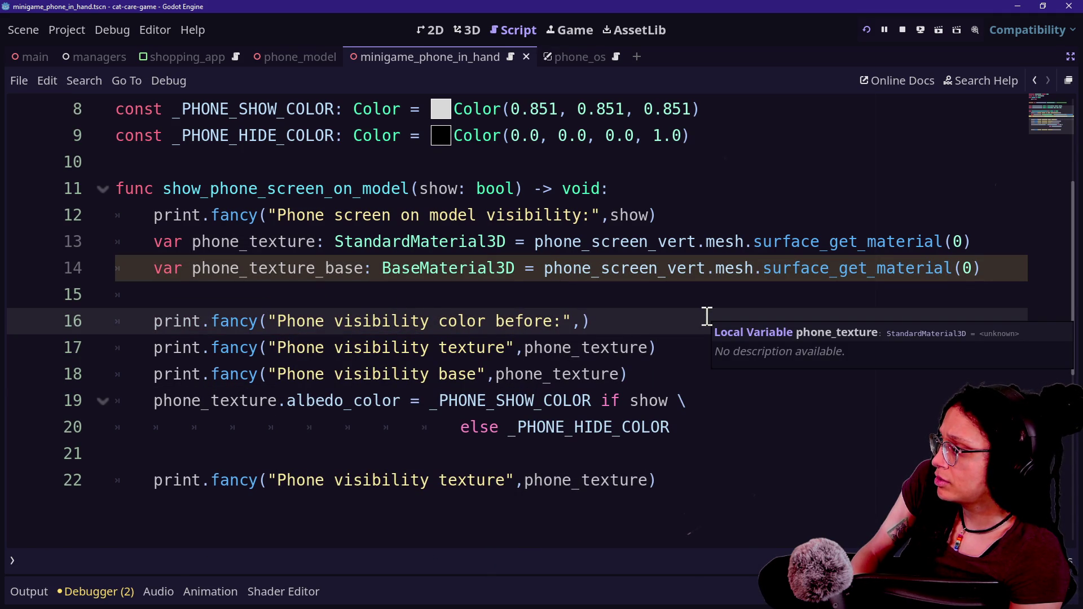
Step: Copy phone_texture.albedo_color into the 'color before' print as its argument
drag(155, 401, 399, 401)
key(ctrl+c)
click(580, 321)
key(ctrl+v)
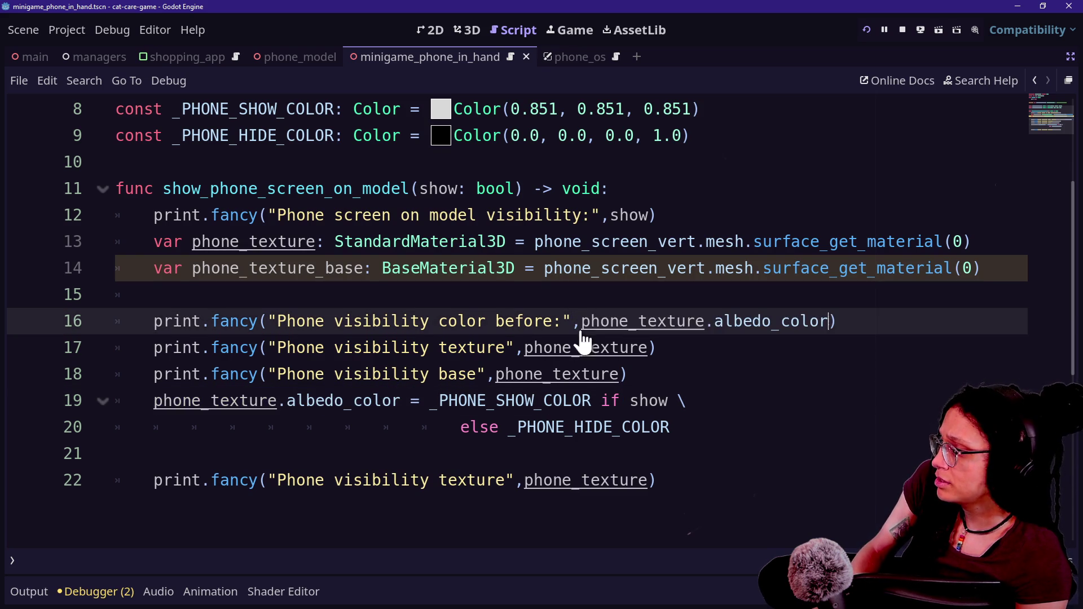
Step: Add a matching 'color after' print below the assignment, tidy blank lines, save, and run the game
drag(850, 319, 862, 309)
click(703, 480)
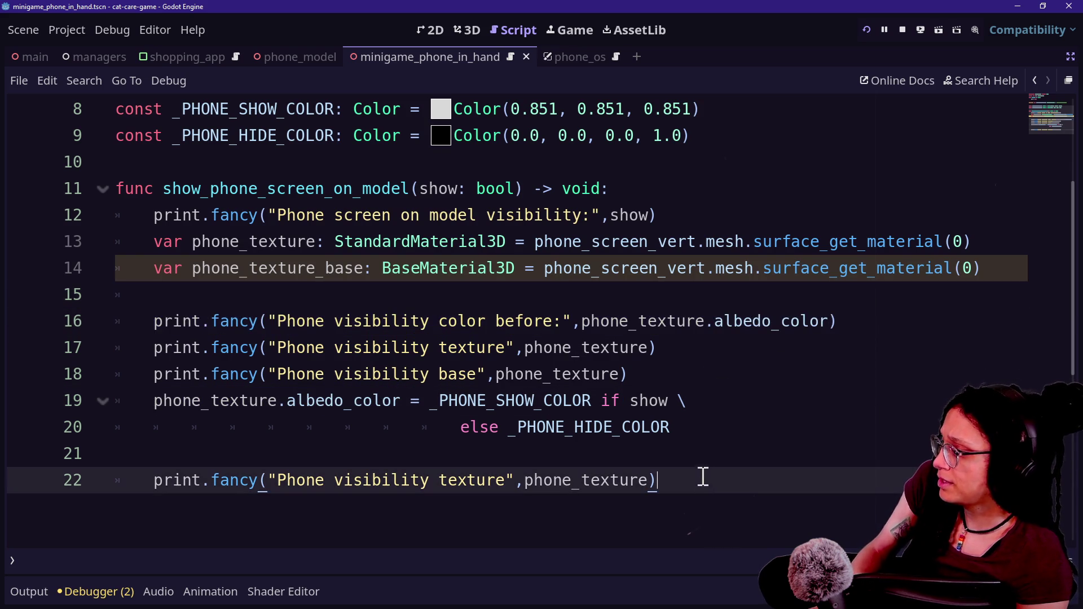
key(shift+Home)
key(ctrl+v)
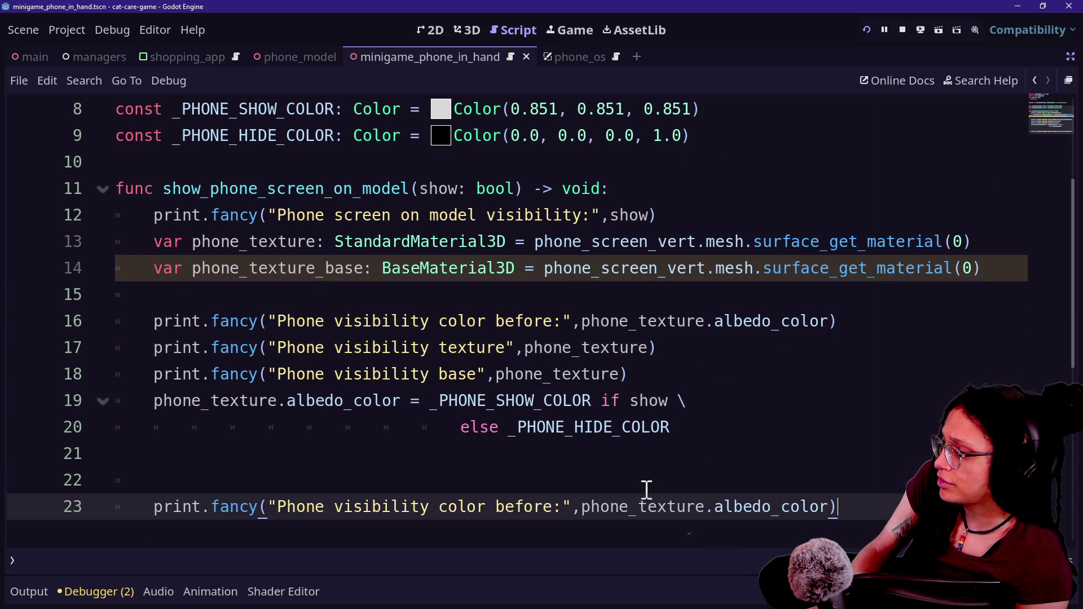
double_click(532, 506)
text(after)
click(648, 474)
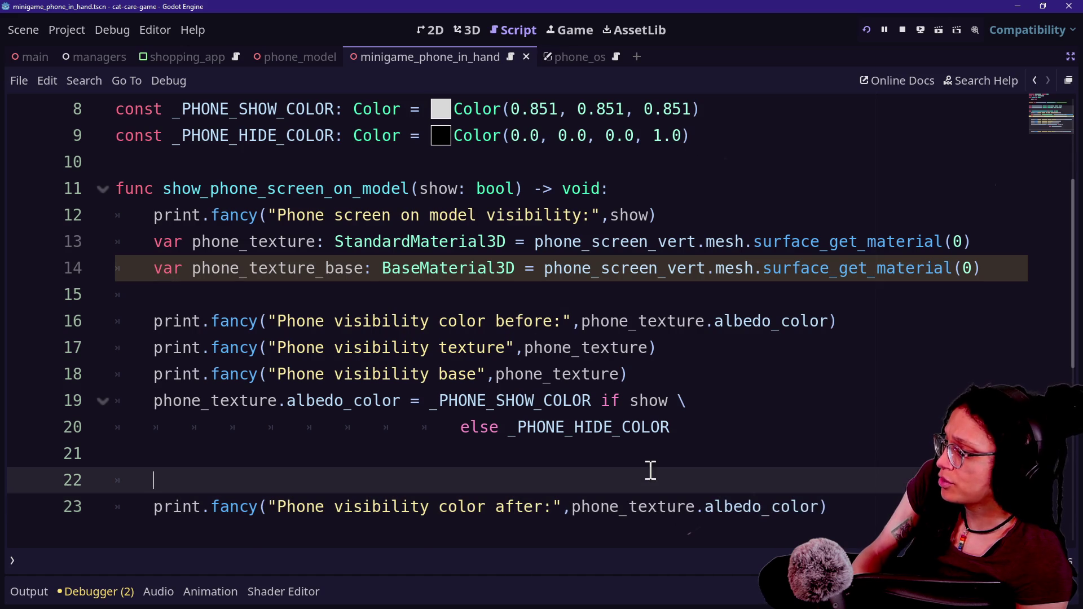
key(BackSpace)
key(BackSpace)
key(ctrl+s)
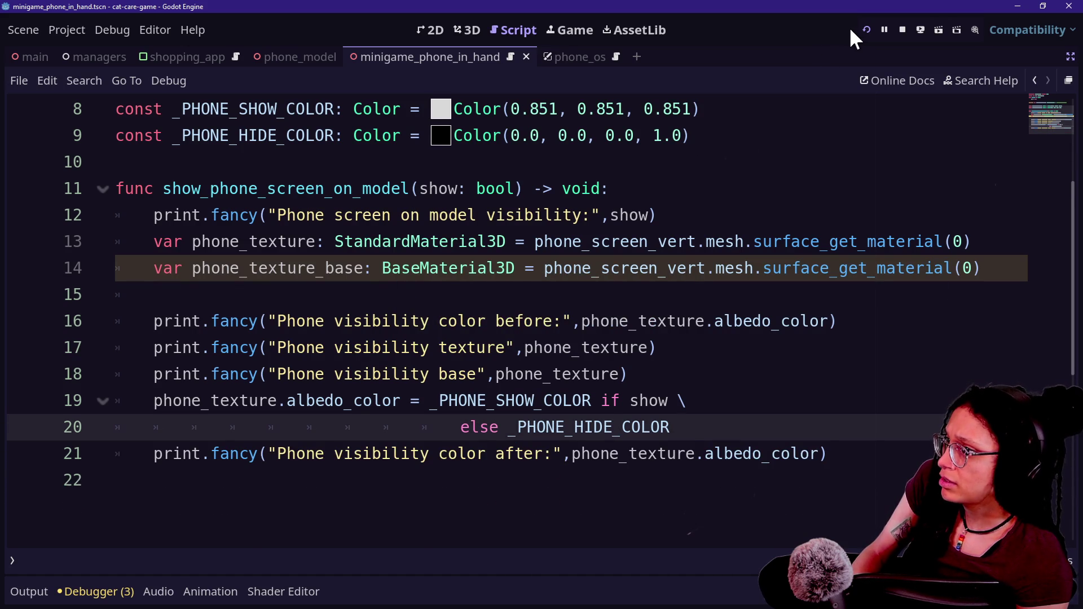
click(862, 31)
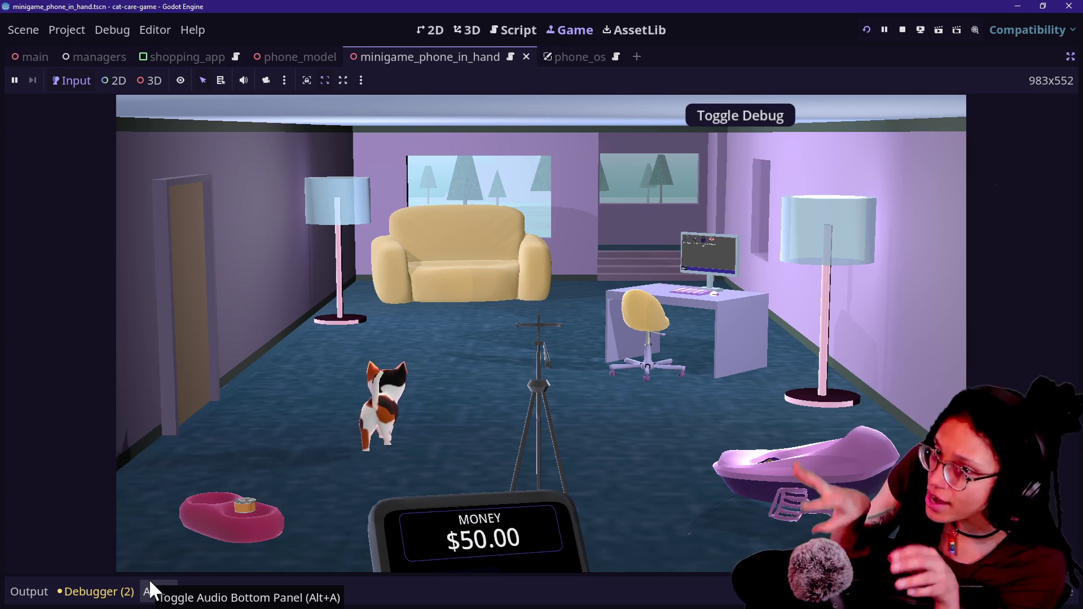
Step: Open the Output log, raise the phone in-game, and compare the 'color before' and 'color after' values
click(28, 591)
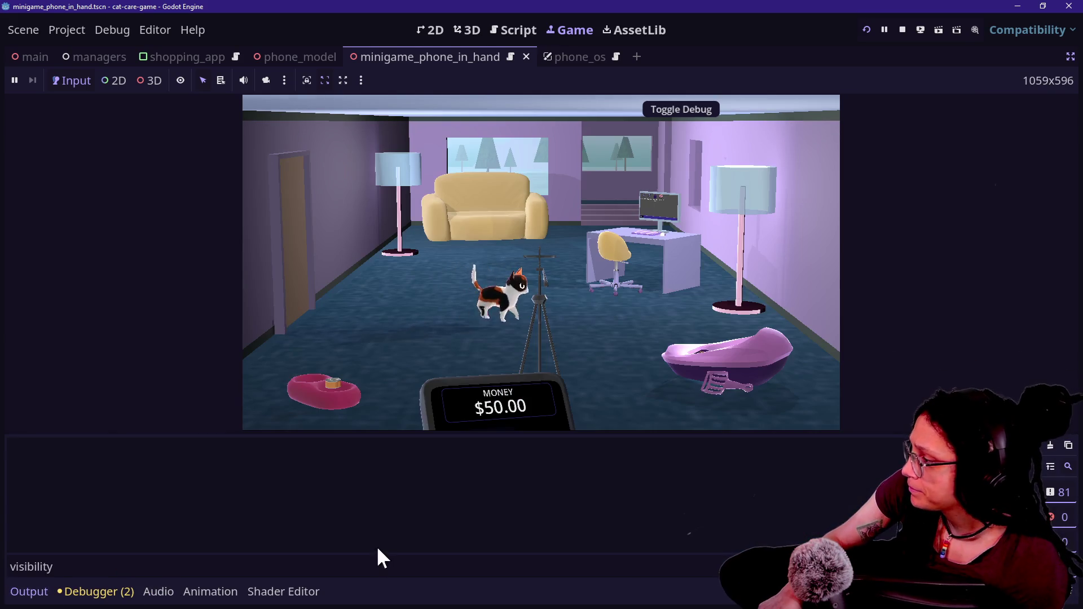
click(461, 425)
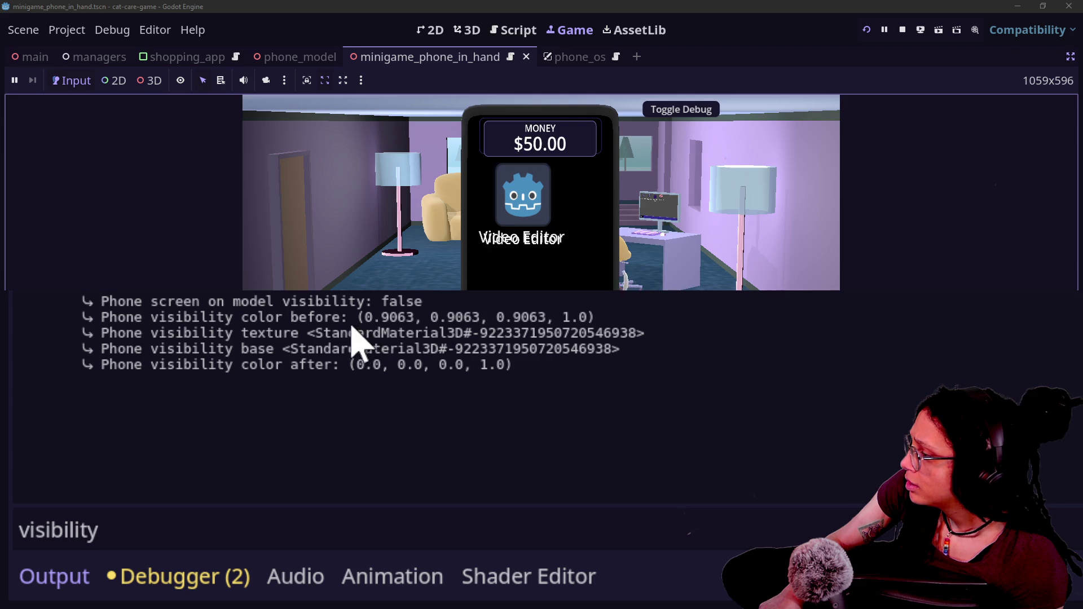
drag(363, 317, 527, 317)
drag(349, 364, 527, 367)
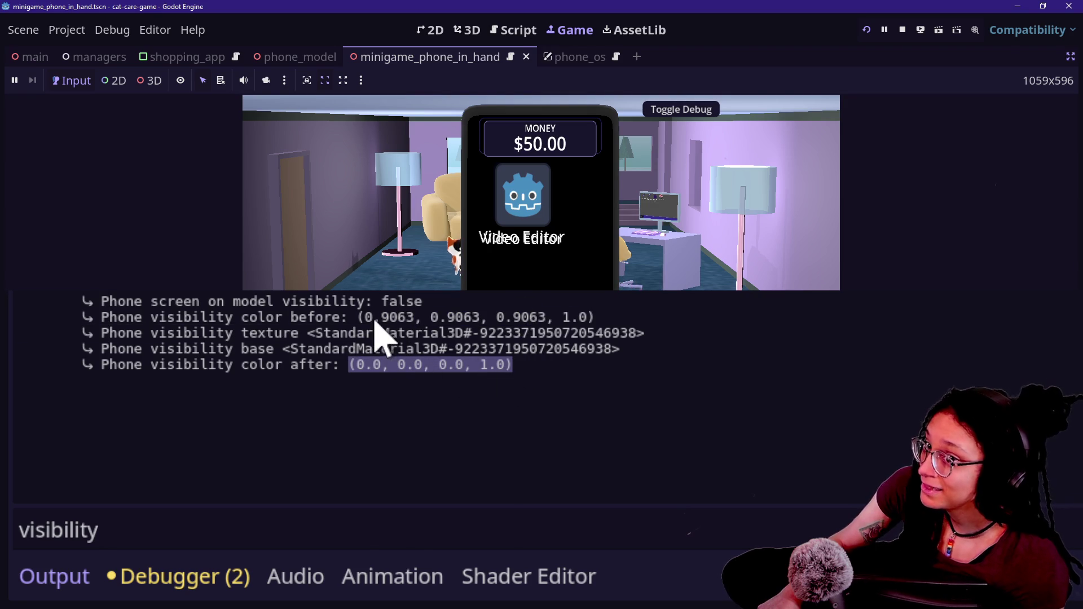
click(344, 377)
Step: Check the texture, base and black (0.0, 0.0, 0.0, 1.0) log lines, then stop the game
mouse_move(310, 333)
mouse_down()
mouse_move(350, 351)
mouse_move(451, 331)
mouse_up()
click(350, 339)
click(357, 365)
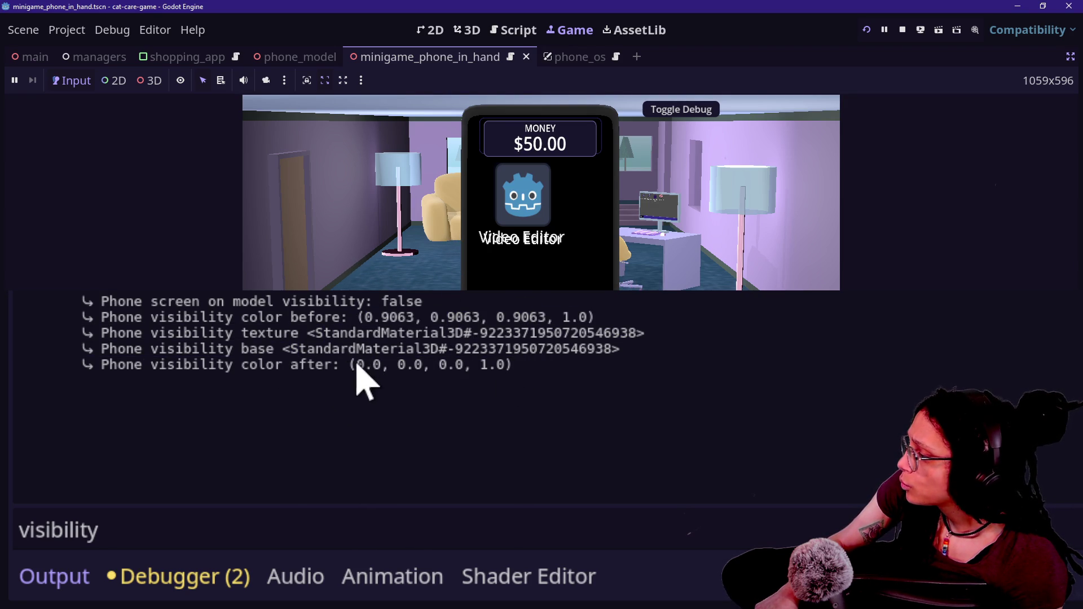
drag(357, 365, 607, 362)
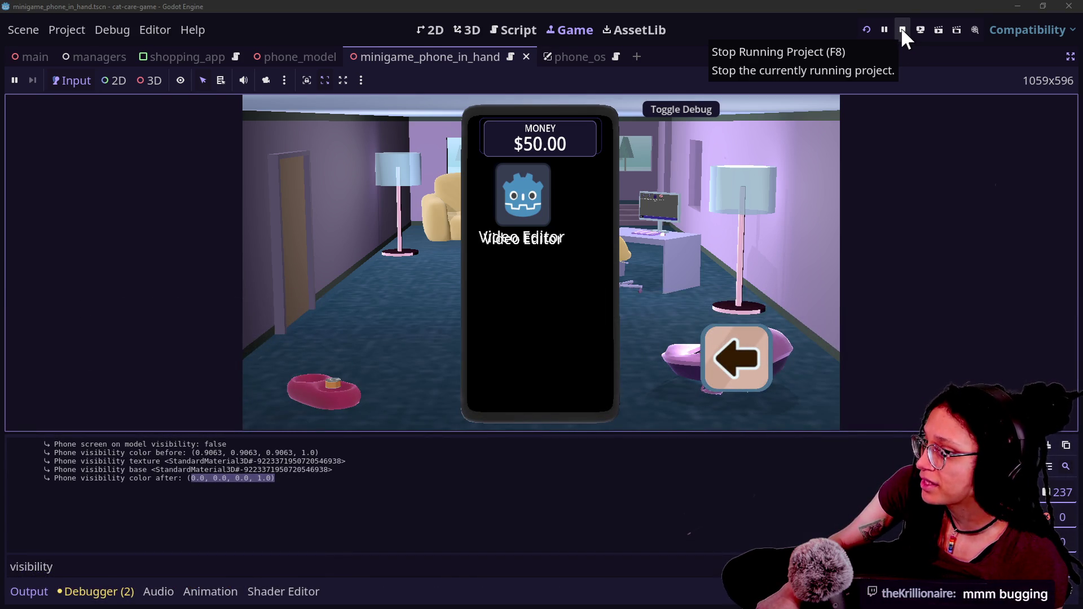
click(901, 28)
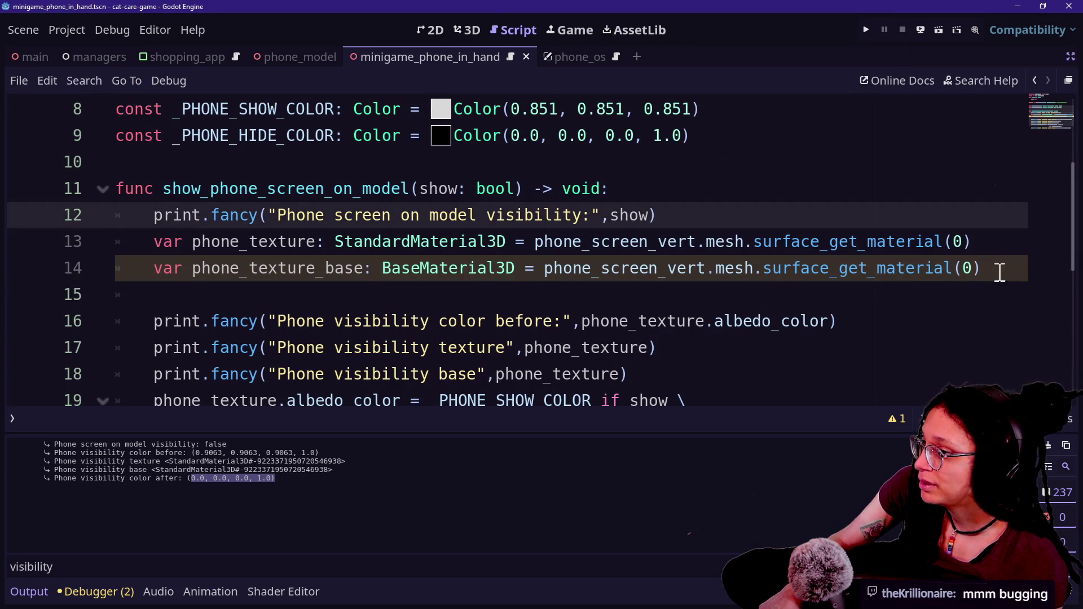
Step: Delete the unused phone_texture_base declaration line from show_phone_screen_on_model
drag(1000, 275, 994, 247)
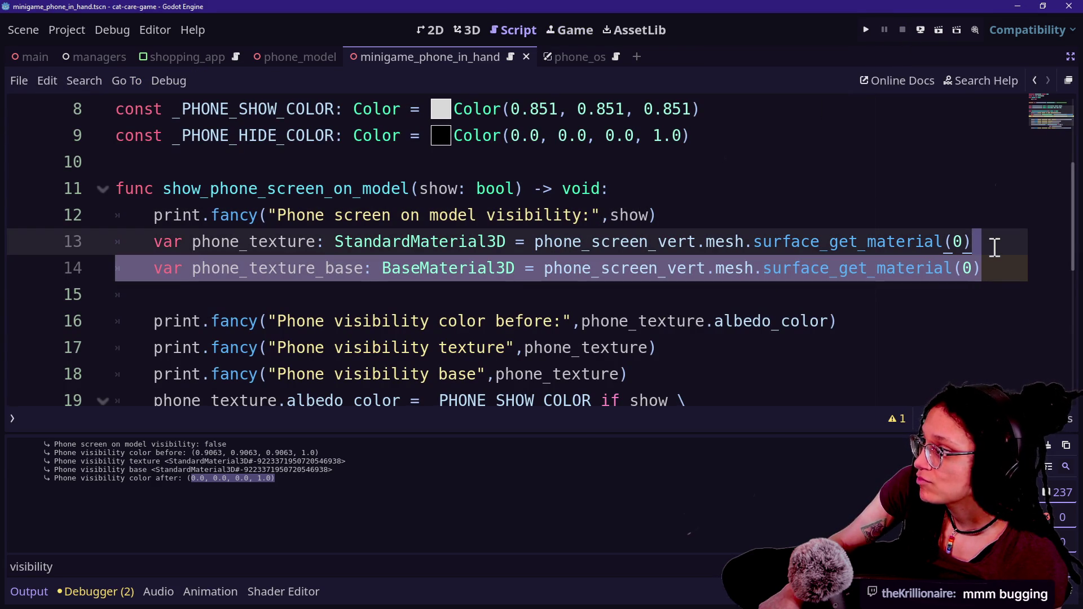
key(Delete)
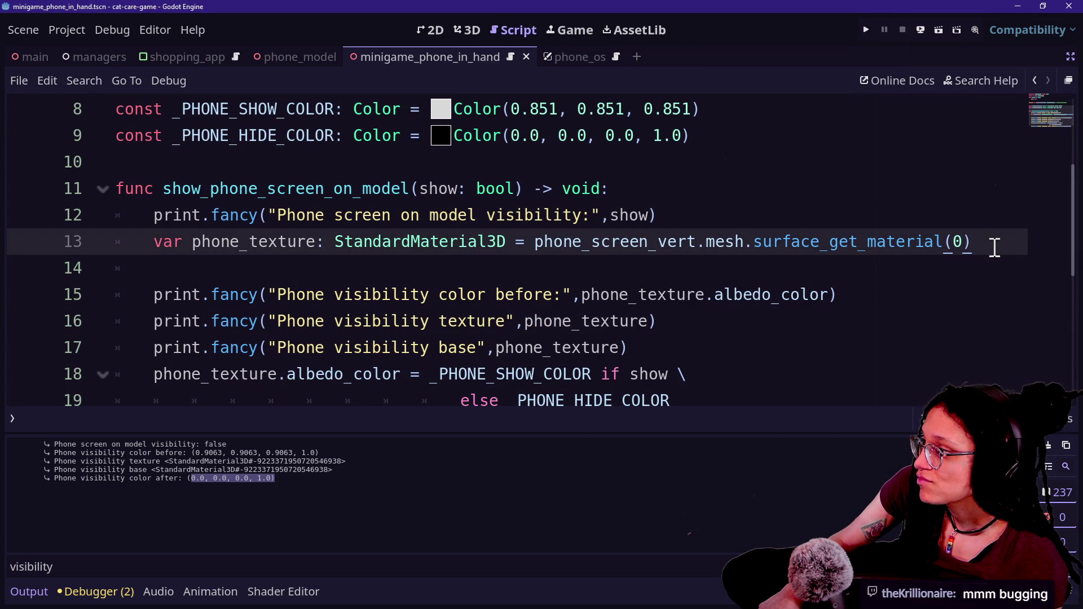
drag(998, 231, 996, 223)
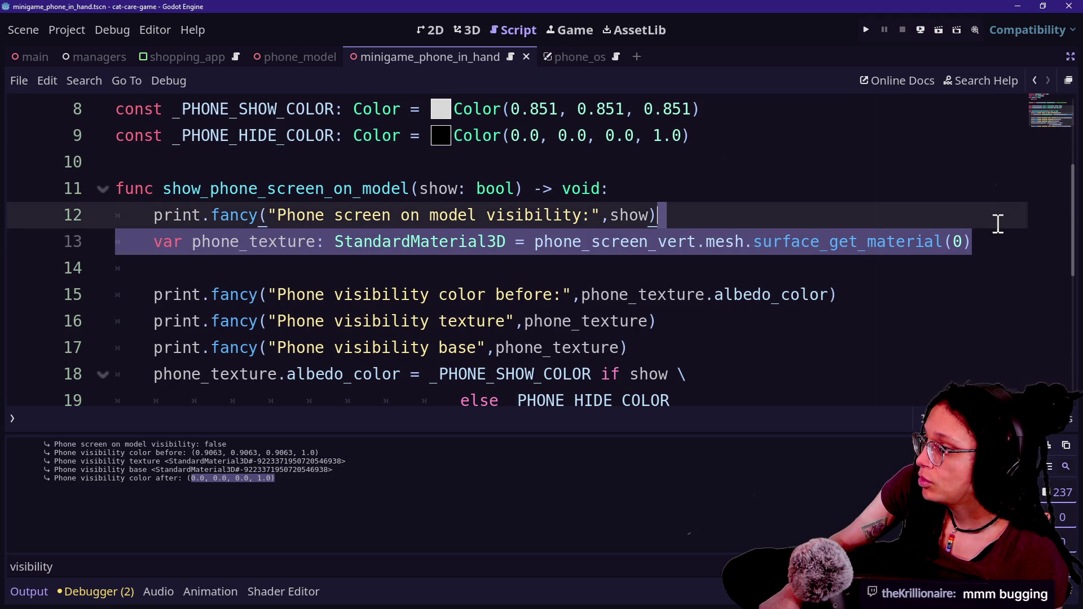
click(986, 243)
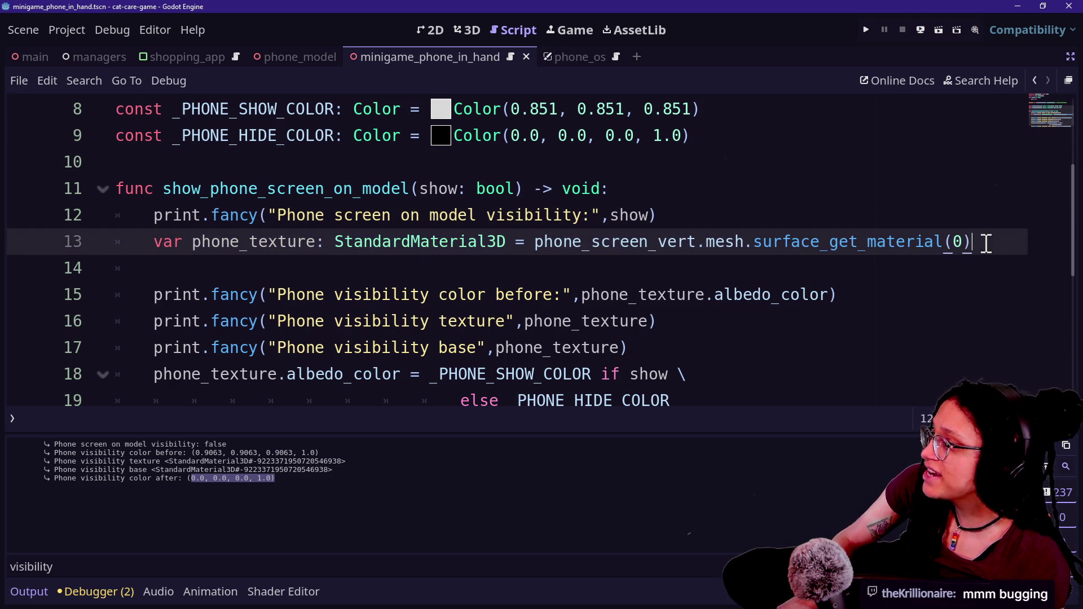
scroll(918, 265, down, 1)
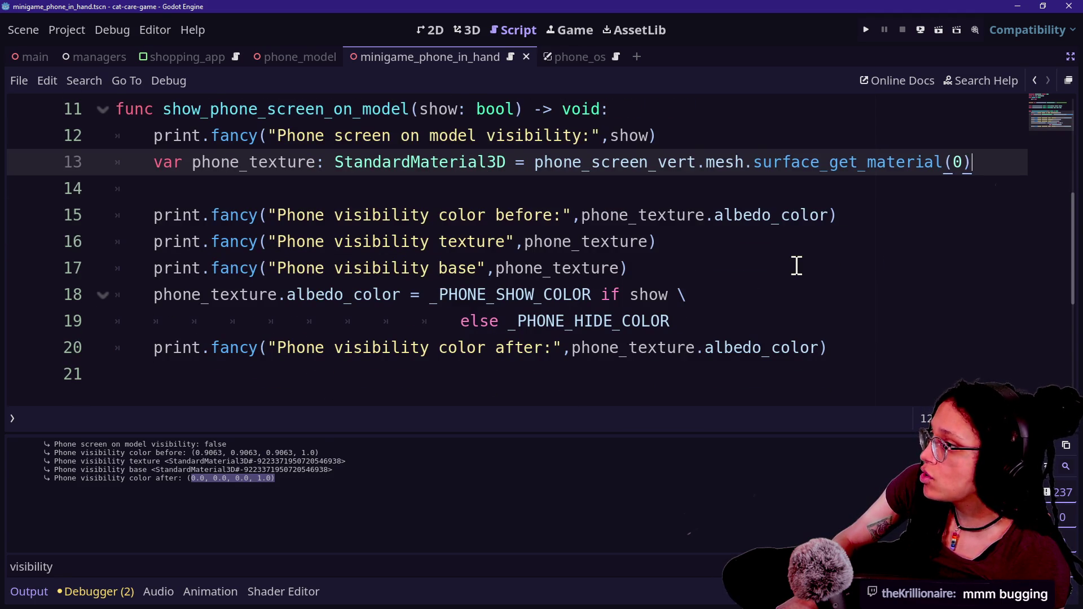
scroll(797, 265, up, 1)
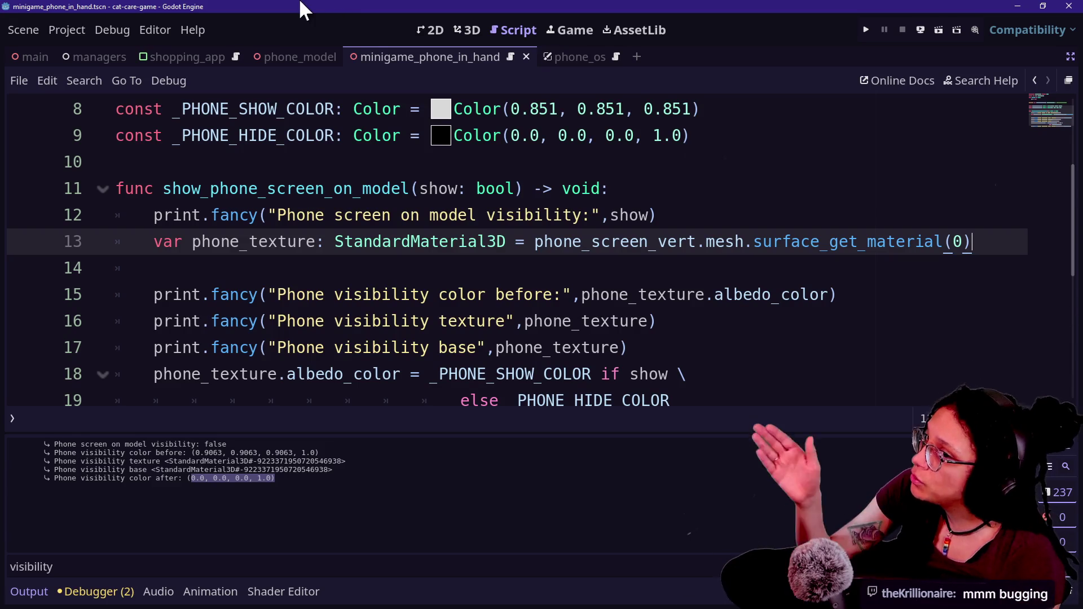
drag(700, 241, 878, 241)
click(876, 241)
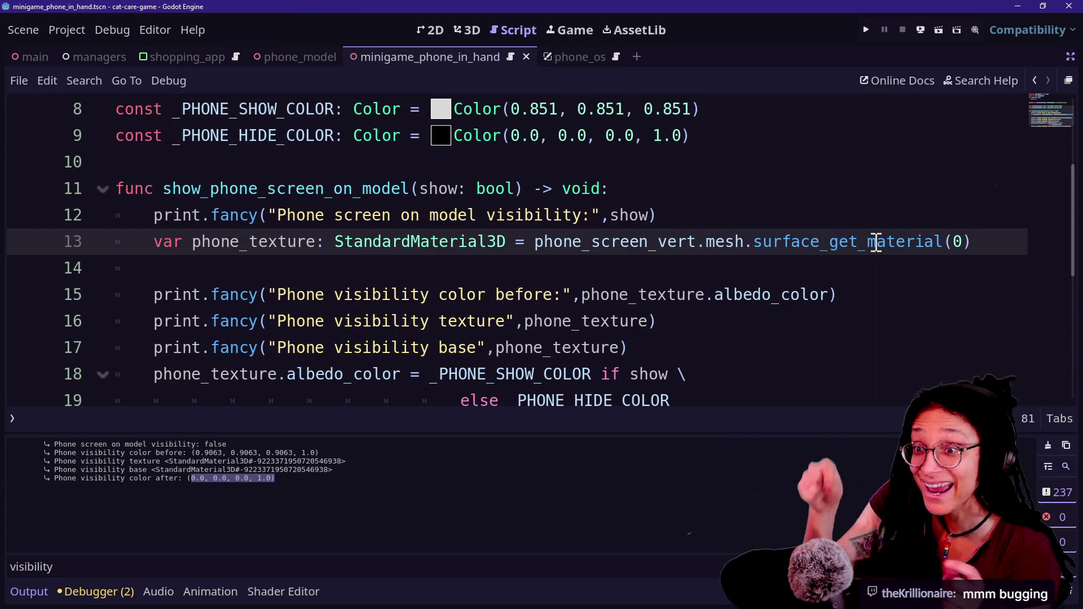
mouse_move(875, 241)
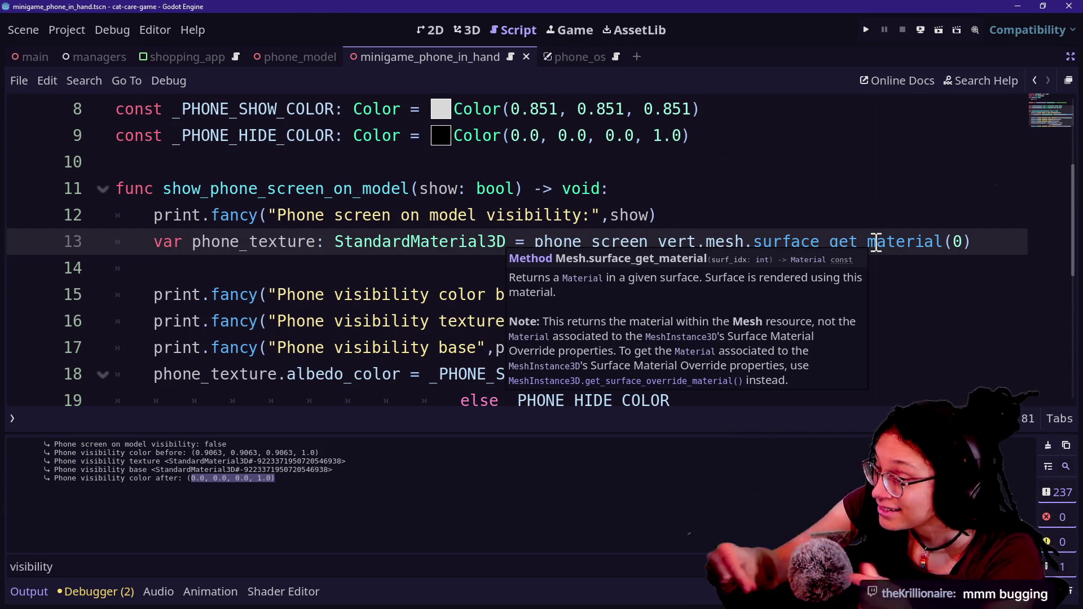
Step: Remove the before, texture, base and after debug print lines, keeping only the albedo_color assignment
mouse_move(797, 351)
mouse_down()
mouse_move(832, 324)
mouse_move(846, 289)
mouse_up()
key(BackSpace)
key(shift+Up)
key(BackSpace)
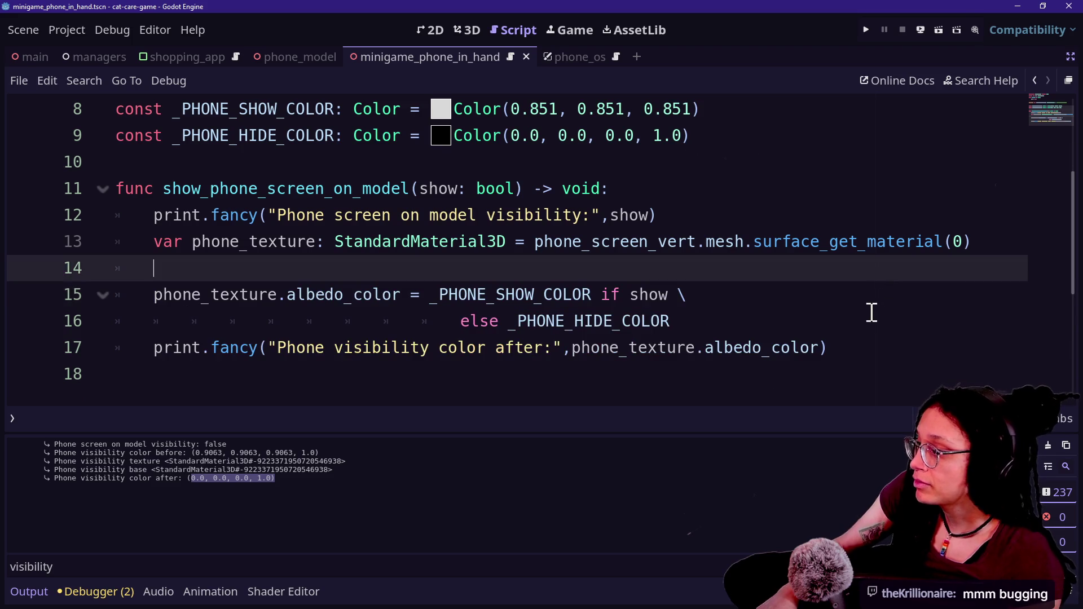
click(868, 326)
key(shift+Down)
key(BackSpace)
key(Return)
key(Return)
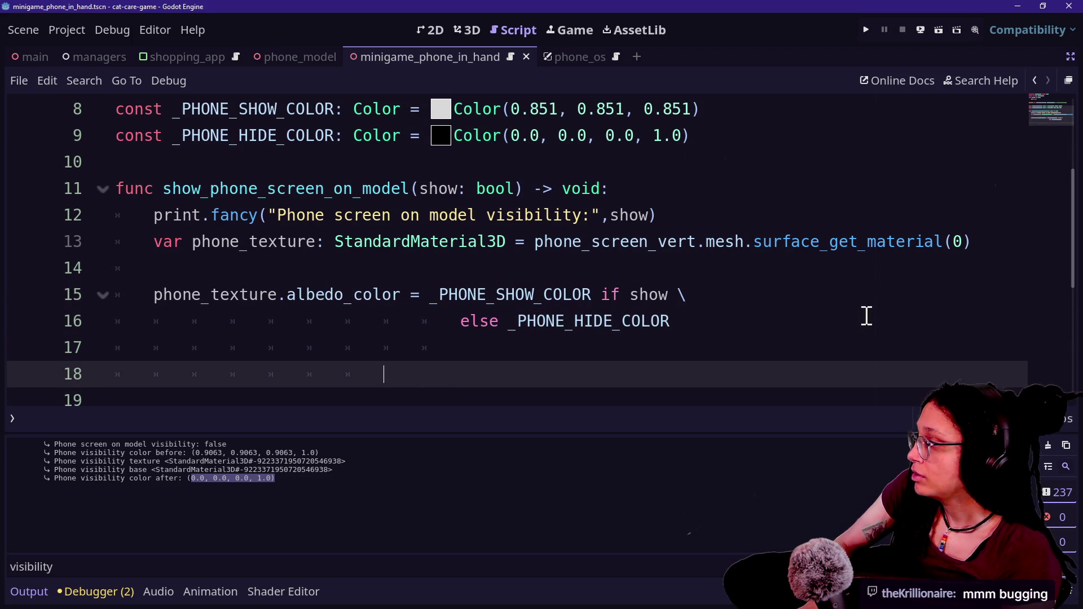
key(BackSpace)
key(BackSpace)
key(BackSpace)
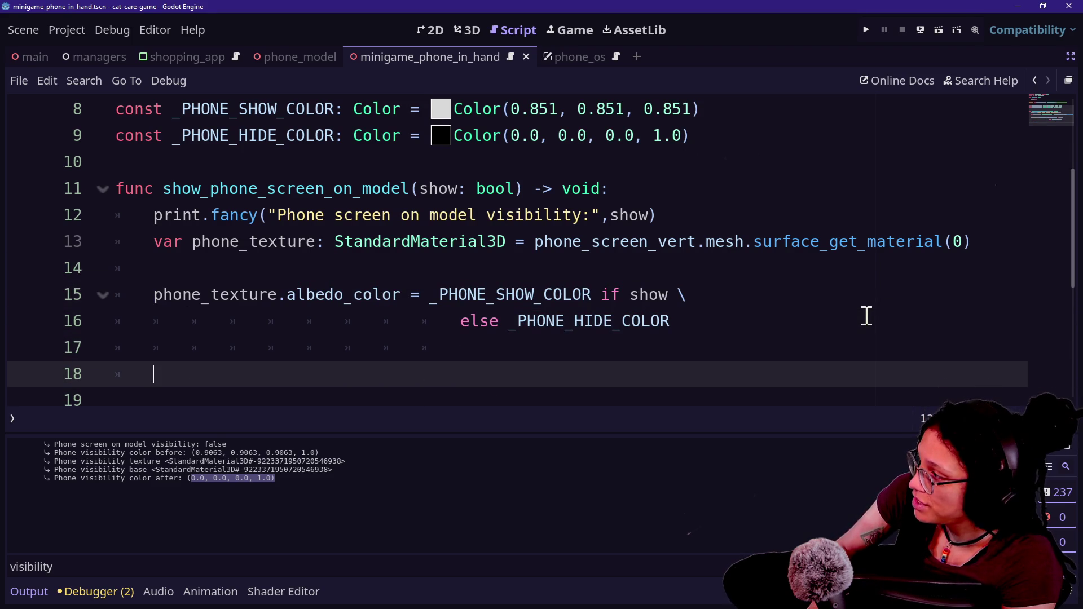
Step: Add surface_set_material(0, phone_texture) below the colour assignment, then run the game
text(ph)
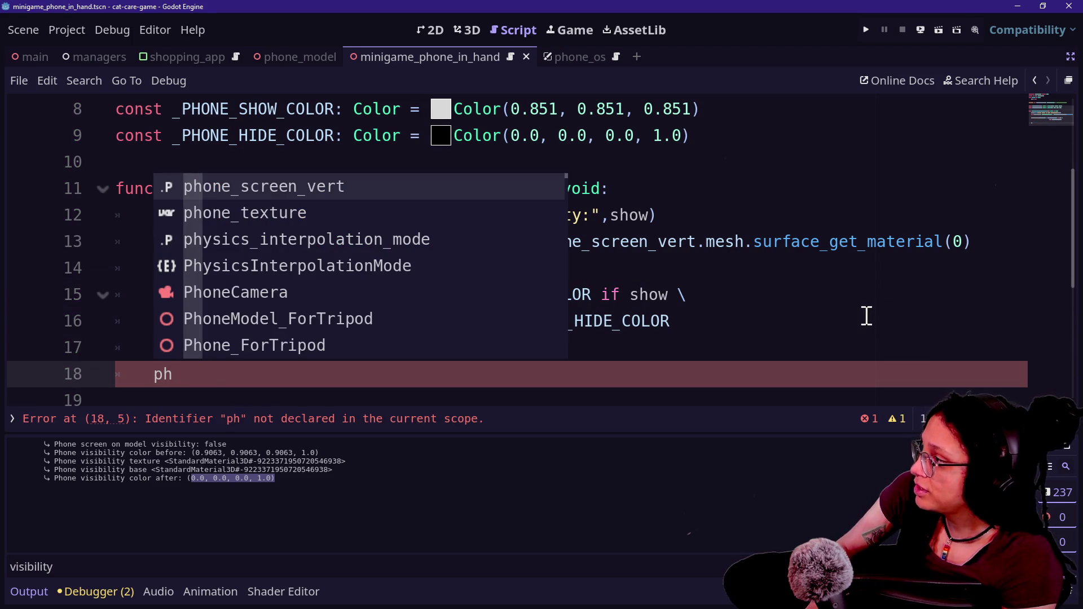
key(Return)
text(.mesh.sur)
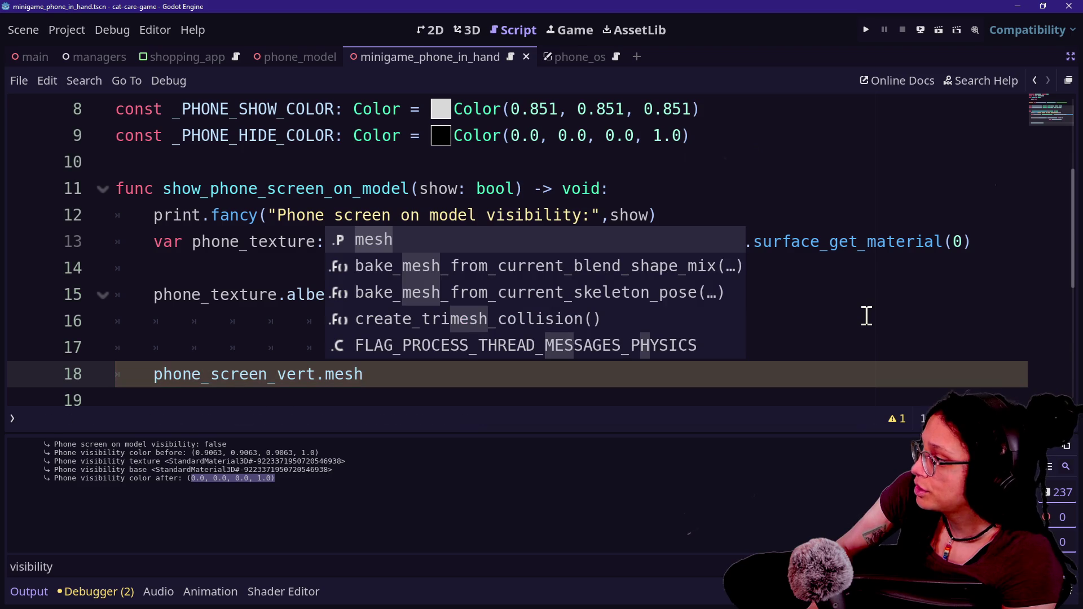
text(g)
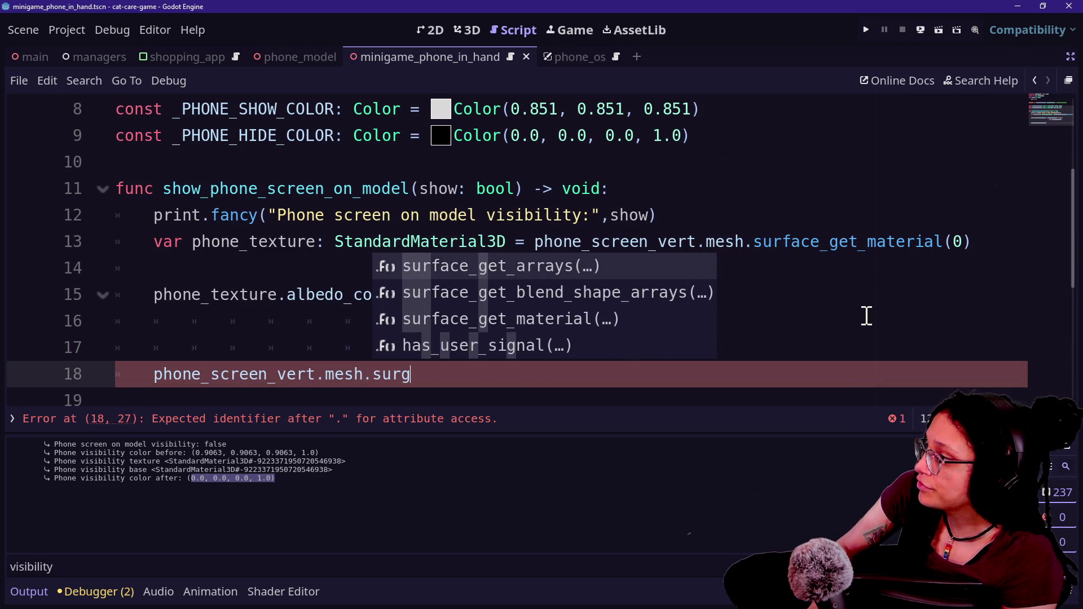
text(face_set)
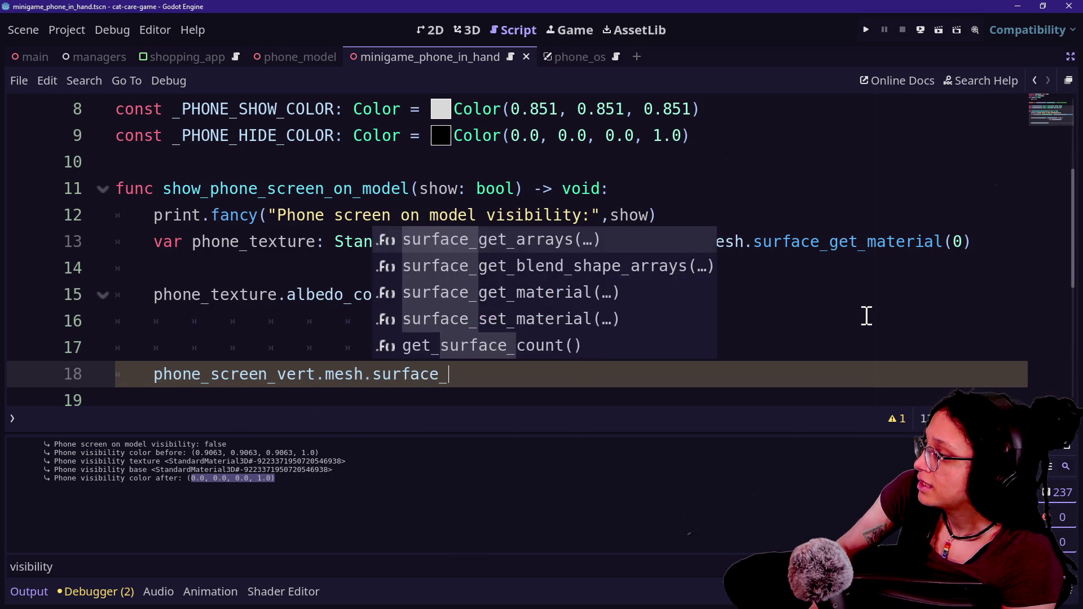
key(Return)
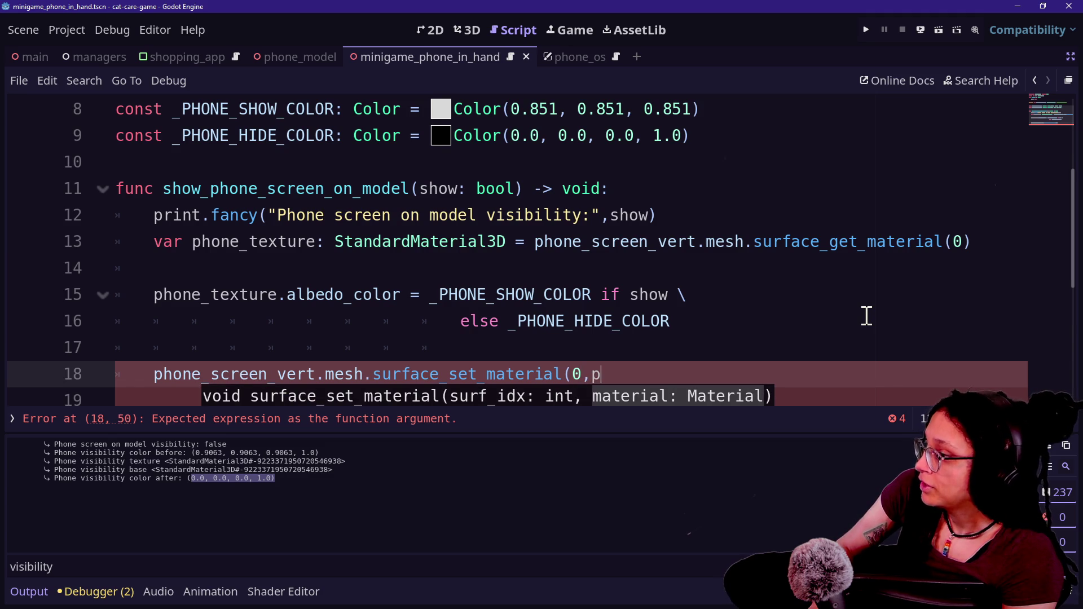
text(h)
key(Down)
key(Return)
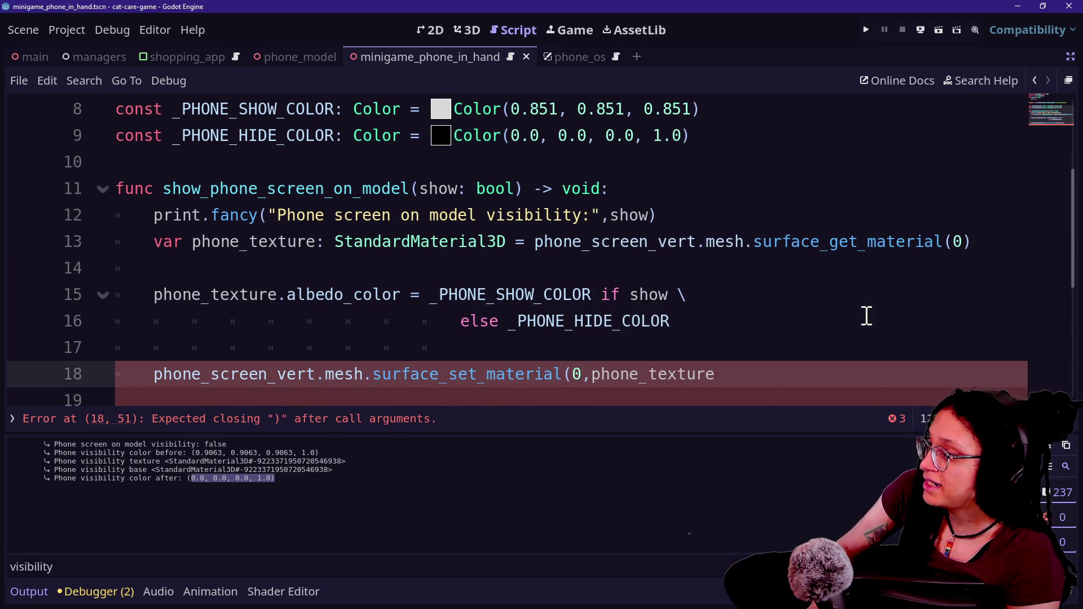
click(871, 31)
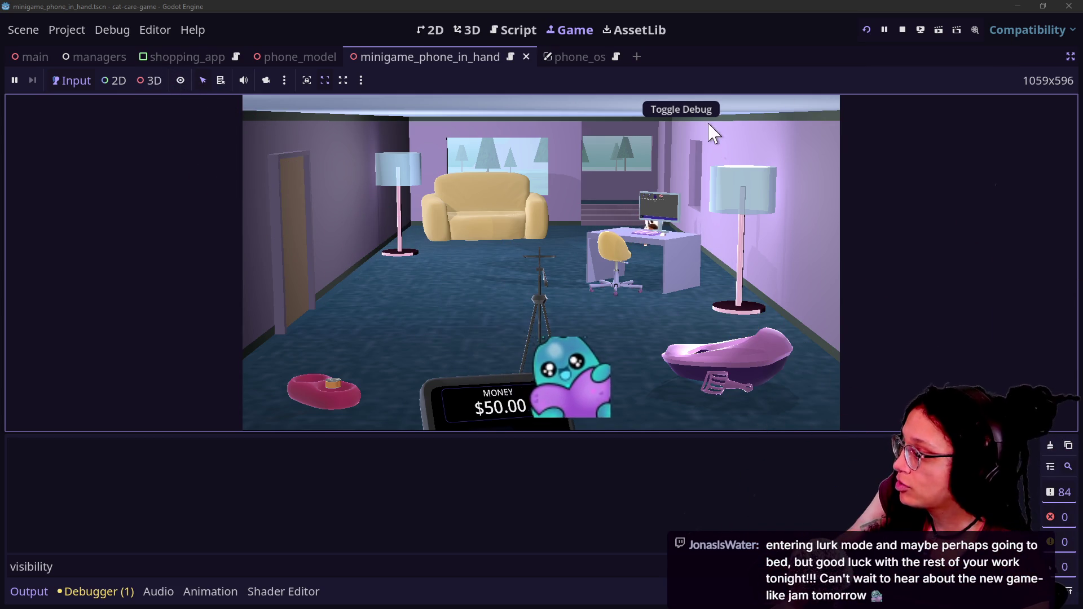
Step: Raise the in-game phone to check its screen, then return to the script editor
click(430, 393)
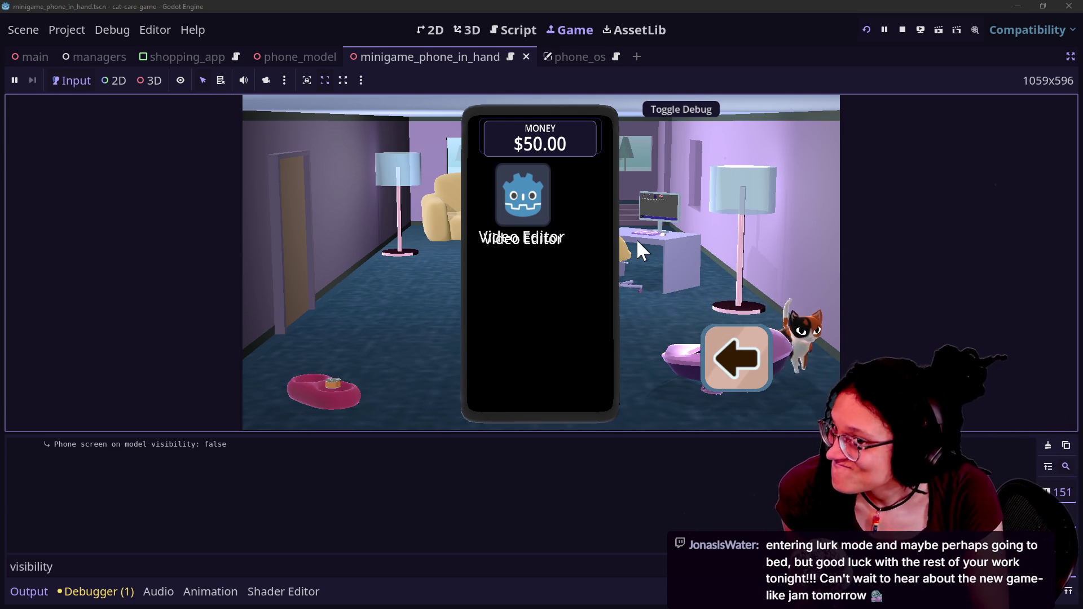
click(490, 29)
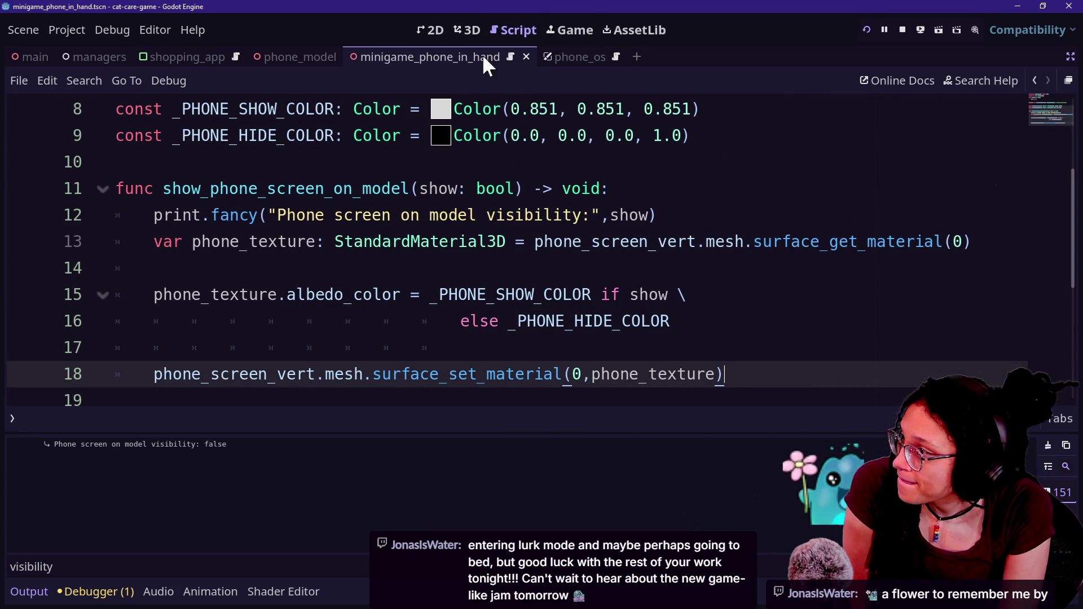
Step: Return to the running game view, then switch to the browser's r/godot albedo thread
click(564, 30)
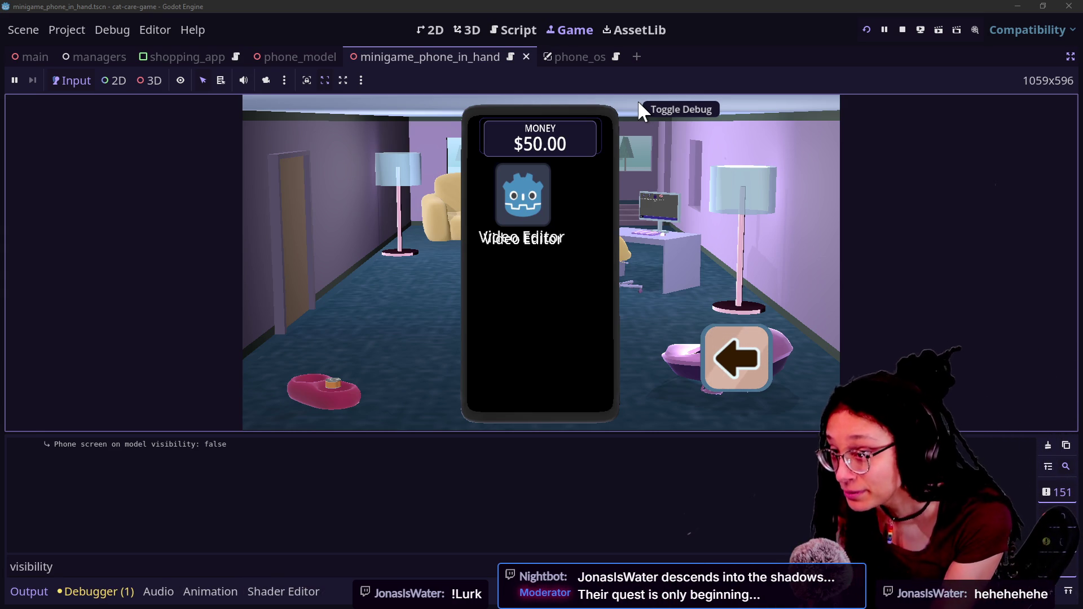
key(alt+Tab)
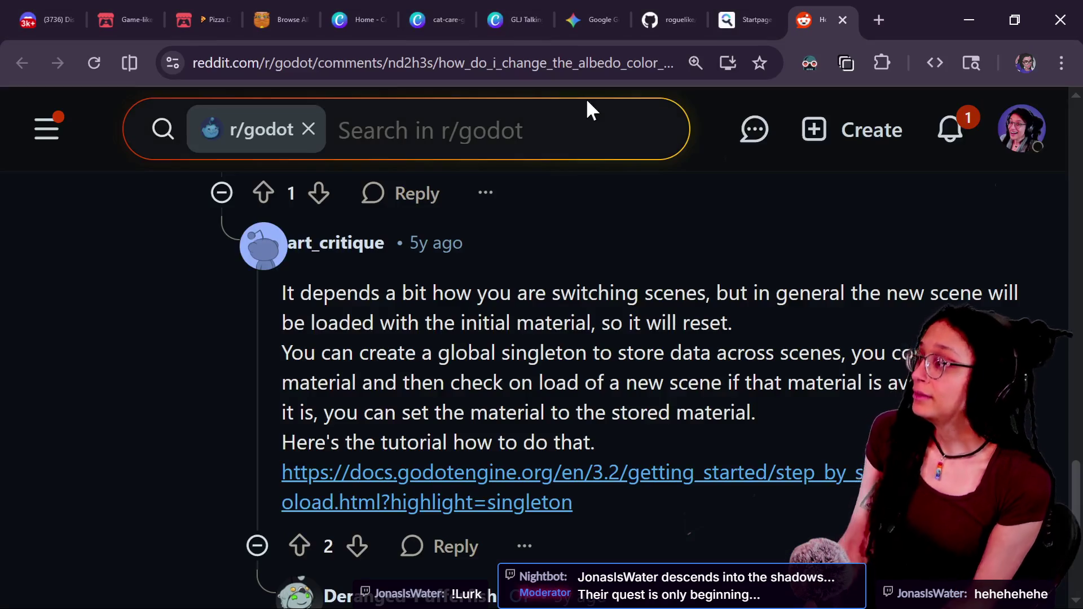
Step: Open the glj-pings-role channel under Game-like Jam on the Hyper Game Dev! Discord server
click(73, 20)
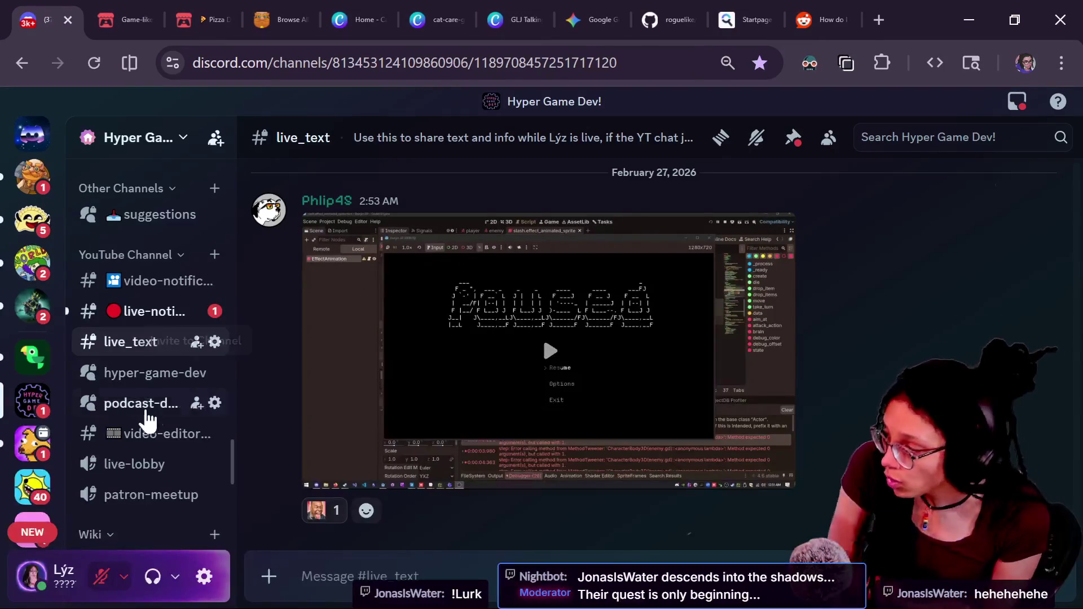
scroll(145, 422, up, 10)
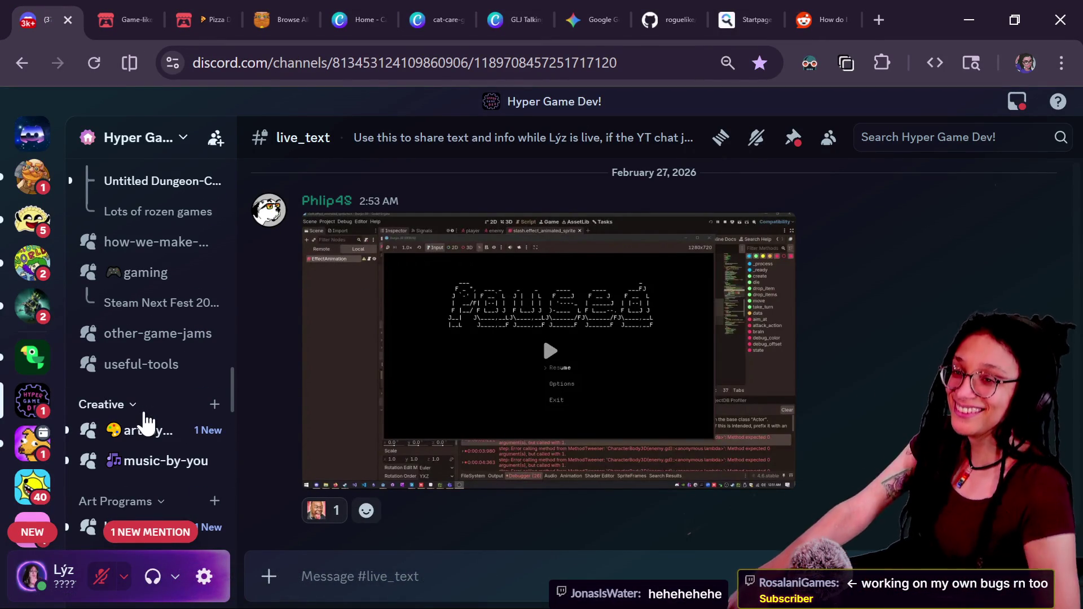
scroll(136, 407, up, 15)
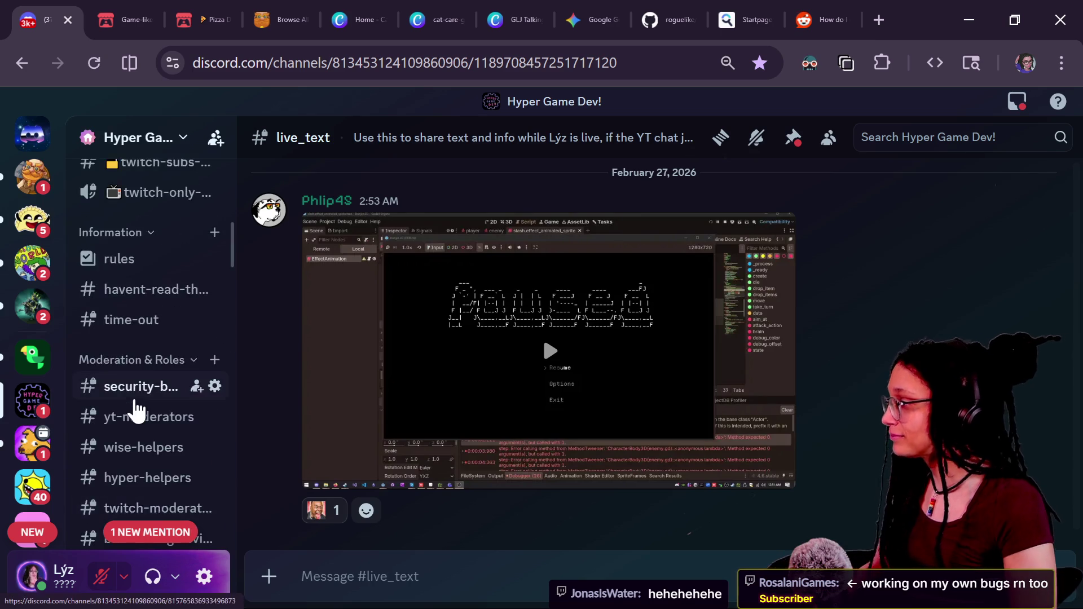
scroll(135, 407, down, 8)
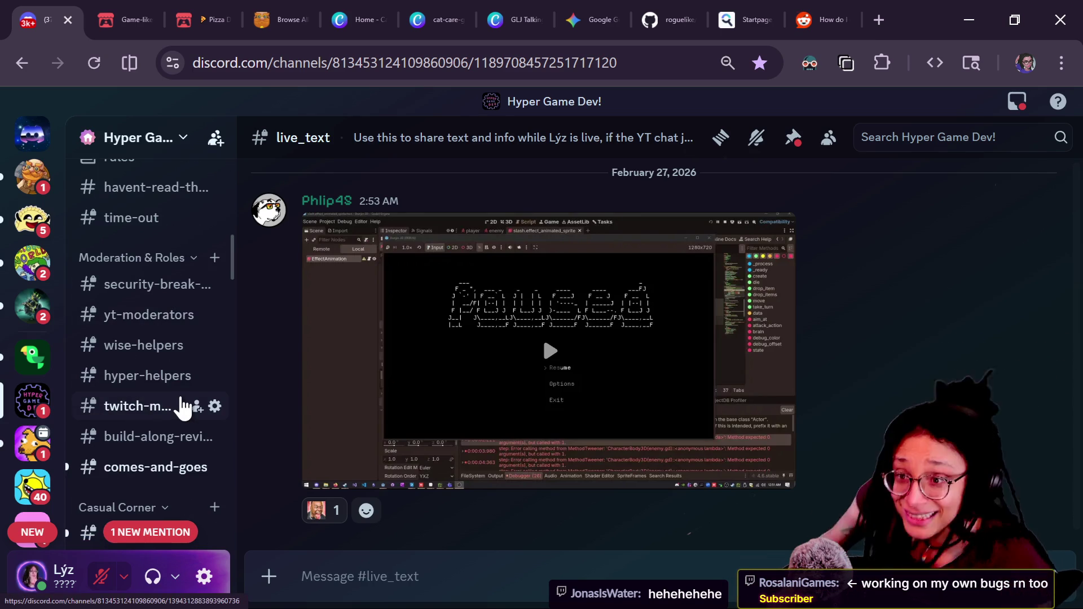
scroll(181, 404, down, 5)
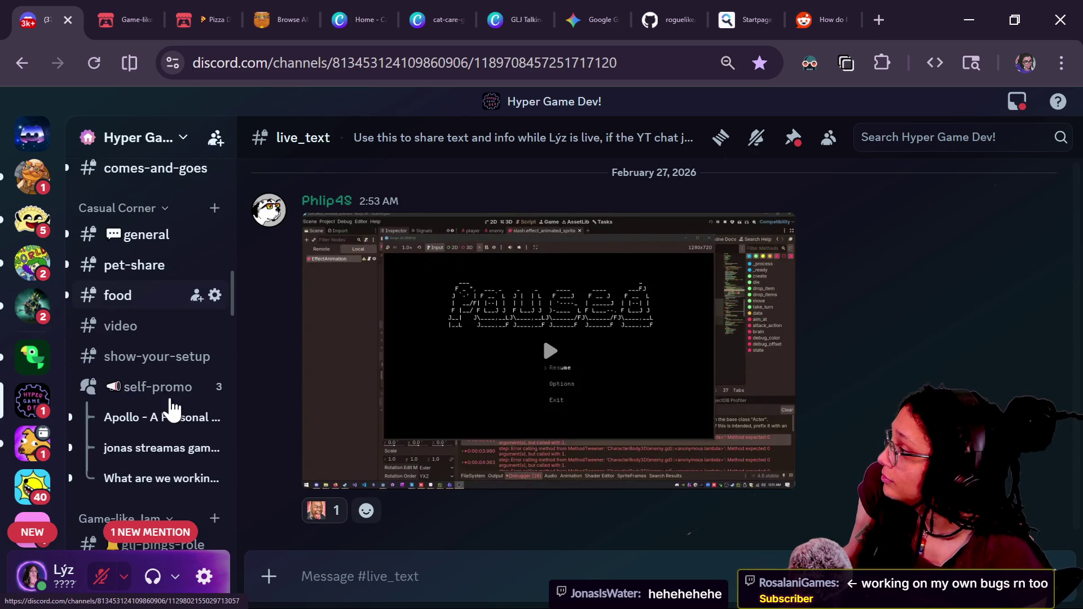
scroll(172, 409, down, 10)
scroll(172, 409, up, 5)
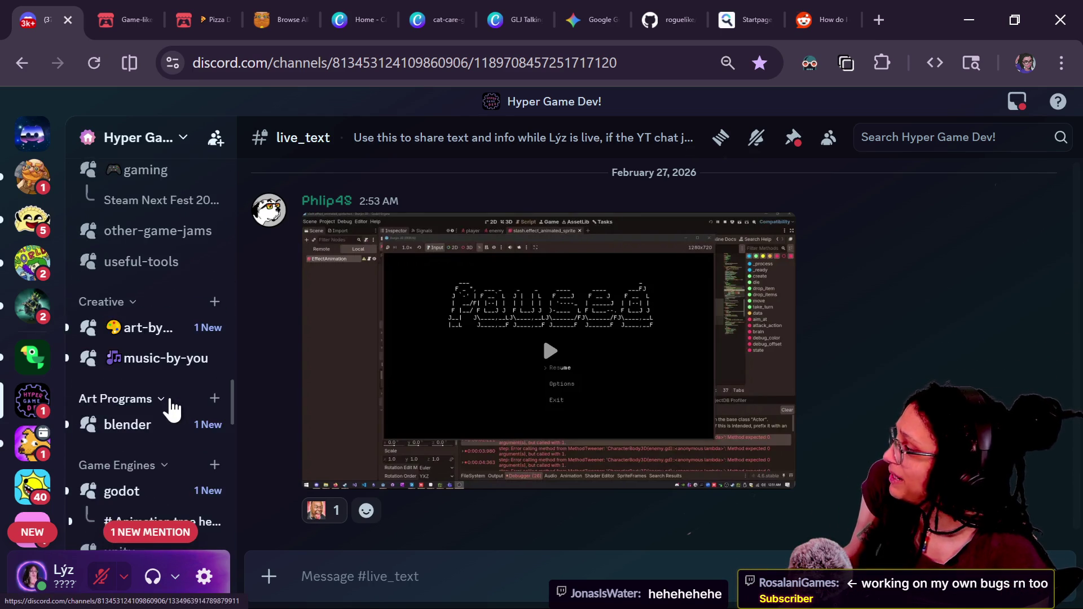
scroll(172, 407, down, 5)
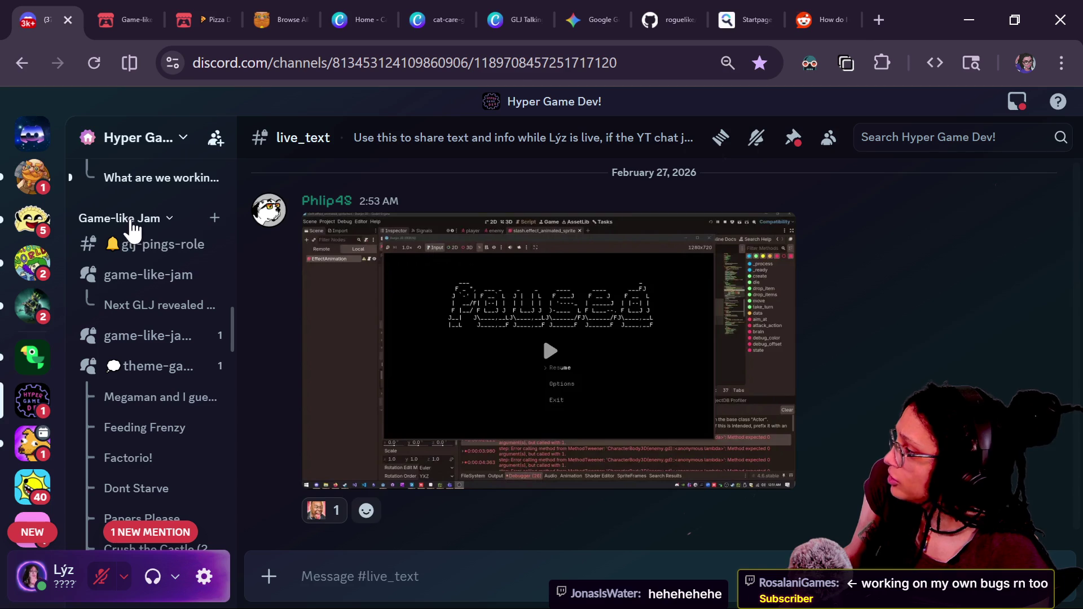
click(144, 244)
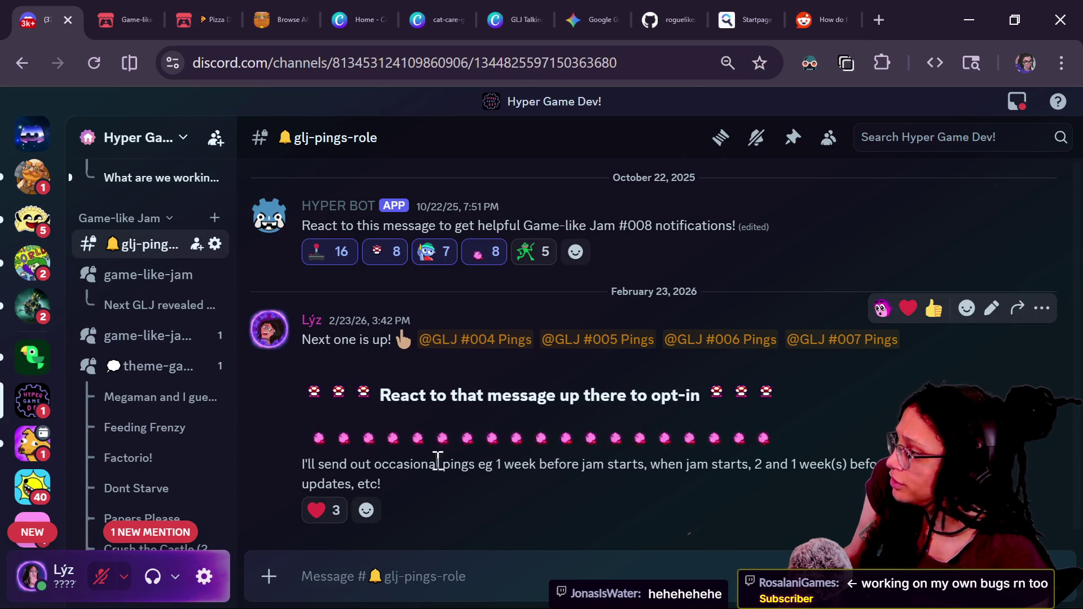
Step: Widen the Hyper Game Dev! channel sidebar so full channel and thread names fit
scroll(488, 374, up, 2)
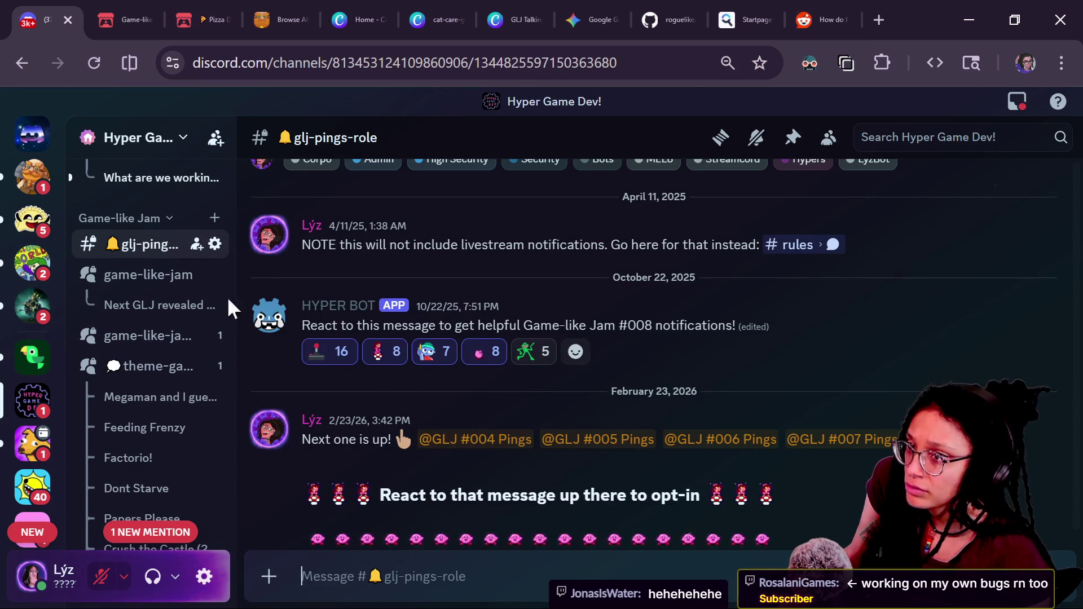
scroll(141, 282, up, 3)
scroll(141, 282, down, 3)
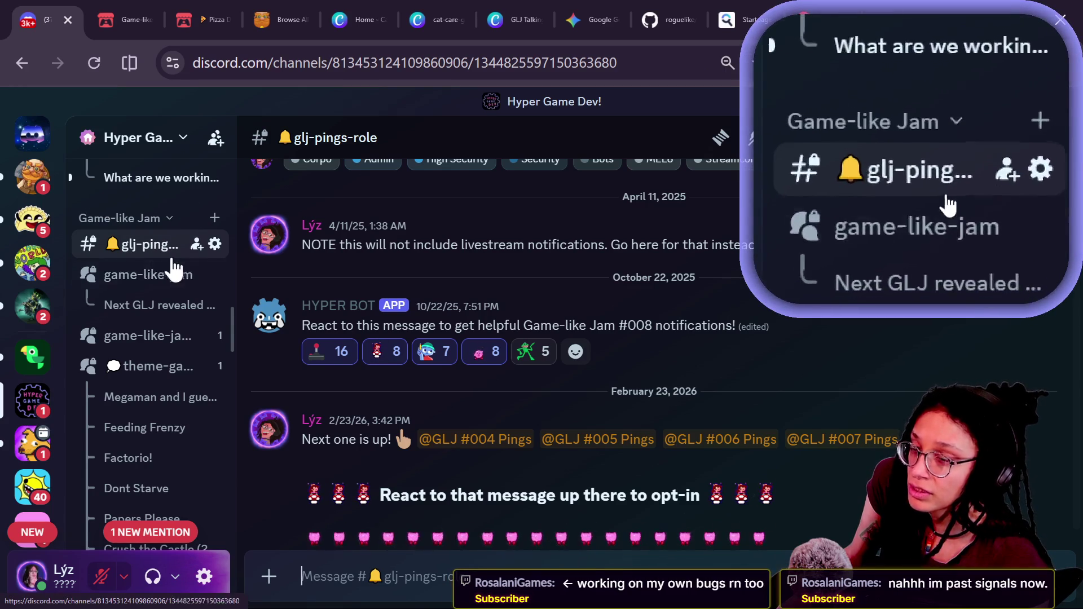
mouse_move(217, 273)
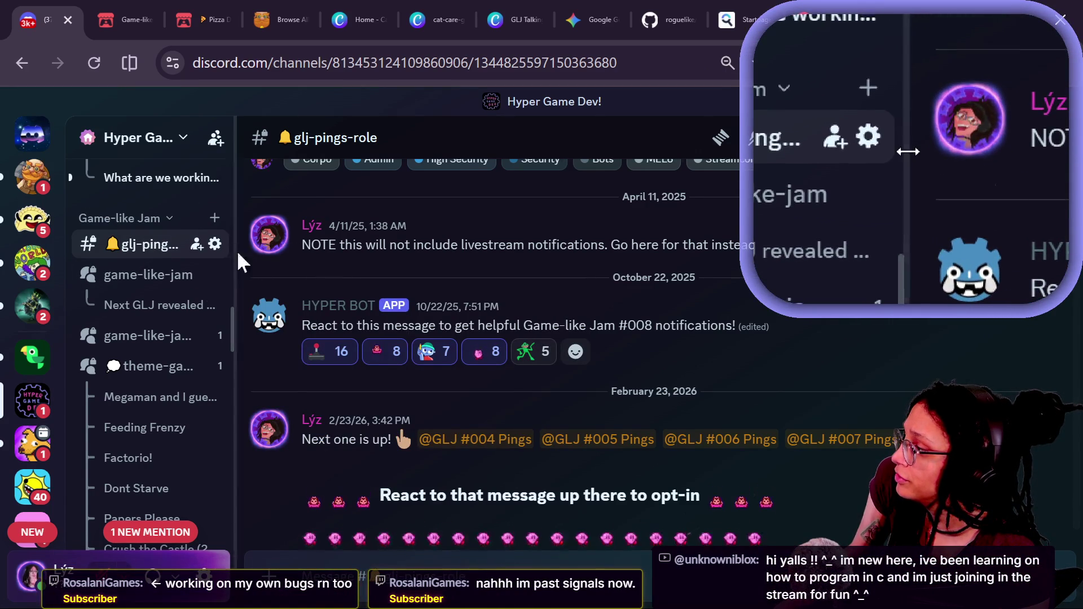
drag(236, 250, 308, 248)
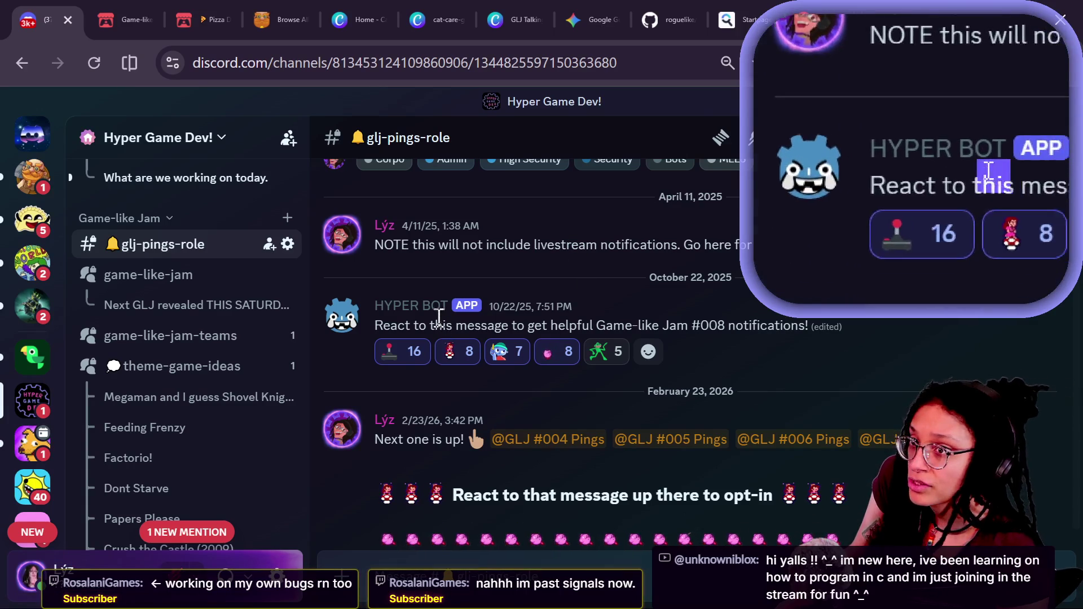
mouse_move(499, 352)
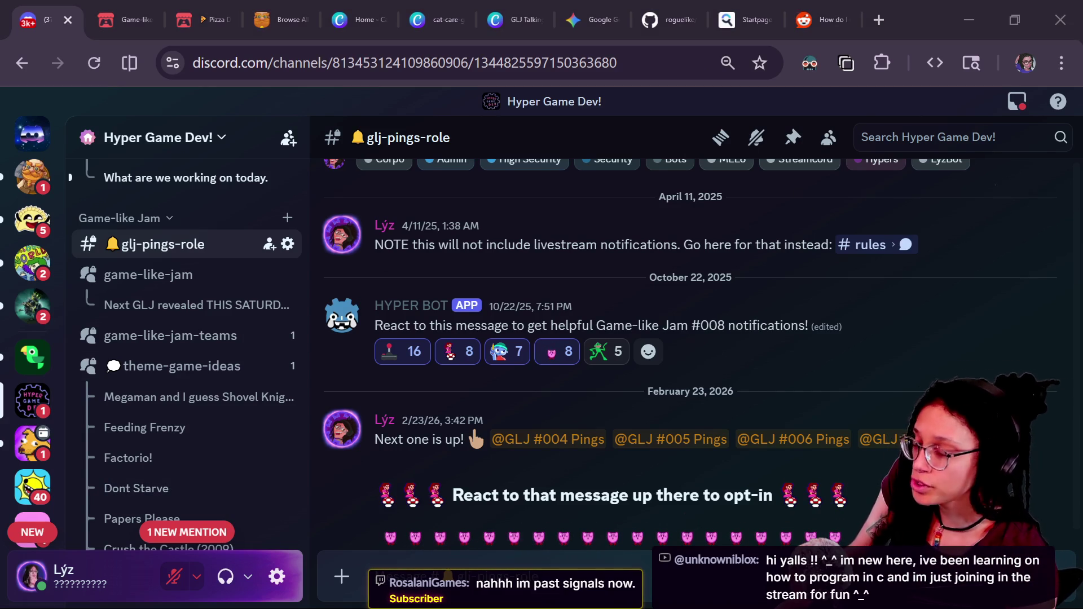
mouse_move(166, 368)
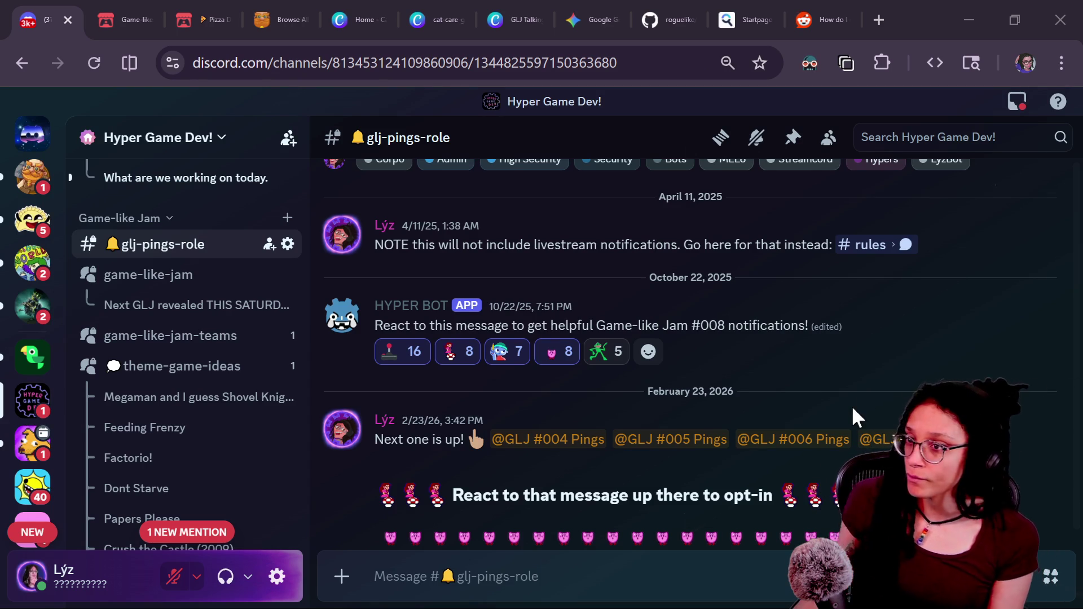
key(alt+Tab)
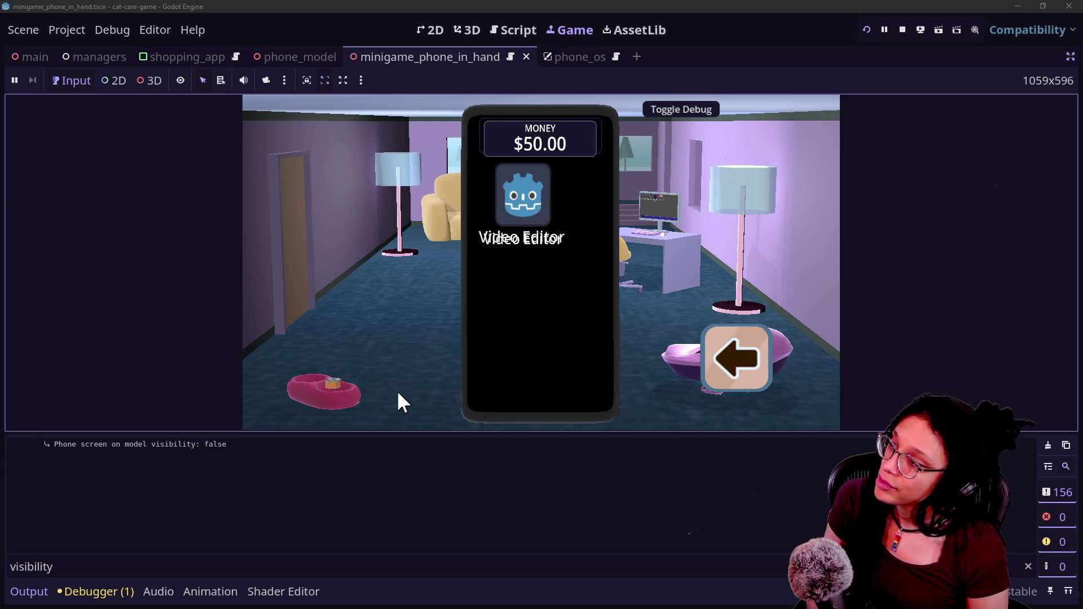
Step: In the running game, put the phone away and bring it back up to test visibility
mouse_move(531, 237)
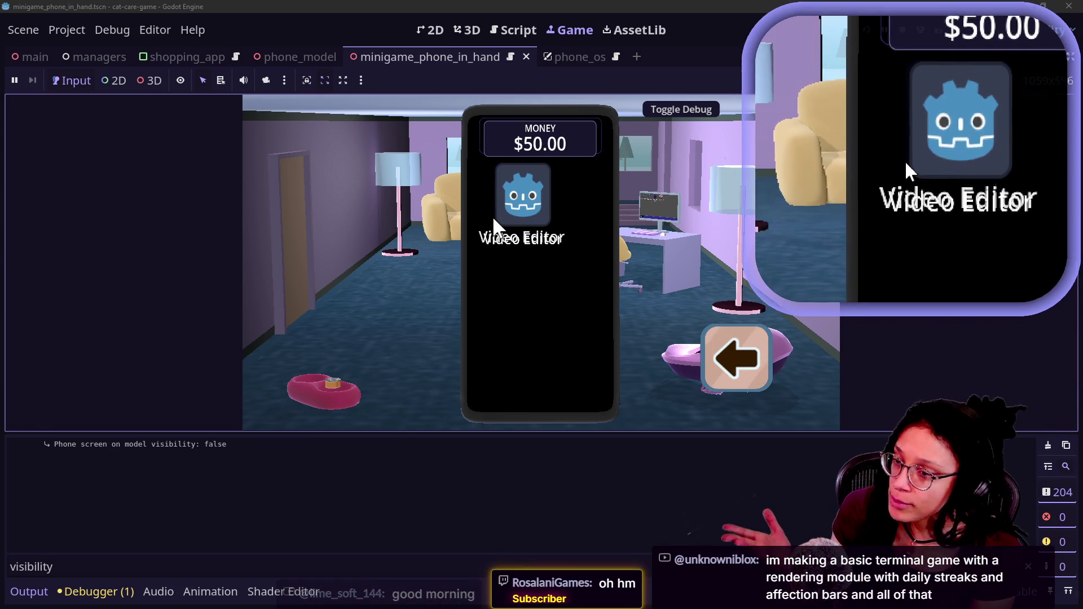
click(722, 342)
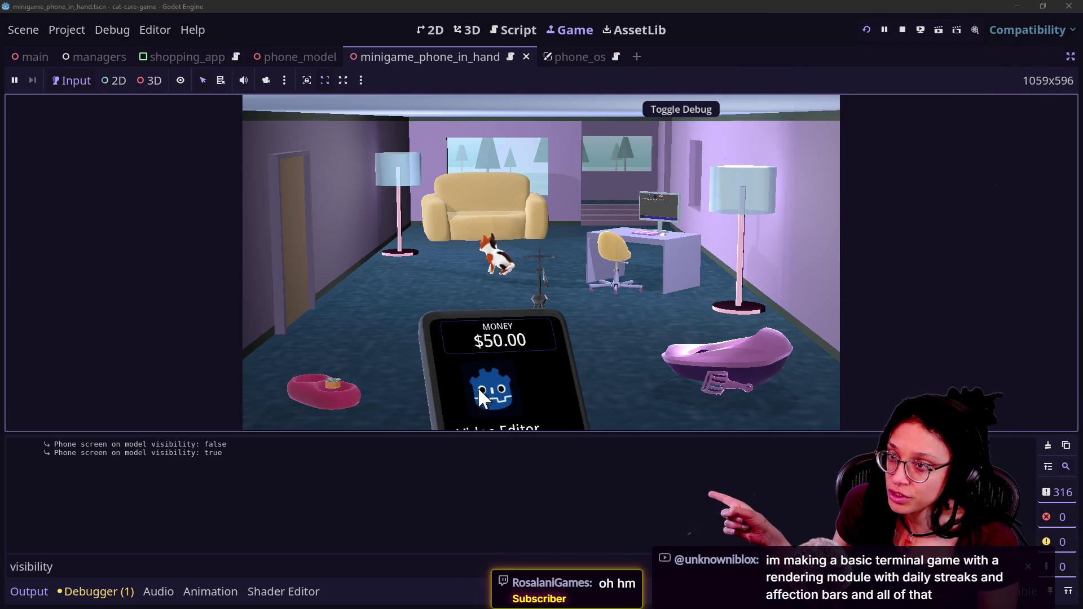
click(511, 393)
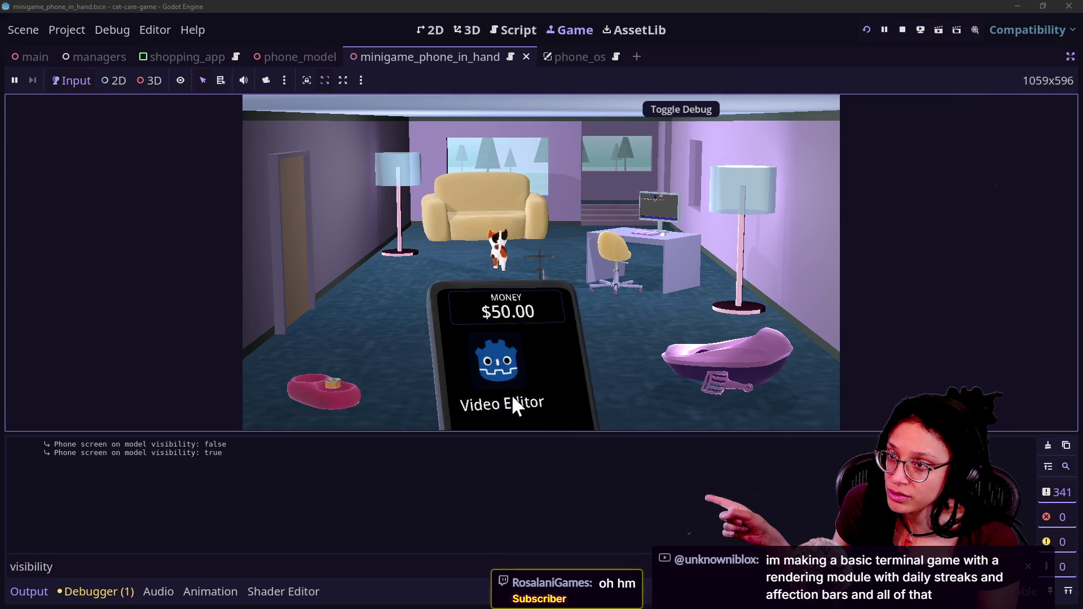
Step: Stop the game and select lines 5 through 18 of the Phone_Model script
click(902, 31)
click(520, 295)
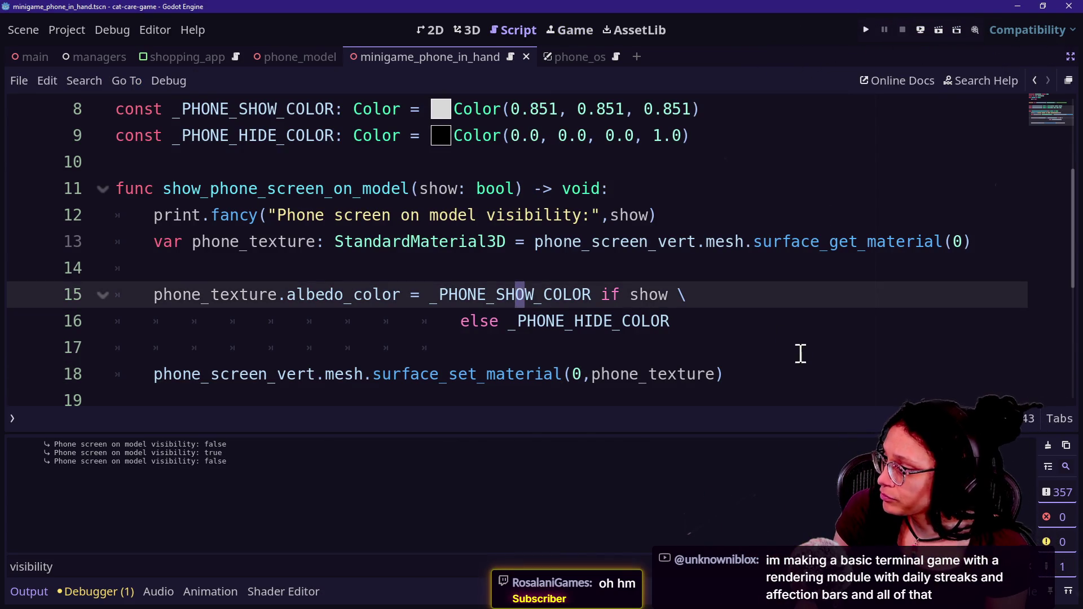
mouse_move(788, 373)
mouse_down()
mouse_move(737, 162)
mouse_move(745, 219)
mouse_up()
Step: Delete everything from line 5 down in the Phone_Model script and save it
right_click(744, 217)
click(668, 210)
scroll(670, 209, down, 2)
scroll(669, 210, up, 2)
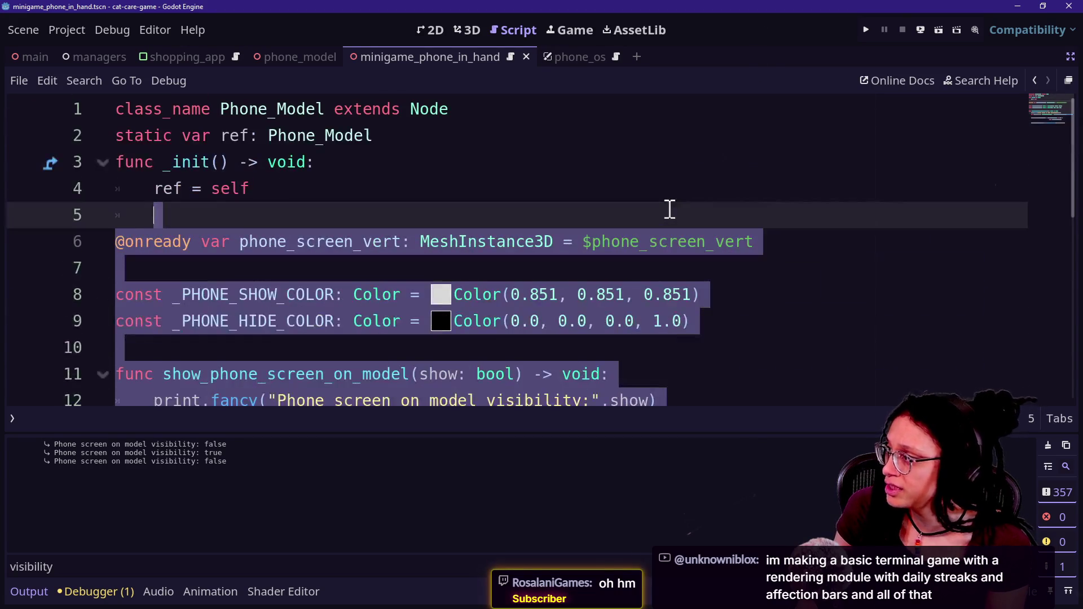
click(669, 210)
drag(670, 209, 700, 454)
key(Delete)
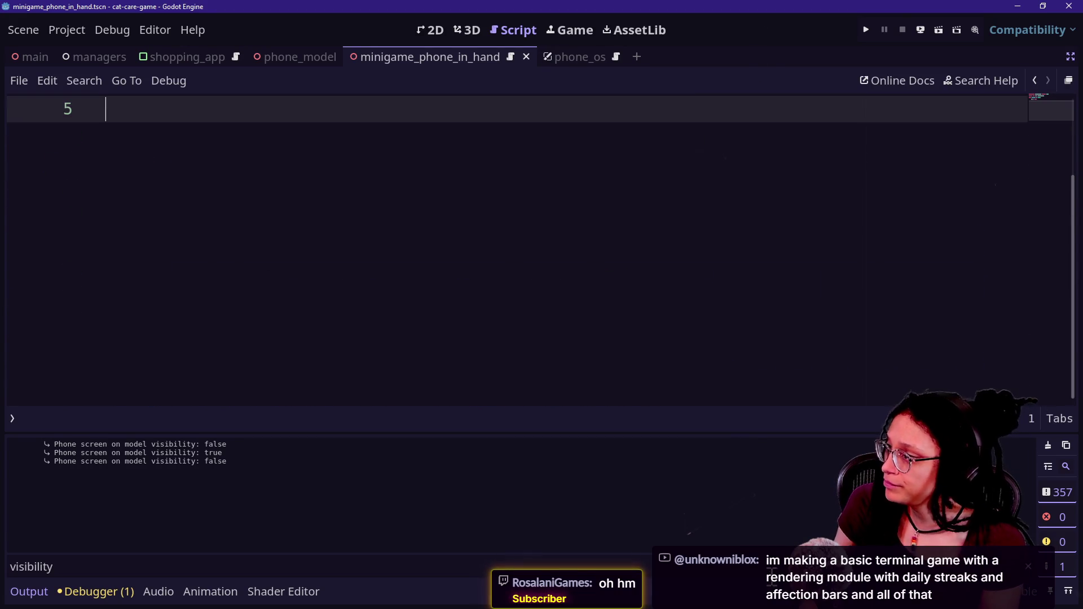
key(BackSpace)
key(ctrl+s)
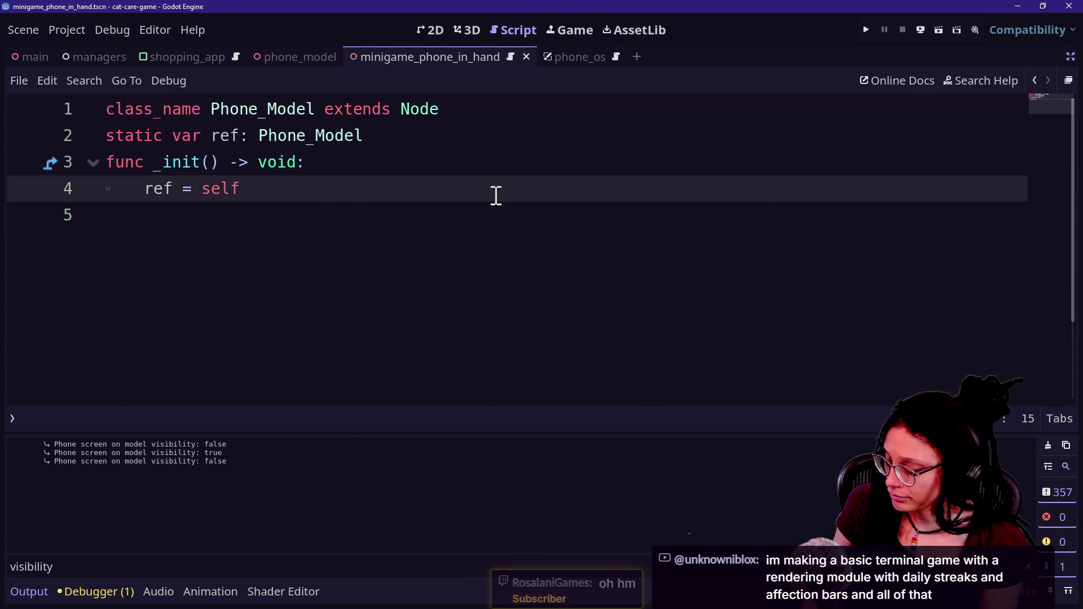
Step: Quick-open the minigame_phone_in_hand.gd script
key(shift+alt+o)
key(Down)
key(Down)
key(Down)
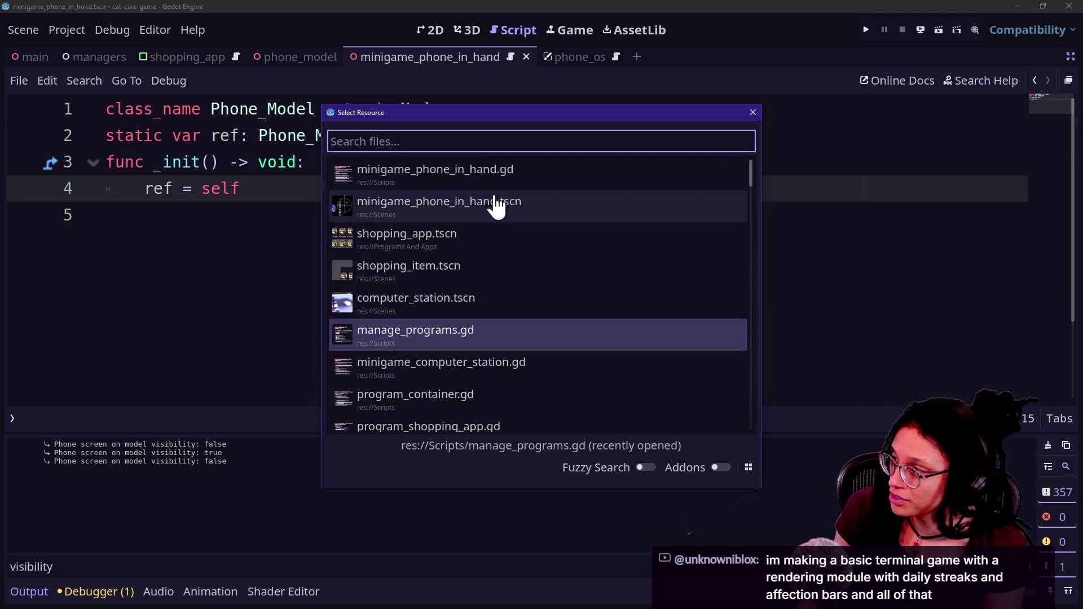
key(Down)
key(Up)
key(Up)
key(Up)
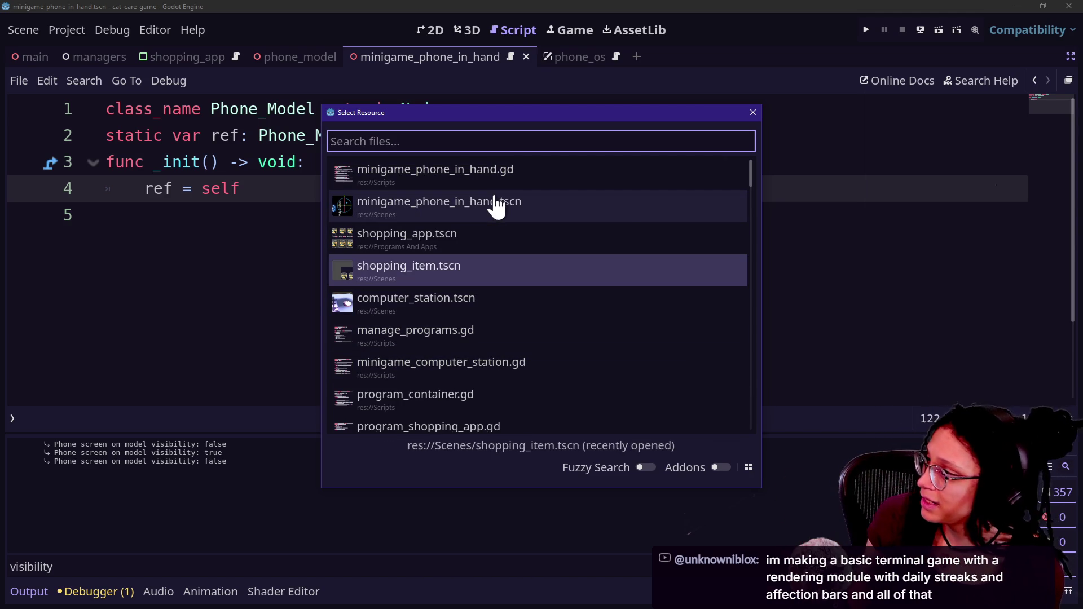
key(Down)
key(Up)
key(Up)
key(Down)
key(Up)
key(Up)
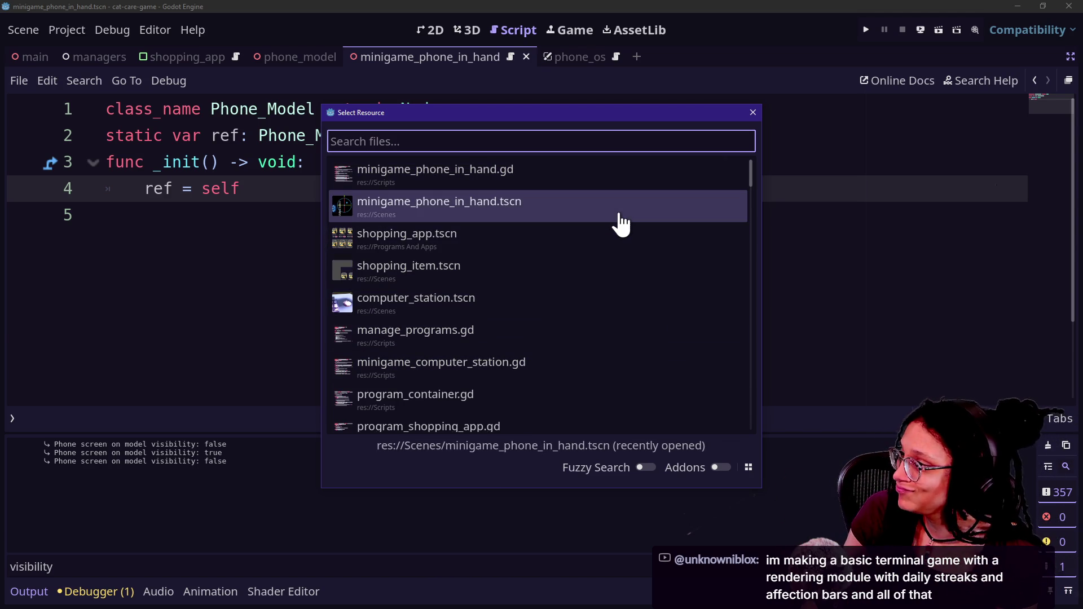
key(Up)
key(Return)
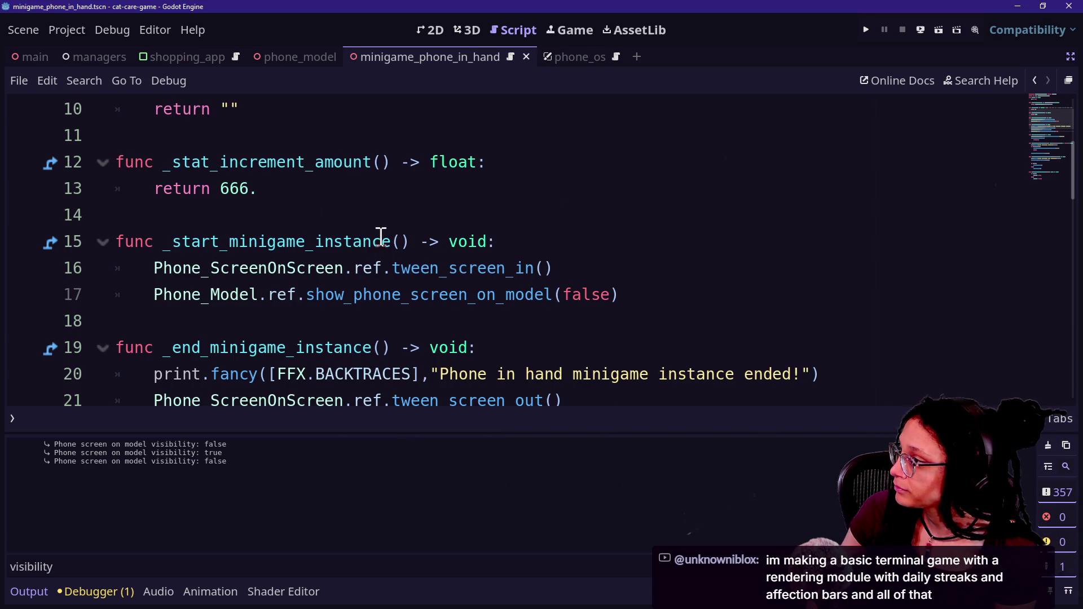
key(Up)
key(Up)
key(Up)
Step: Delete the show_phone_screen_on_model(false) call from _start_minigame_instance and save
key(End)
key(BackSpace)
key(BackSpace)
key(BackSpace)
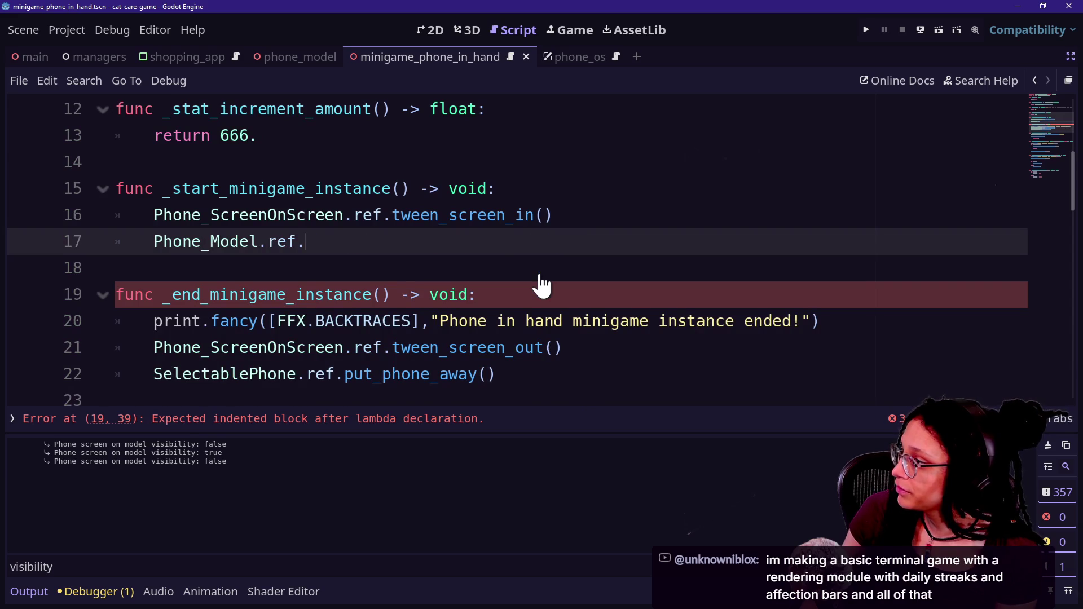
key(BackSpace)
key(BackSpace)
key(BackSpace)
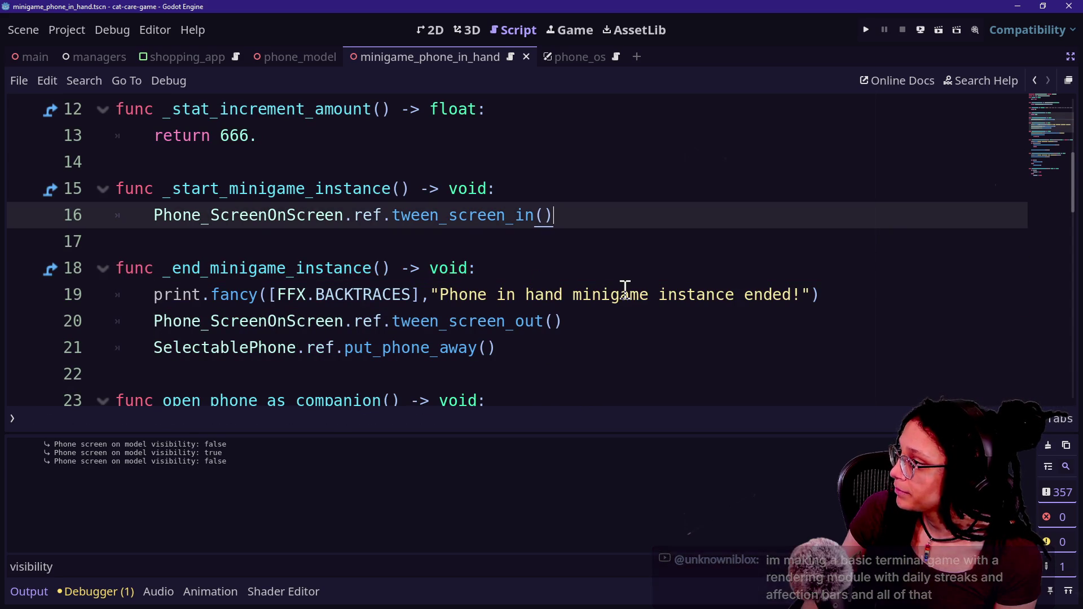
scroll(625, 291, up, 1)
scroll(625, 291, up, 2)
scroll(623, 290, down, 2)
key(ctrl+s)
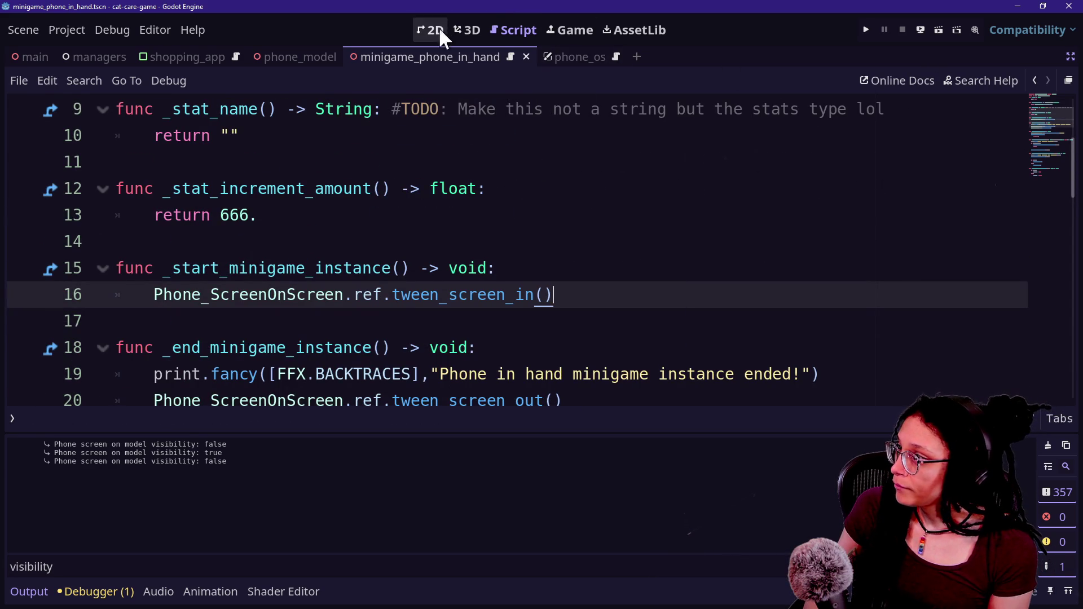
click(575, 57)
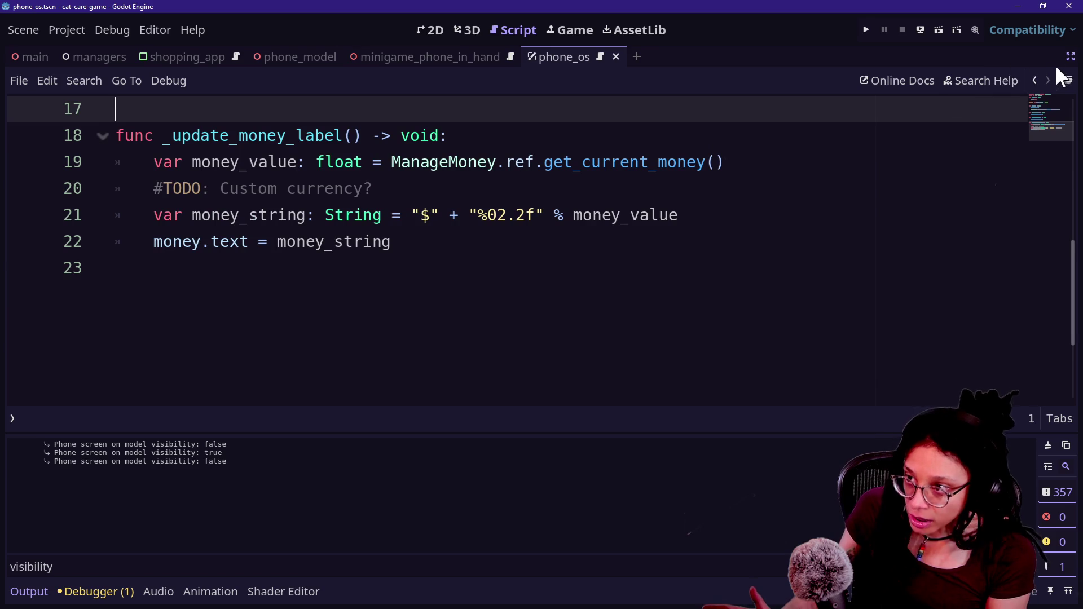
Step: Restore the scene and inspector docks and show the phone_os scene in the 2D editor
click(1067, 57)
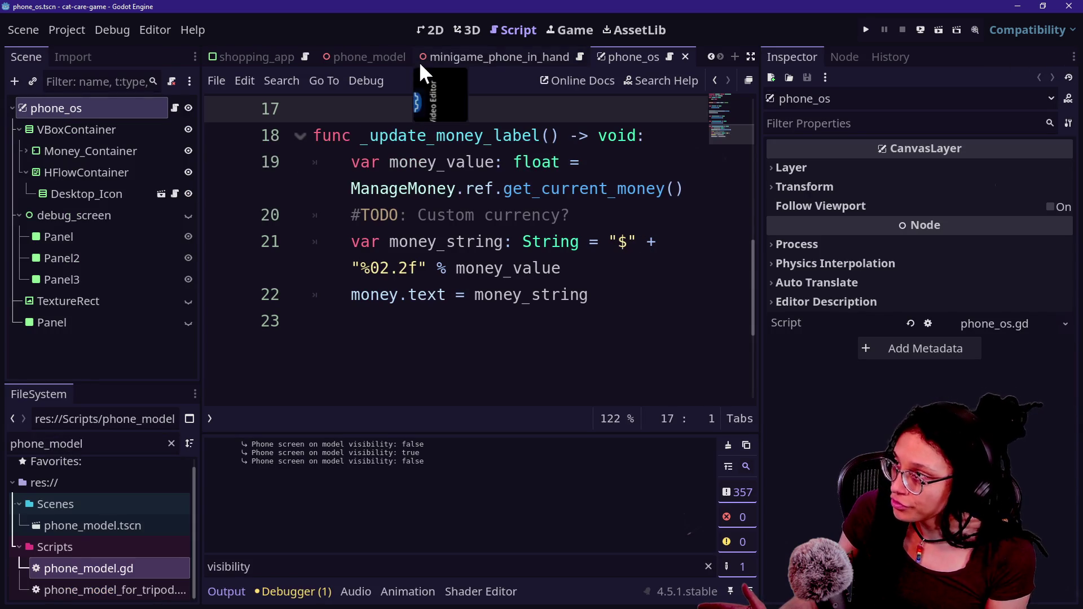
click(432, 29)
scroll(325, 338, up, 3)
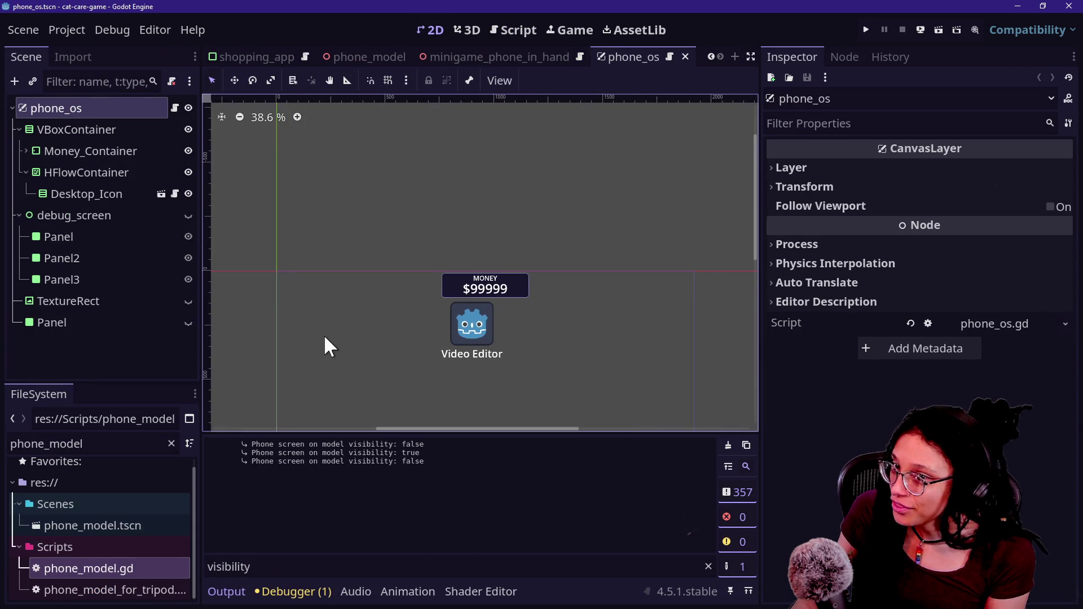
mouse_move(758, 194)
mouse_down()
mouse_move(762, 231)
mouse_move(759, 221)
mouse_up()
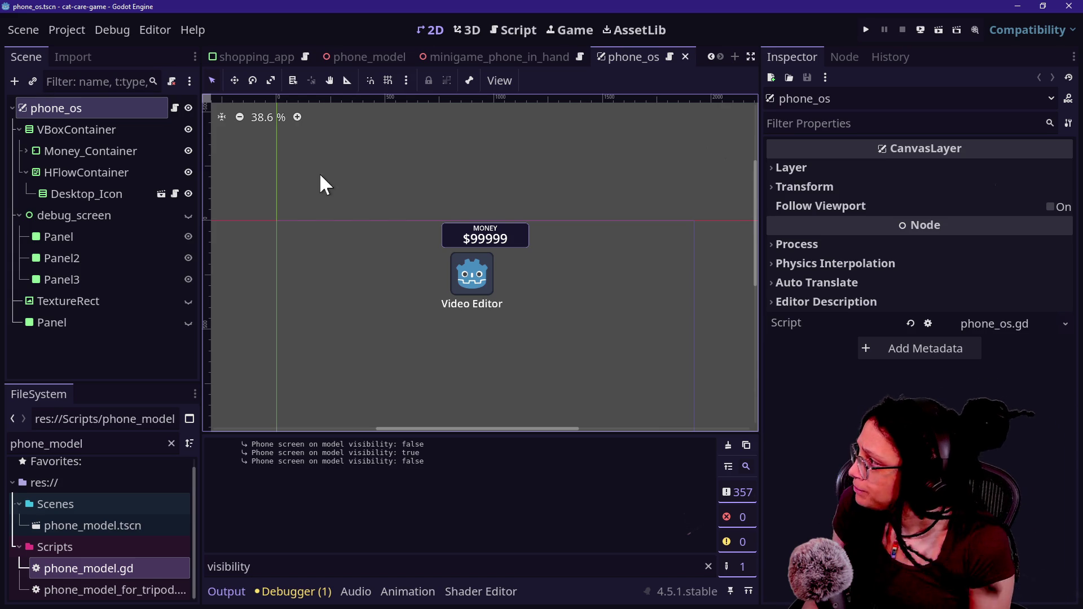
Step: Open Add Child Node on phone_os, cancel it, then run the game in the cat's room
click(72, 127)
click(68, 109)
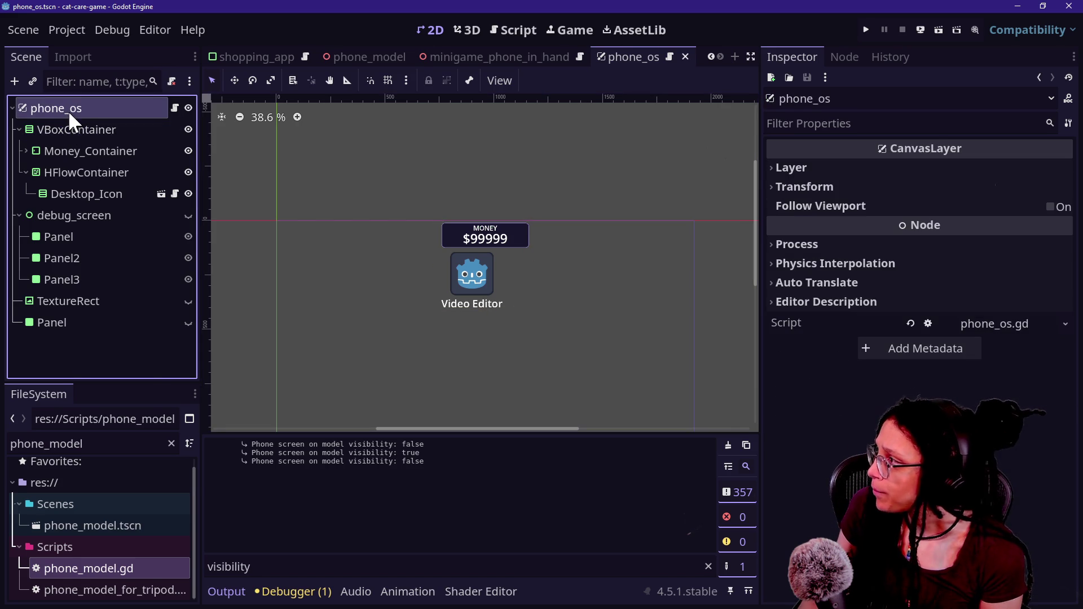
right_click(71, 110)
click(93, 146)
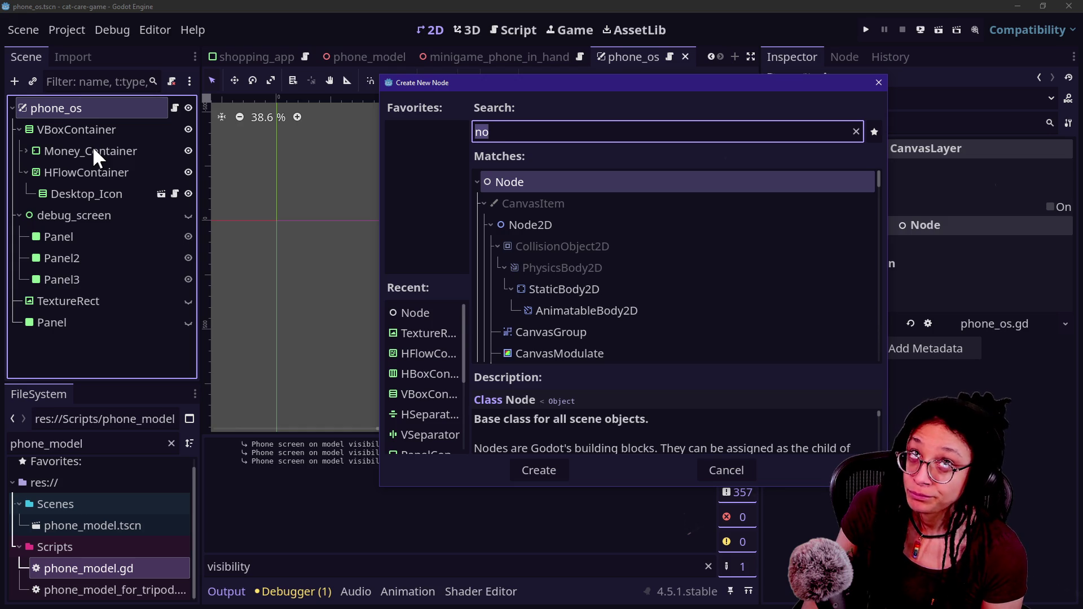
key(Escape)
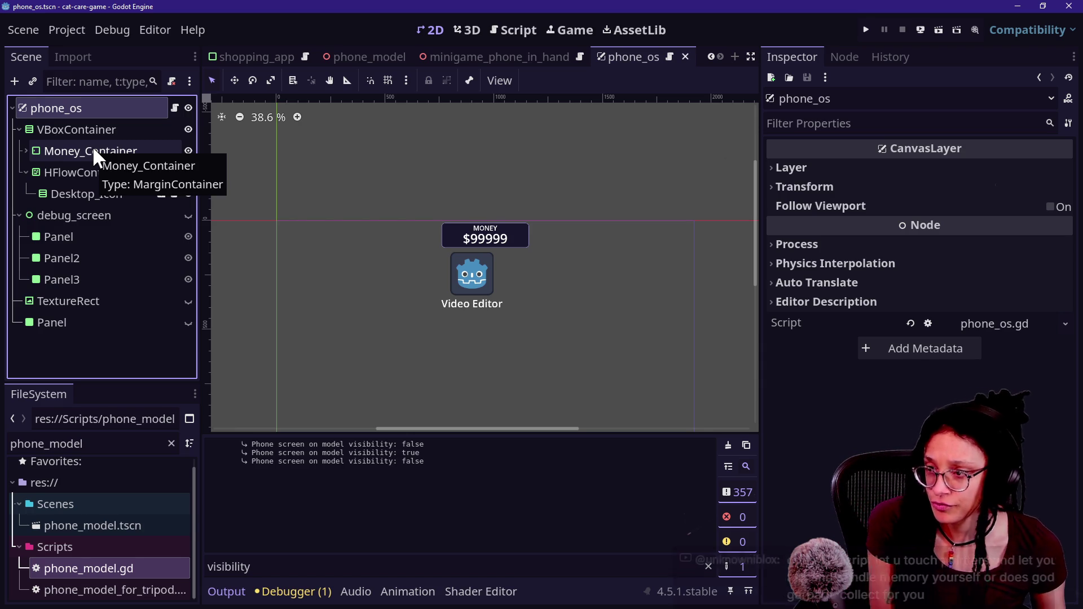
click(866, 29)
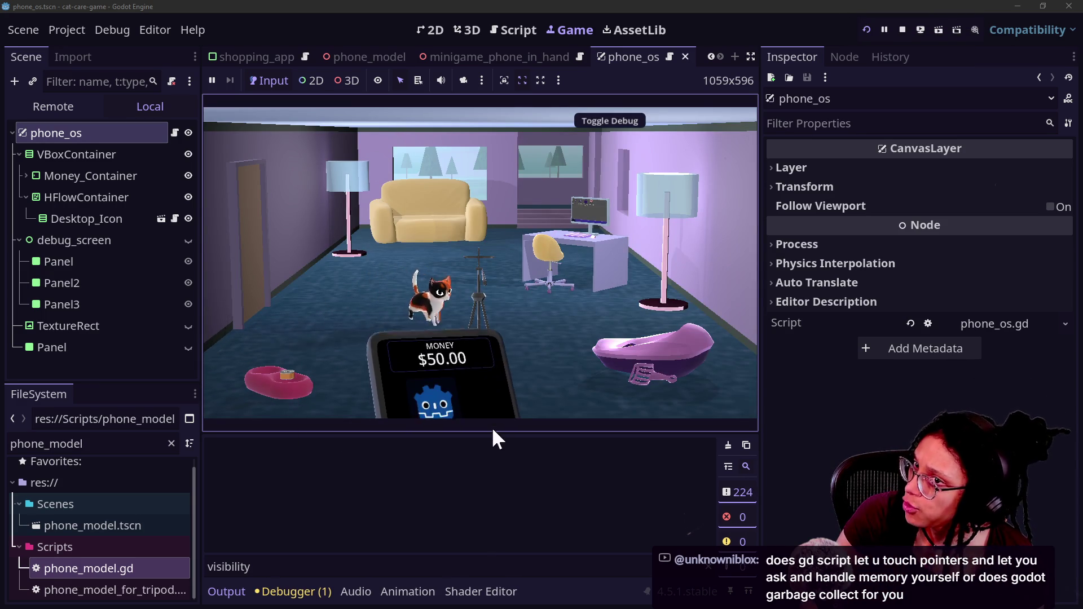
Step: Raise the in-game phone so its $50.00 money and Video Editor app are visible
click(467, 401)
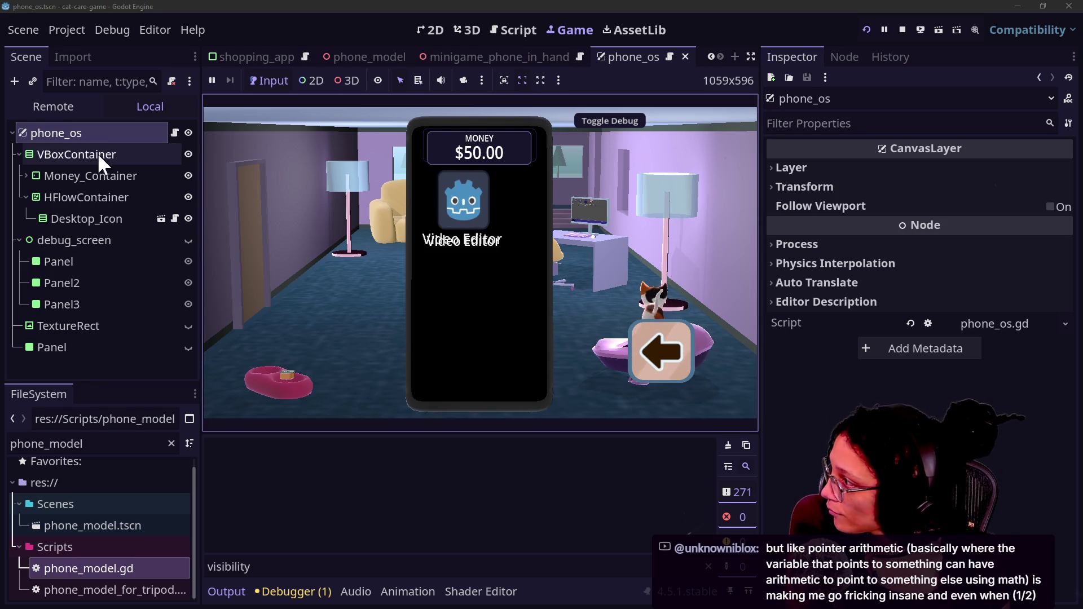
Step: Cancel adding a 'tex' child node under phone_os and switch to the Canva browser window
click(88, 129)
right_click(88, 128)
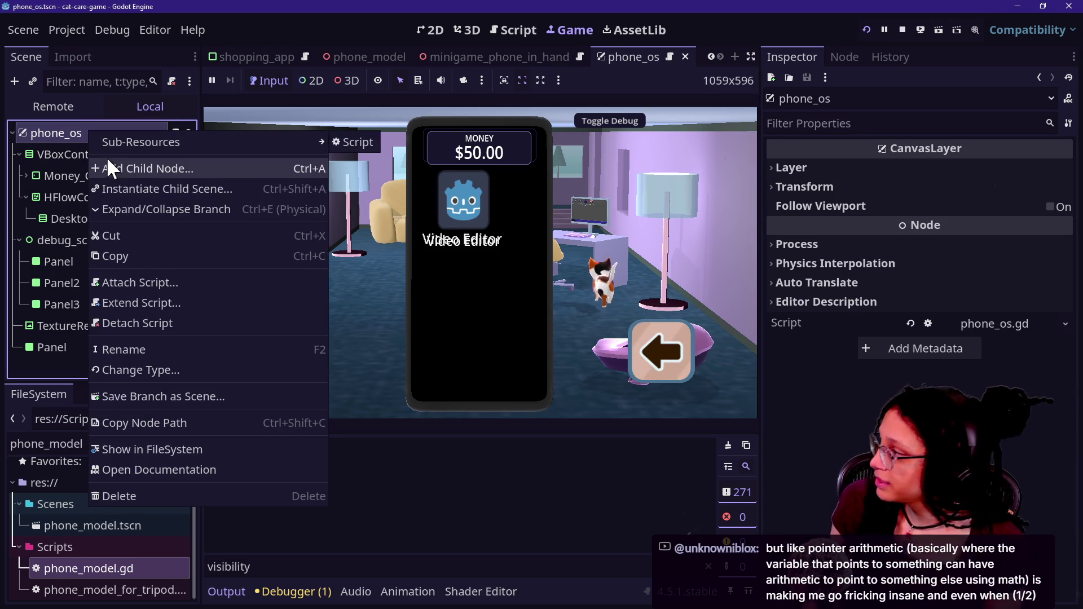
click(110, 171)
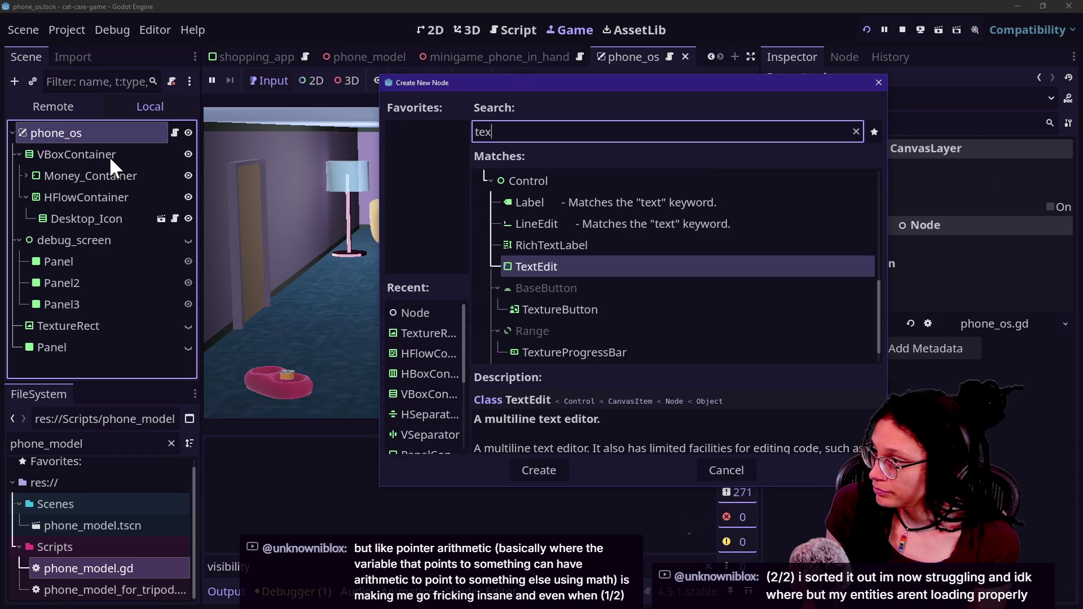
key(Escape)
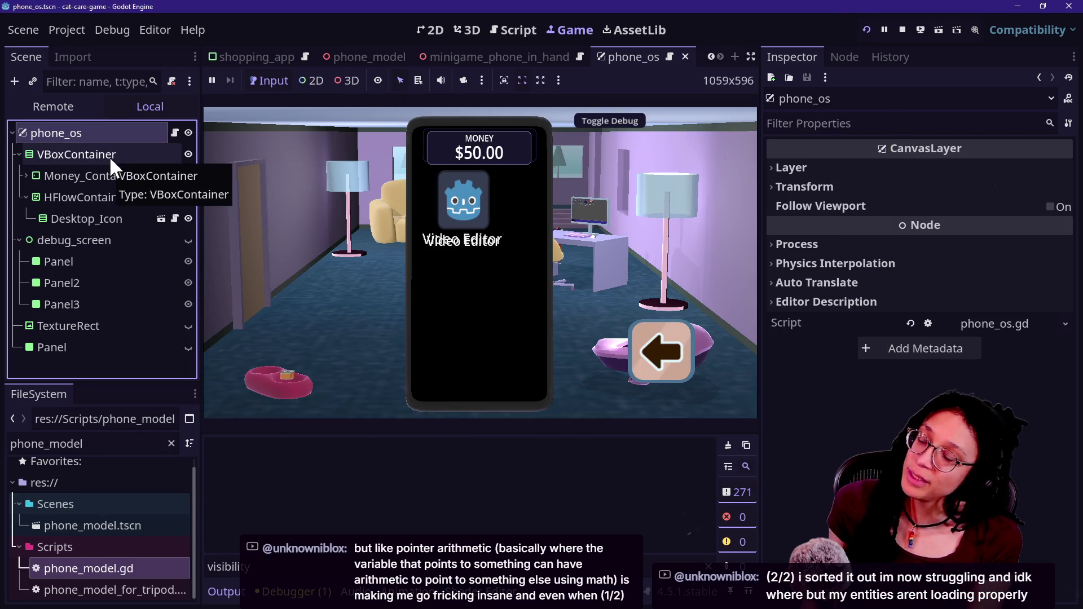
key(alt+Tab)
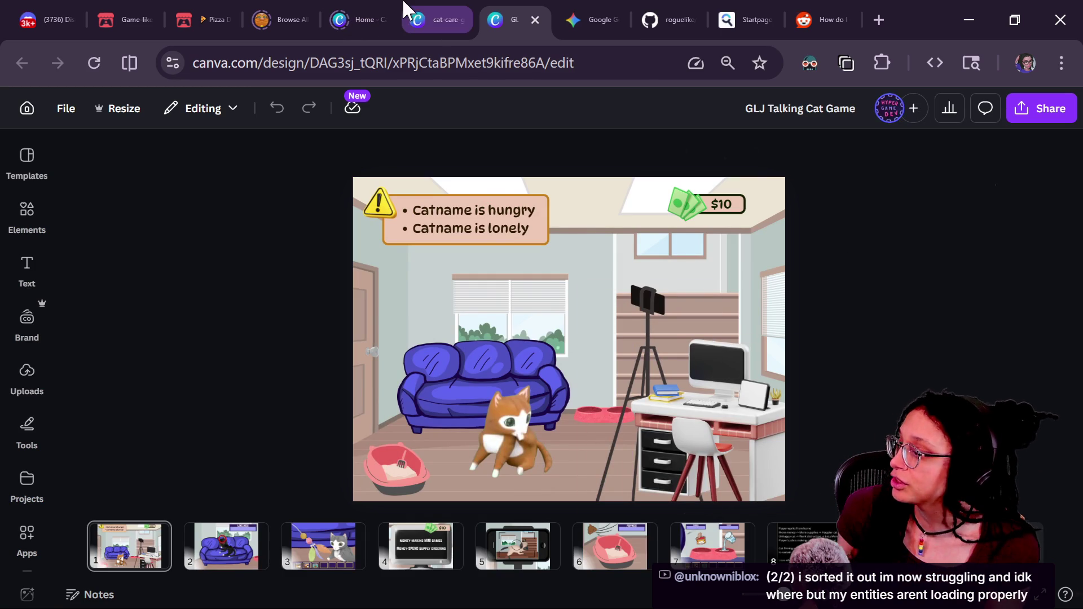
Step: Switch to the cat-care-game assets design and go to page 7
click(416, 12)
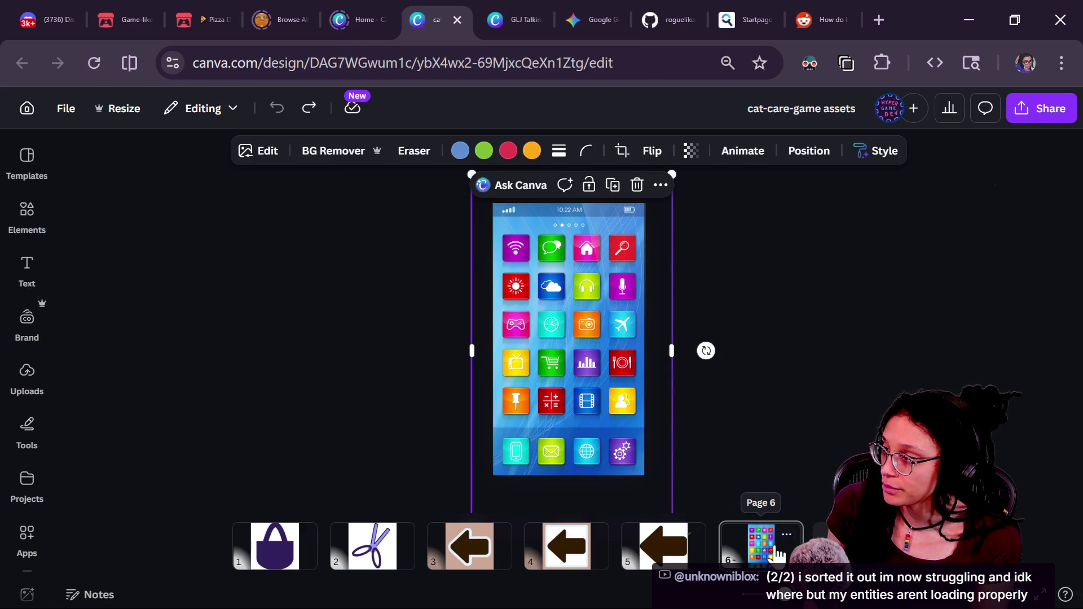
click(774, 477)
scroll(667, 264, up, 1)
scroll(667, 264, down, 1)
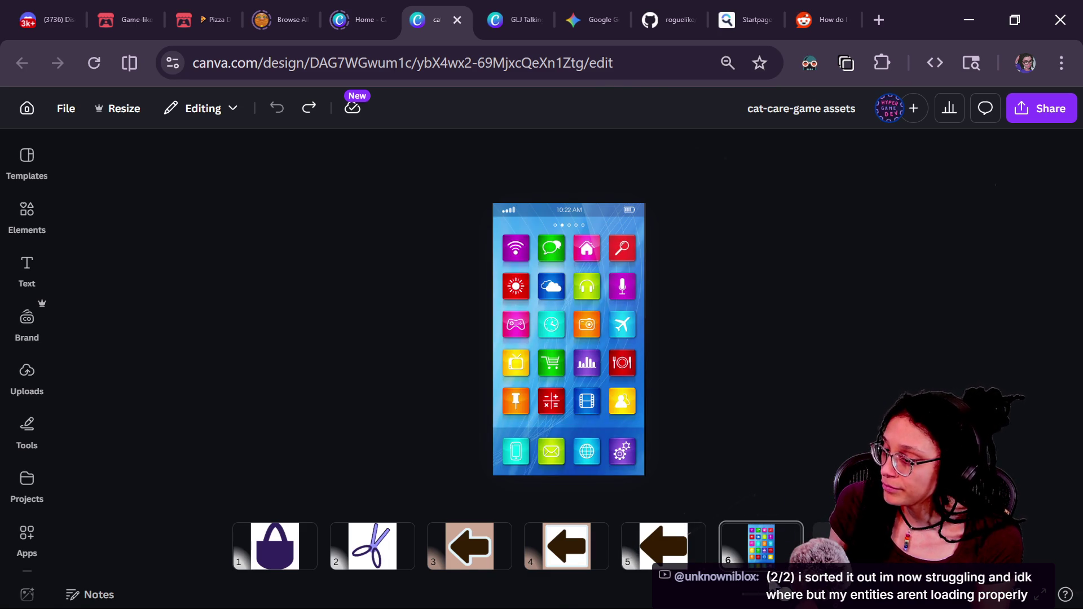
click(812, 542)
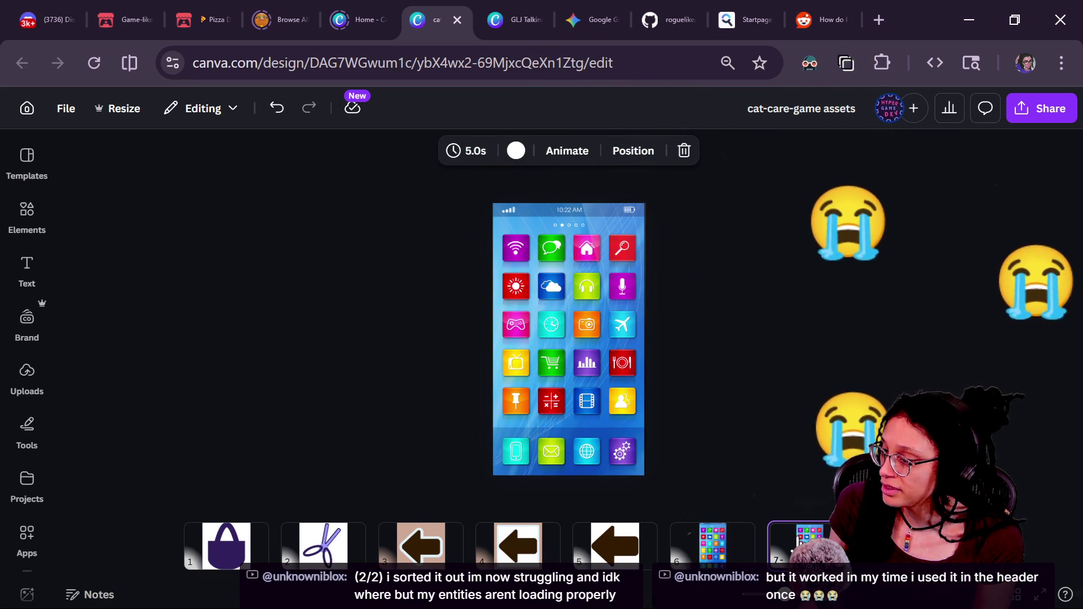
Step: Delete the phone app-icons image from page 6
click(561, 236)
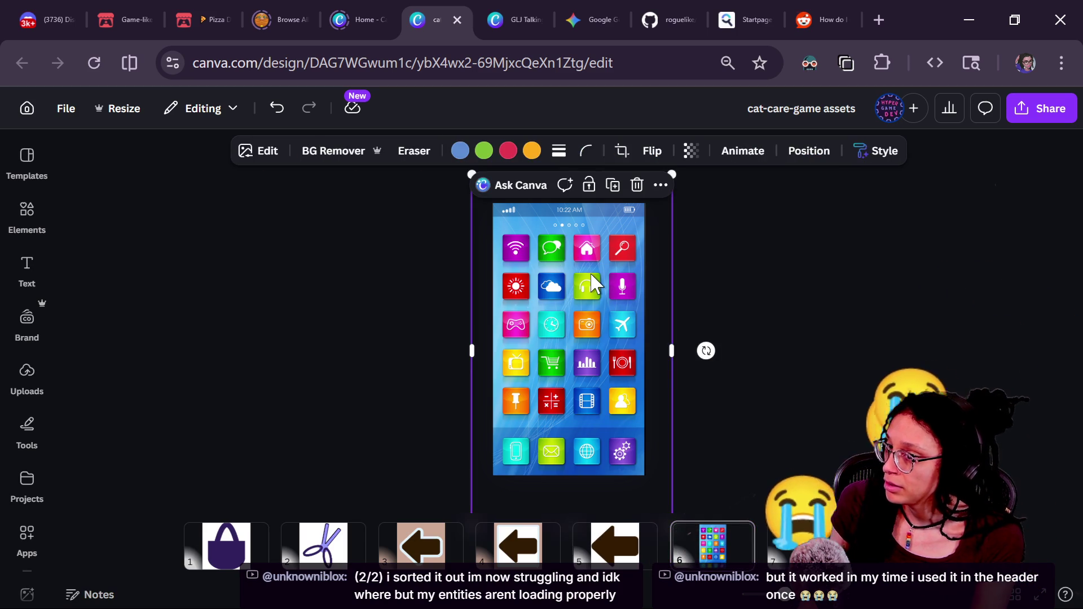
key(Delete)
click(27, 214)
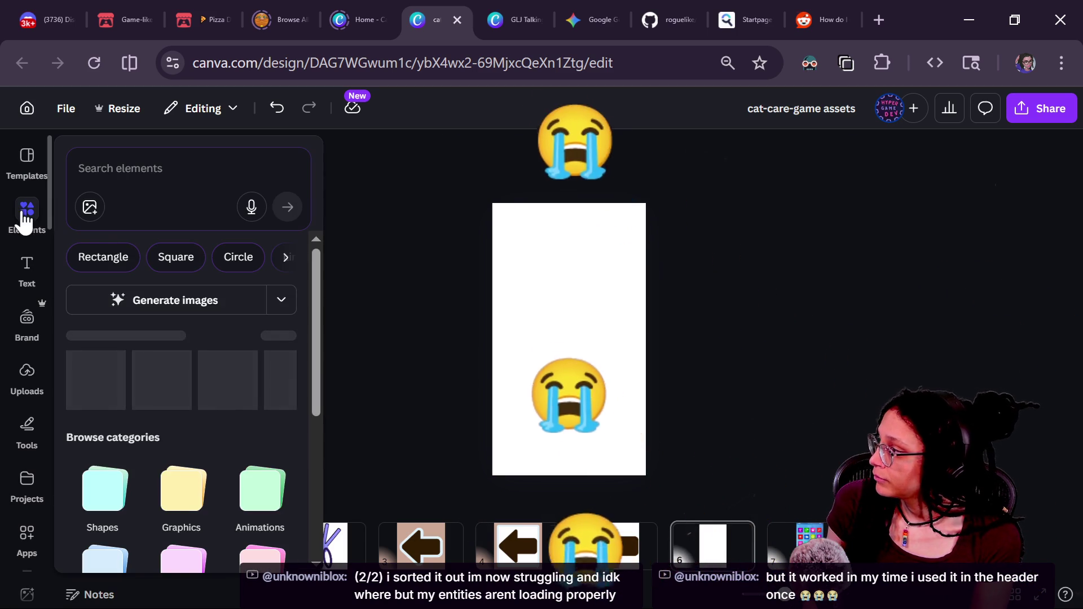
Step: Browse the Shapes category and its recently used shapes
click(102, 490)
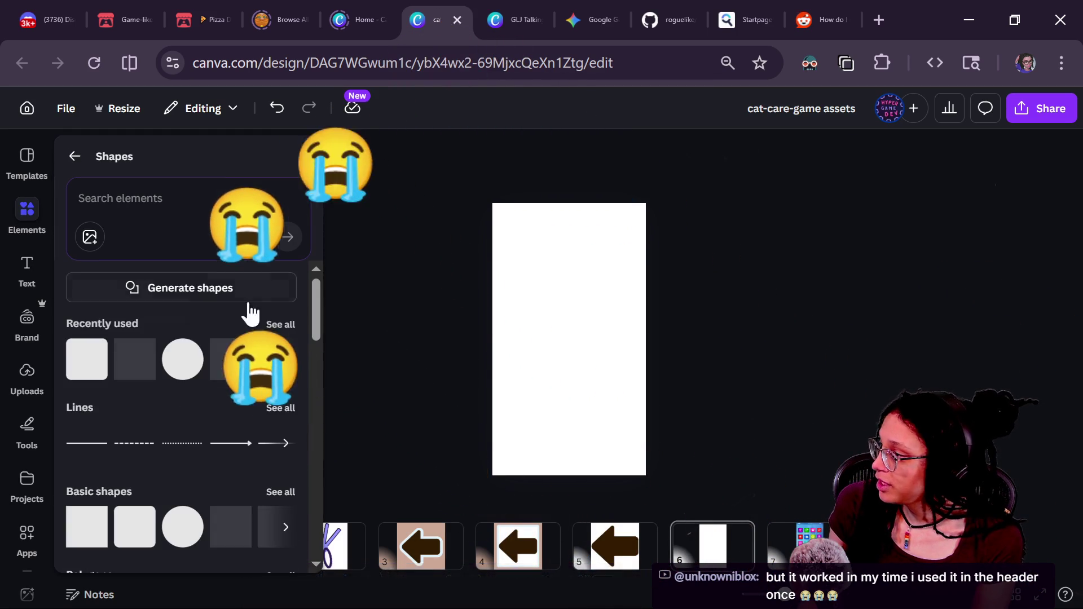
click(280, 325)
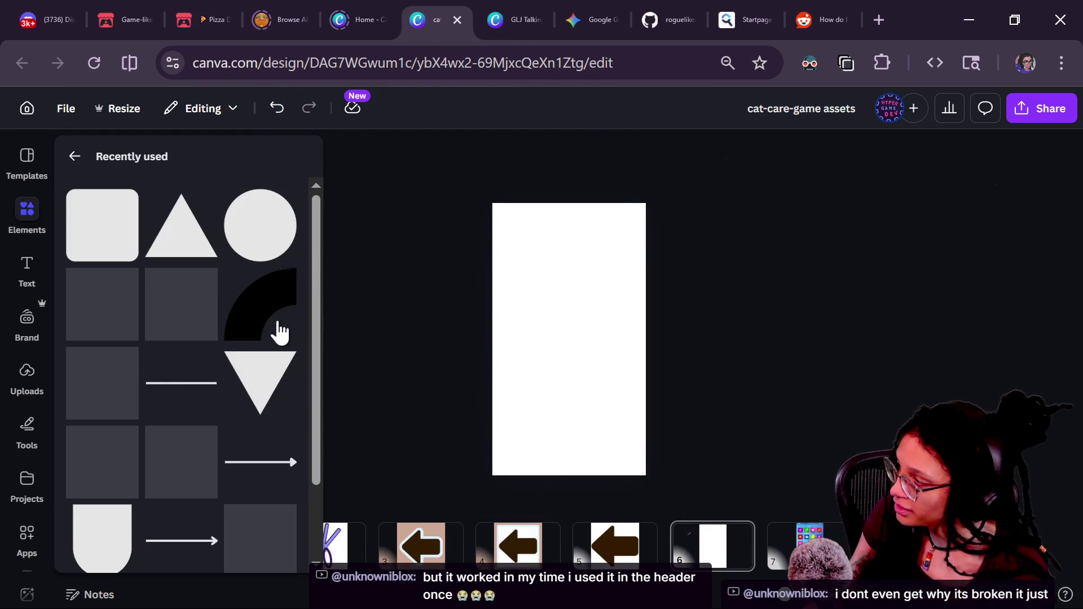
scroll(176, 363, down, 3)
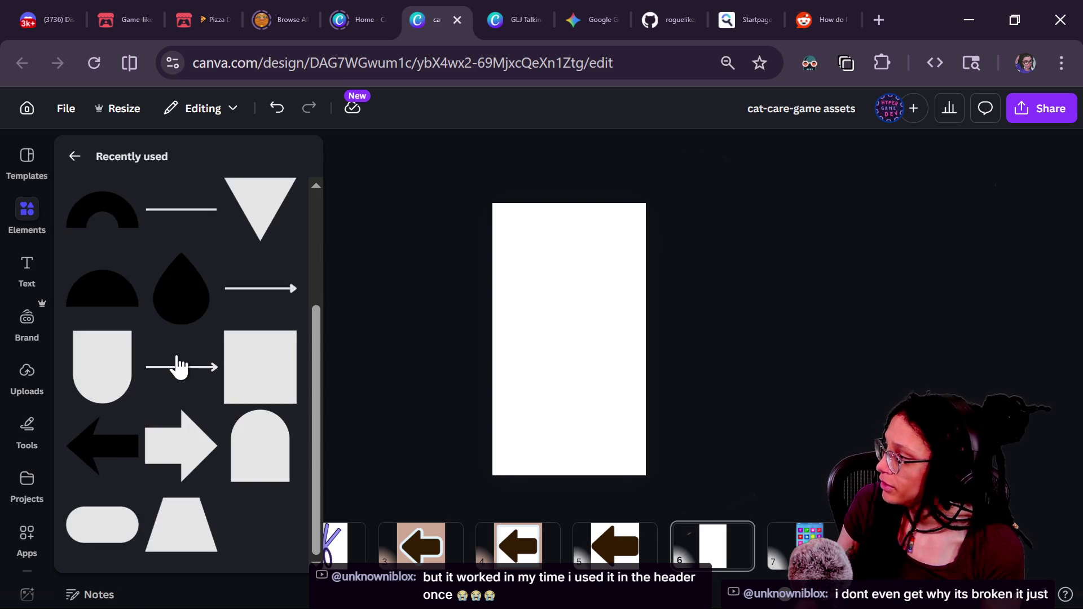
scroll(179, 367, up, 3)
click(441, 350)
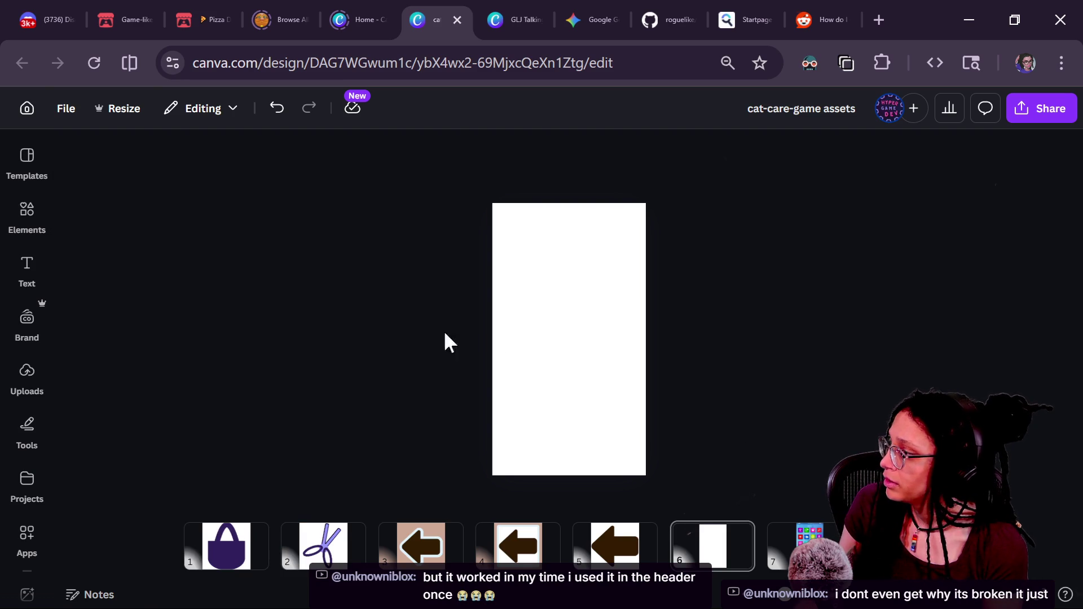
click(19, 225)
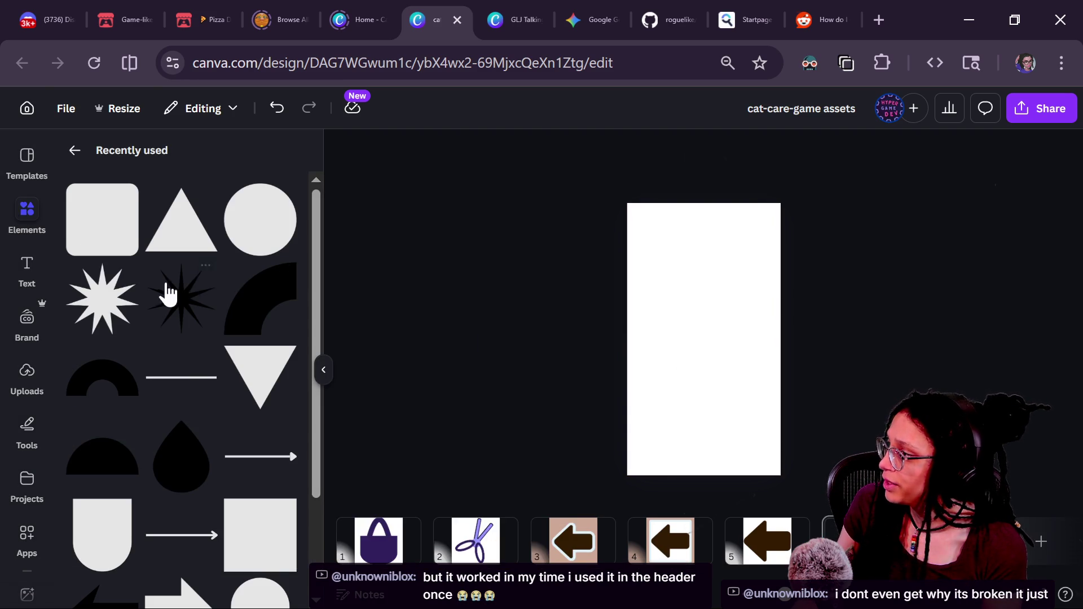
click(75, 154)
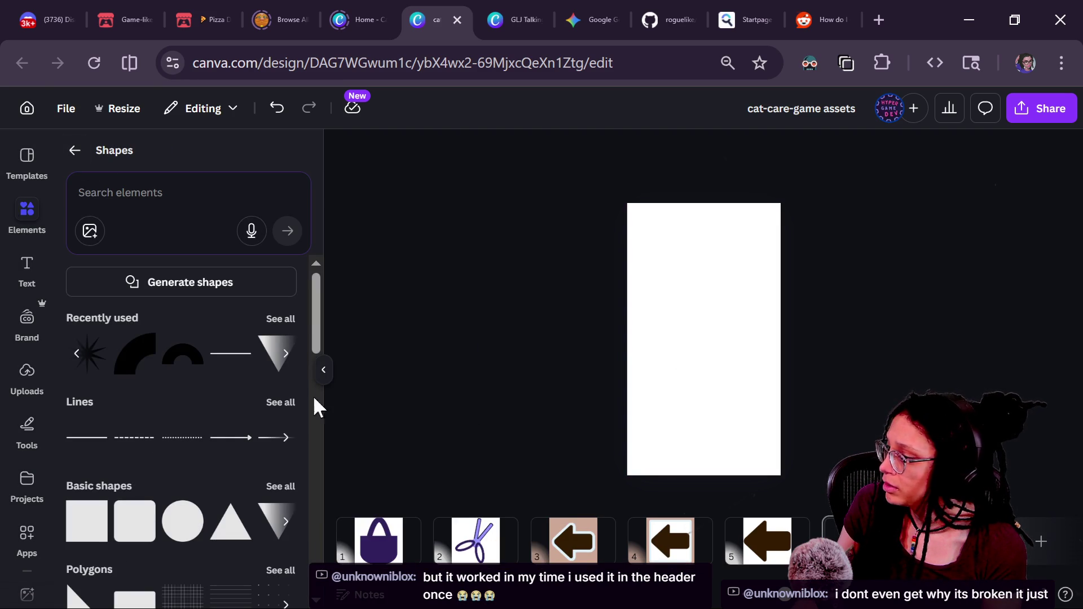
Step: Scroll through the shapes overview, then reload the Canva editor
scroll(200, 439, down, 7)
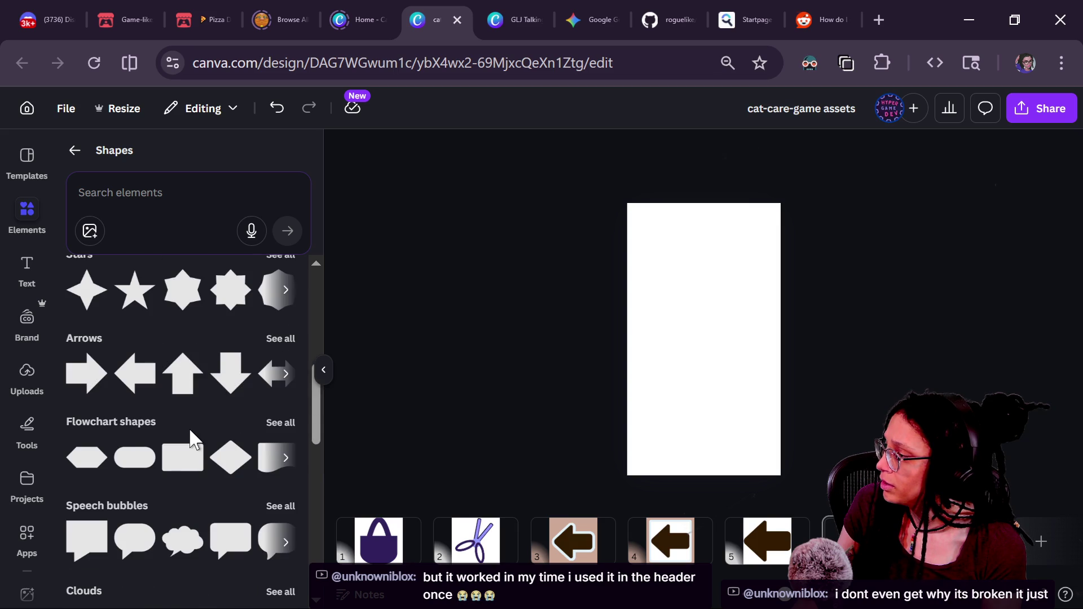
scroll(191, 439, up, 2)
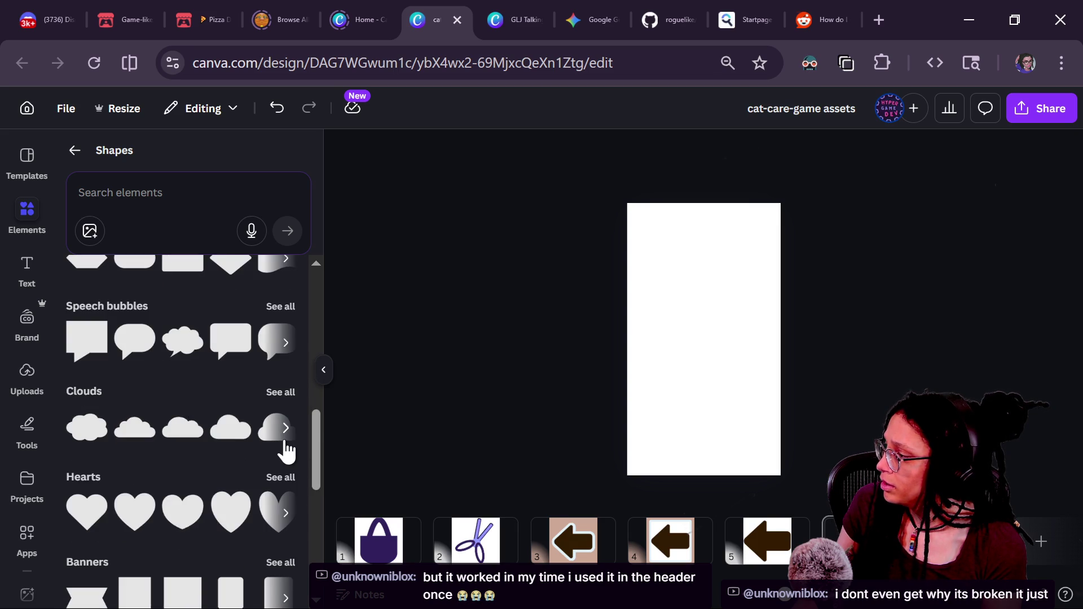
scroll(286, 448, down, 2)
scroll(179, 499, down, 2)
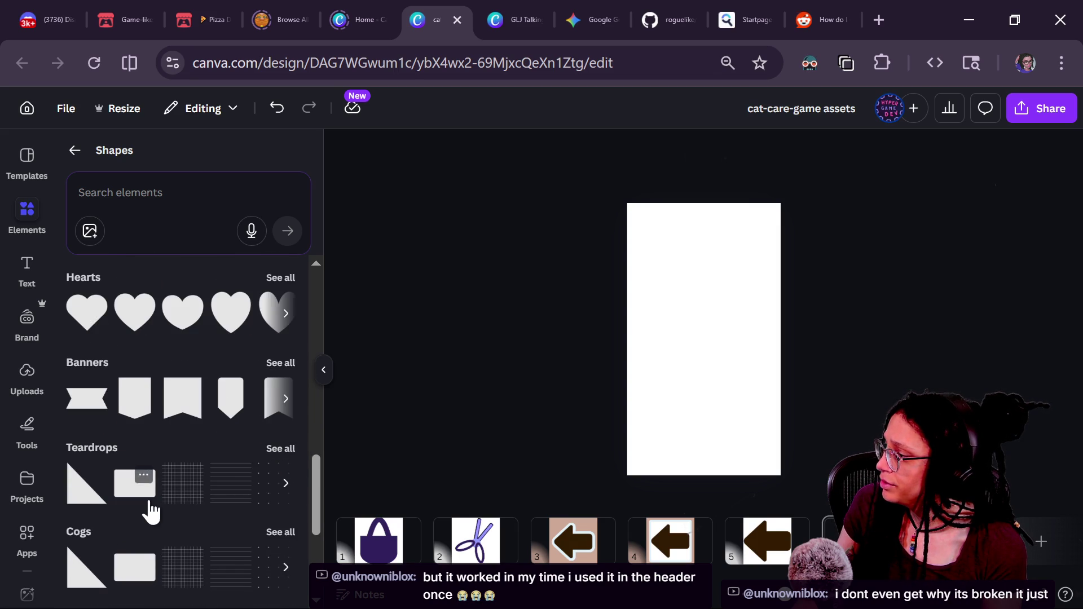
scroll(179, 459, down, 2)
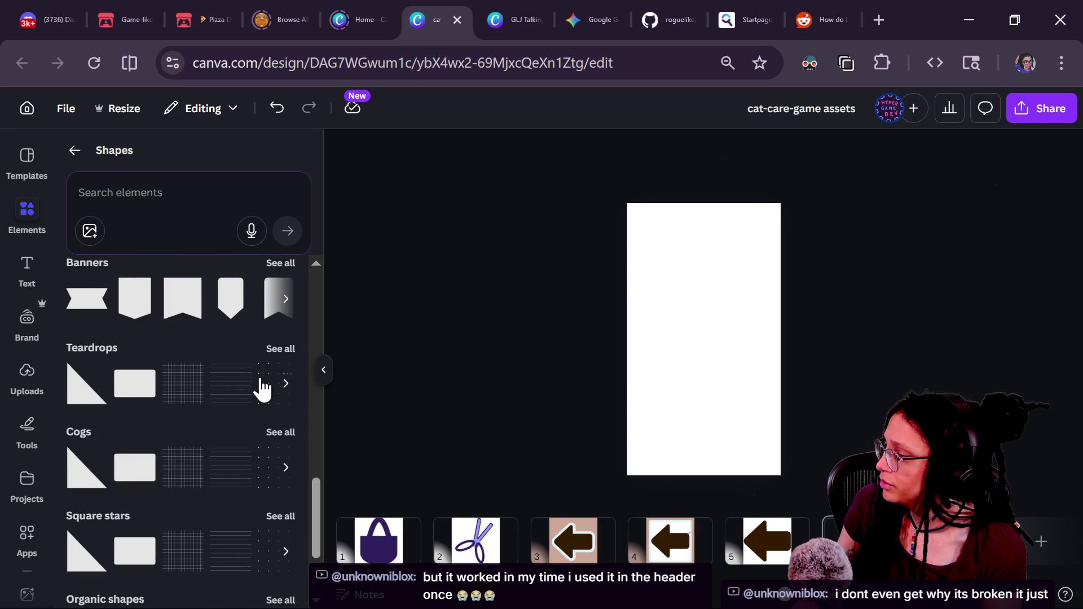
click(91, 61)
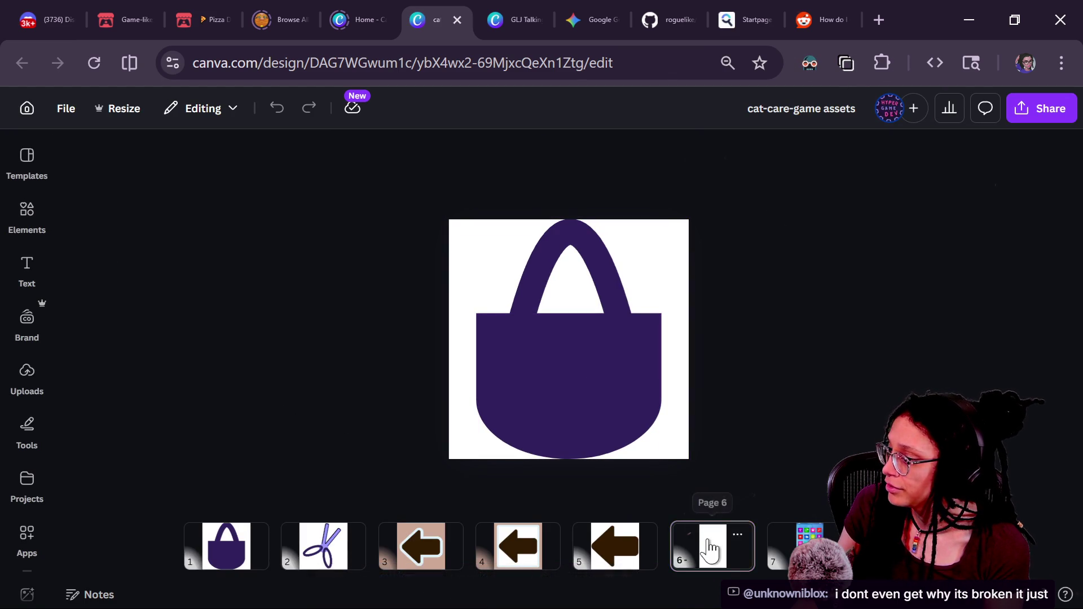
Step: On blank page 6, reopen Elements > Shapes and show the full Teardrops collection
click(713, 538)
click(34, 228)
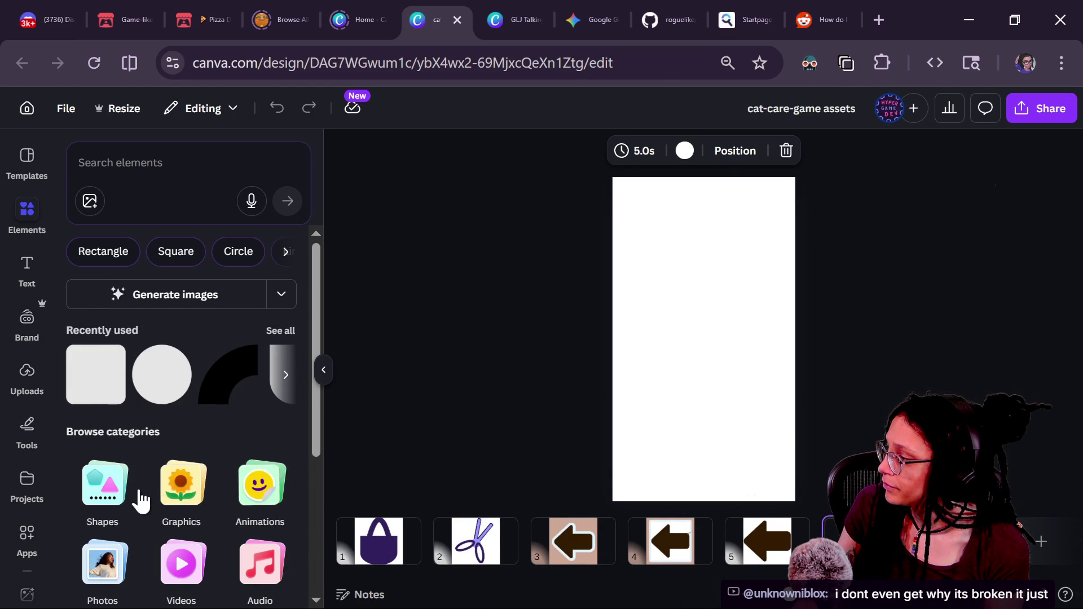
click(88, 485)
scroll(154, 445, down, 15)
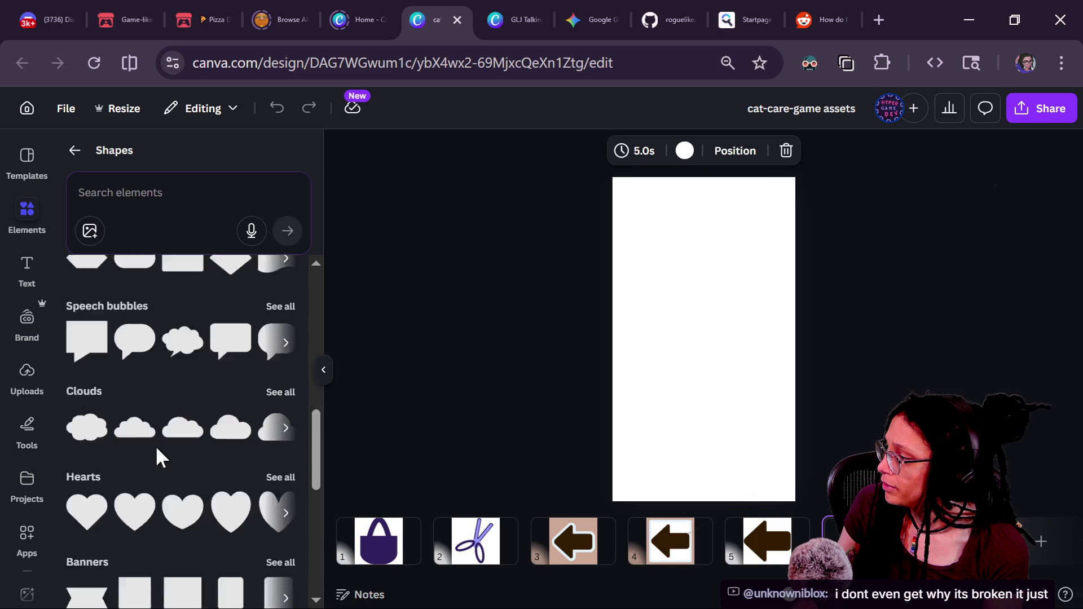
scroll(156, 445, up, 15)
scroll(274, 404, down, 15)
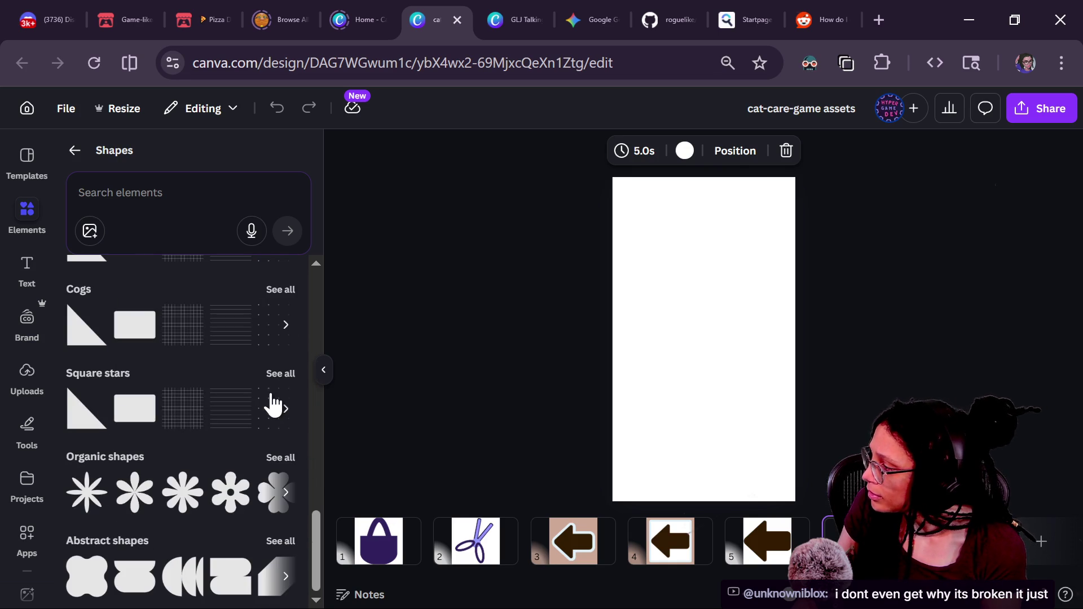
scroll(260, 319, up, 2)
click(276, 316)
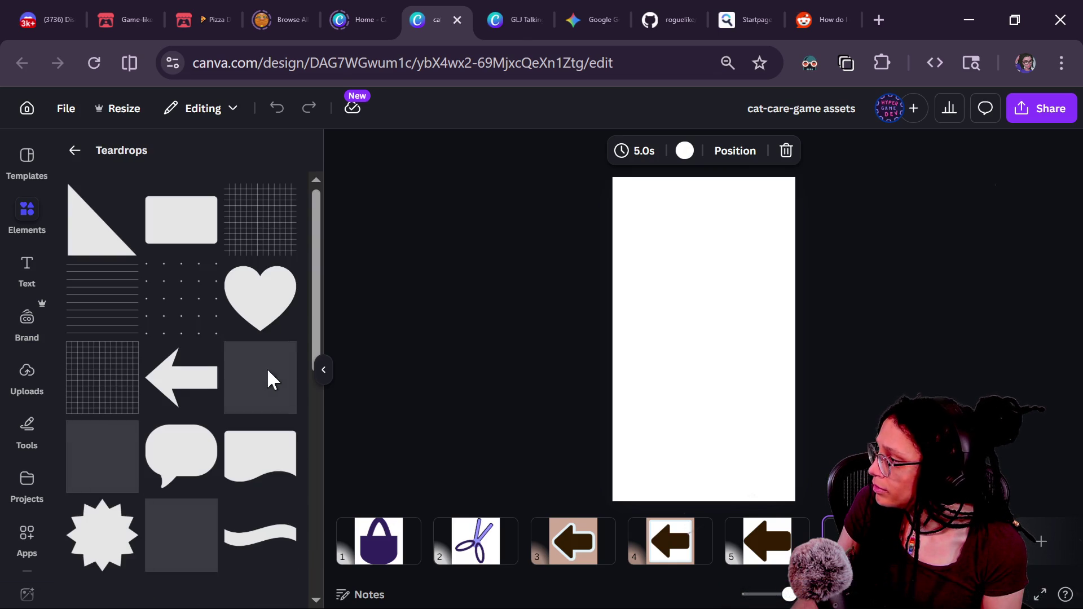
Step: Scroll down the Teardrops grid to find the wavy ribbon shape
scroll(213, 370, down, 5)
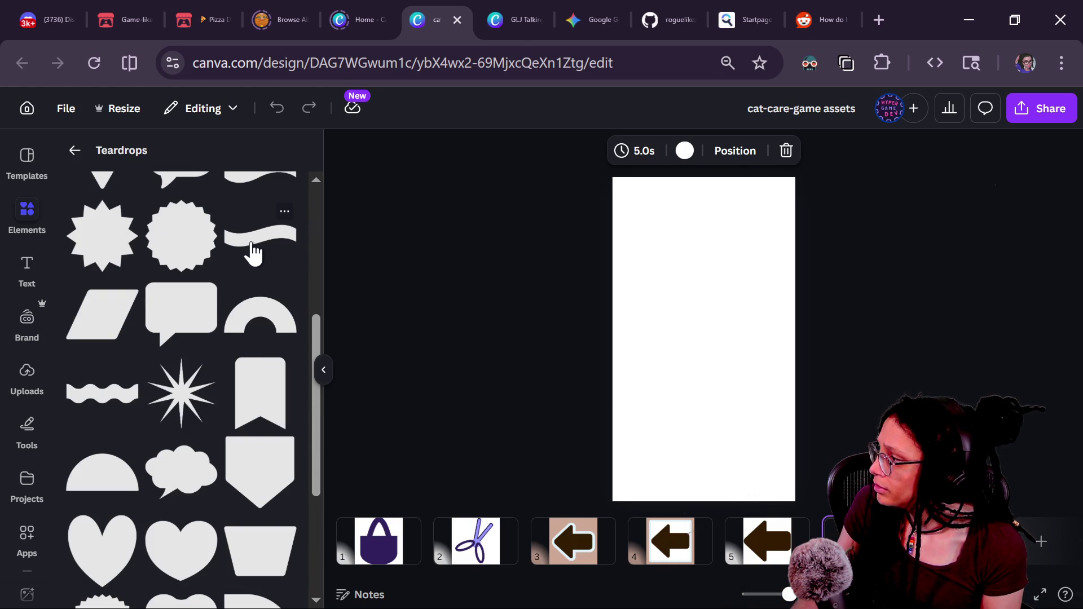
scroll(260, 275, down, 5)
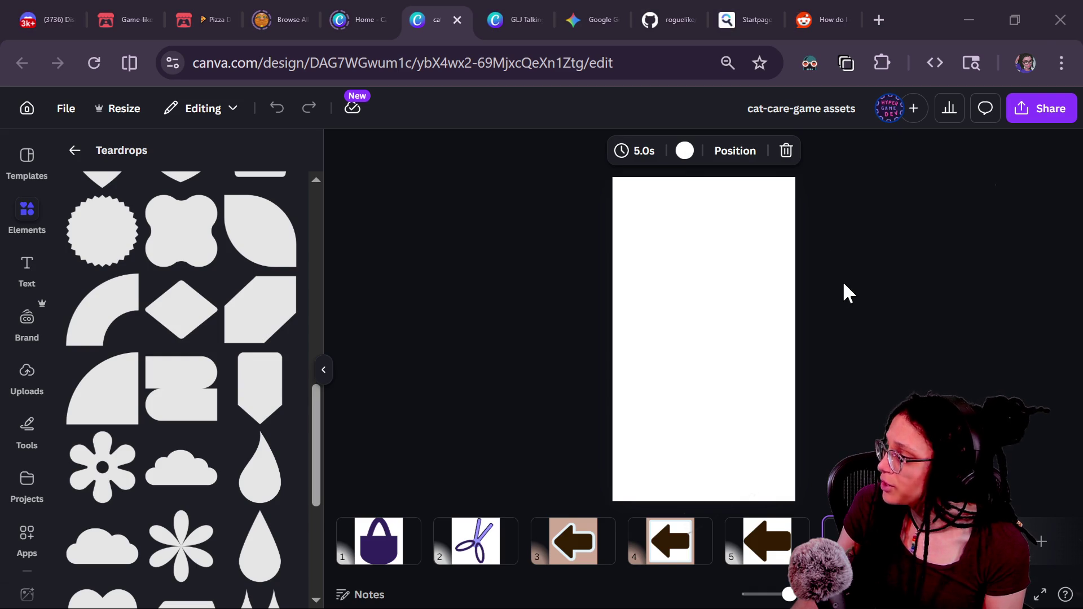
mouse_move(311, 420)
mouse_down()
mouse_move(330, 493)
mouse_move(322, 568)
mouse_up()
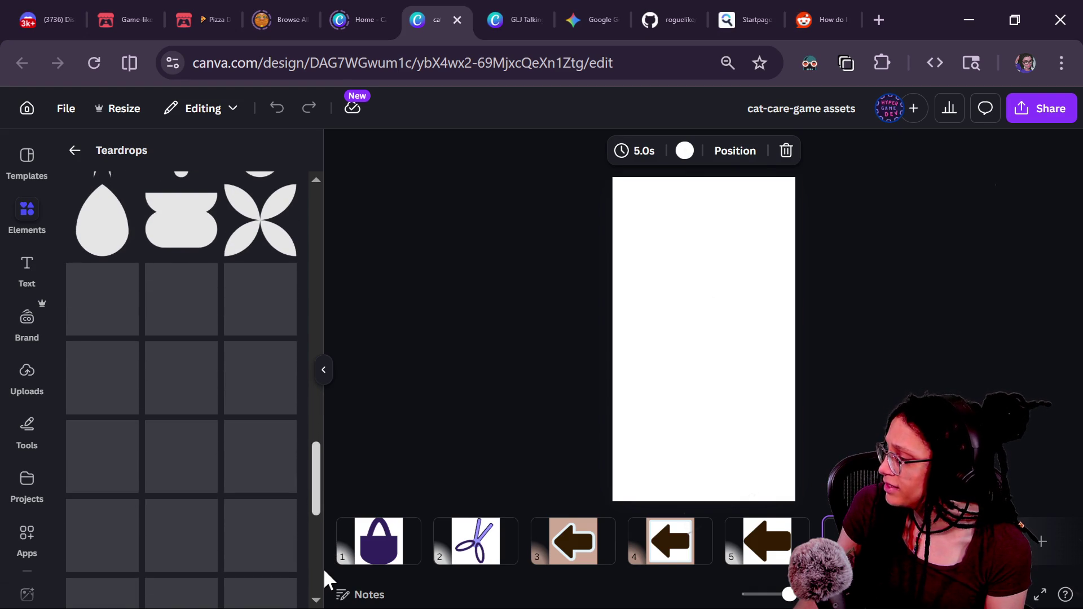
scroll(271, 420, down, 5)
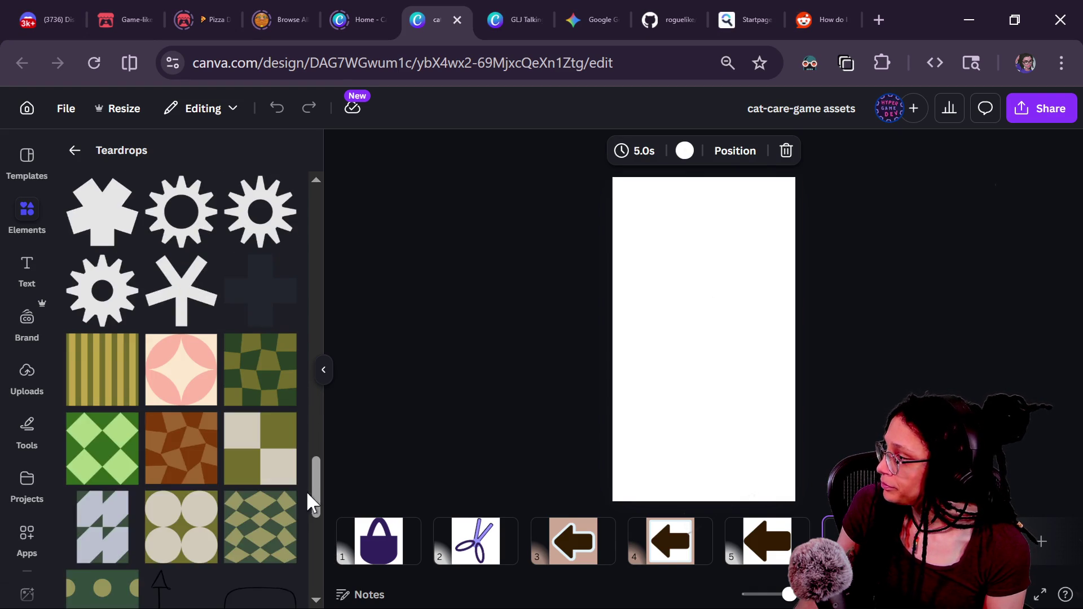
drag(319, 503, 320, 530)
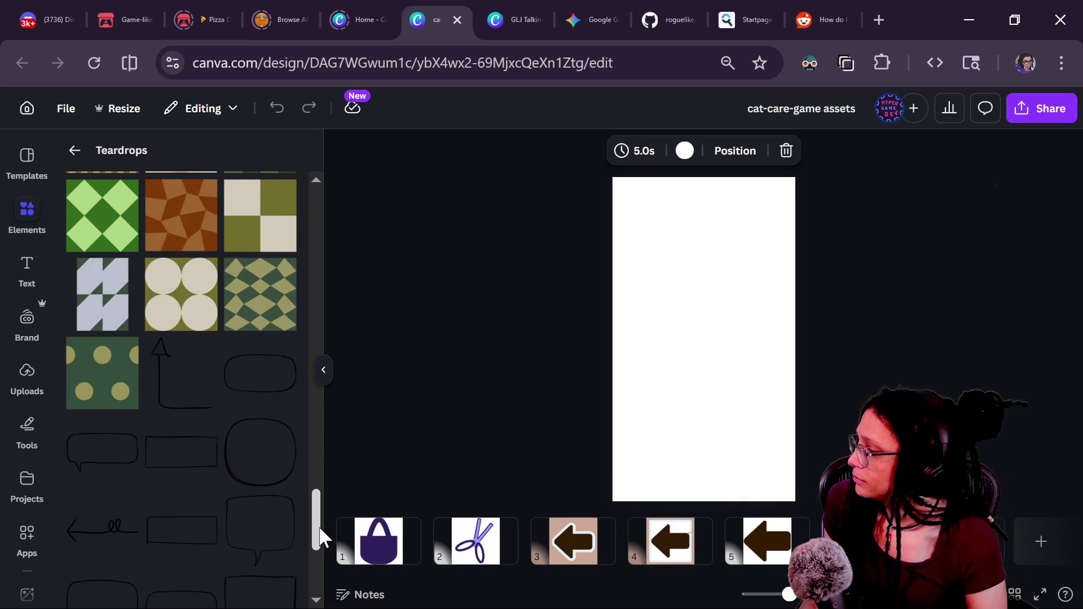
scroll(316, 520, down, 5)
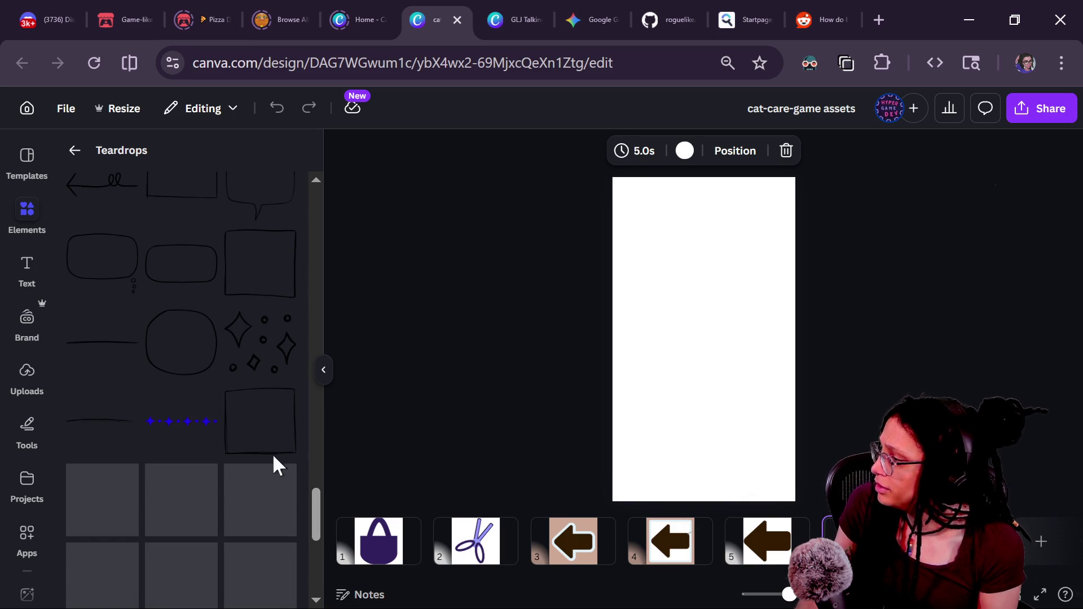
mouse_move(311, 511)
mouse_down()
mouse_move(314, 546)
mouse_move(276, 193)
mouse_up()
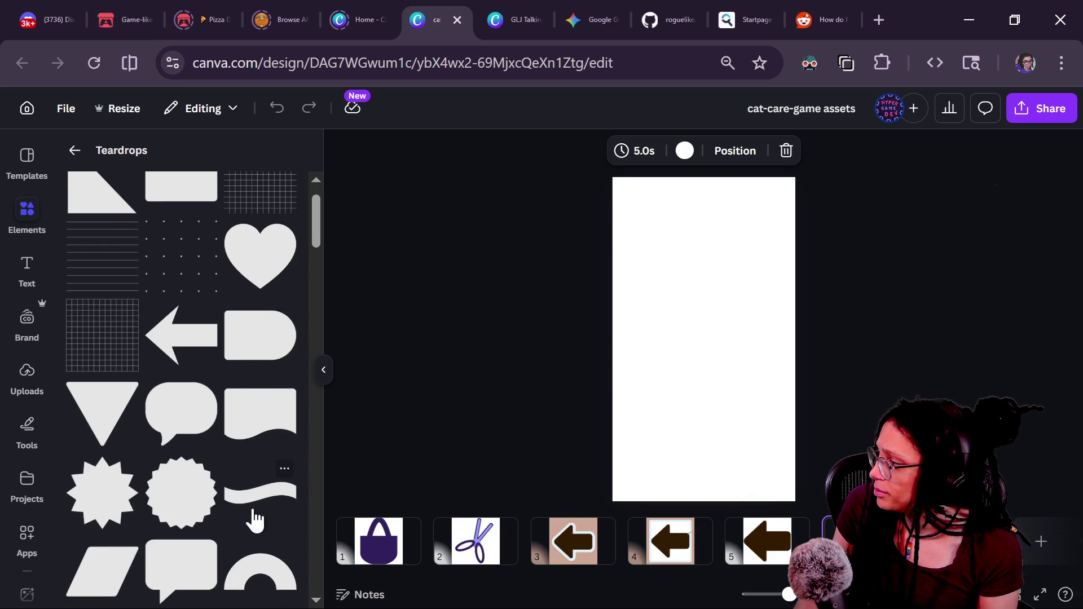
Step: Add the wavy ribbon shape, enlarge it and tilt it diagonally toward the right margin
click(255, 510)
drag(677, 348, 577, 380)
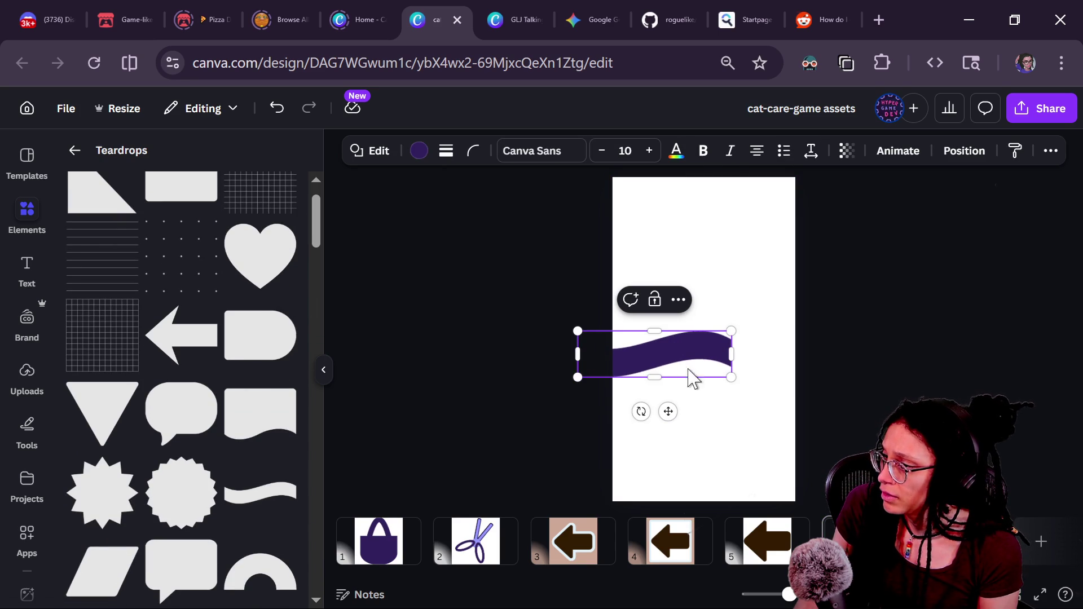
drag(639, 413, 566, 445)
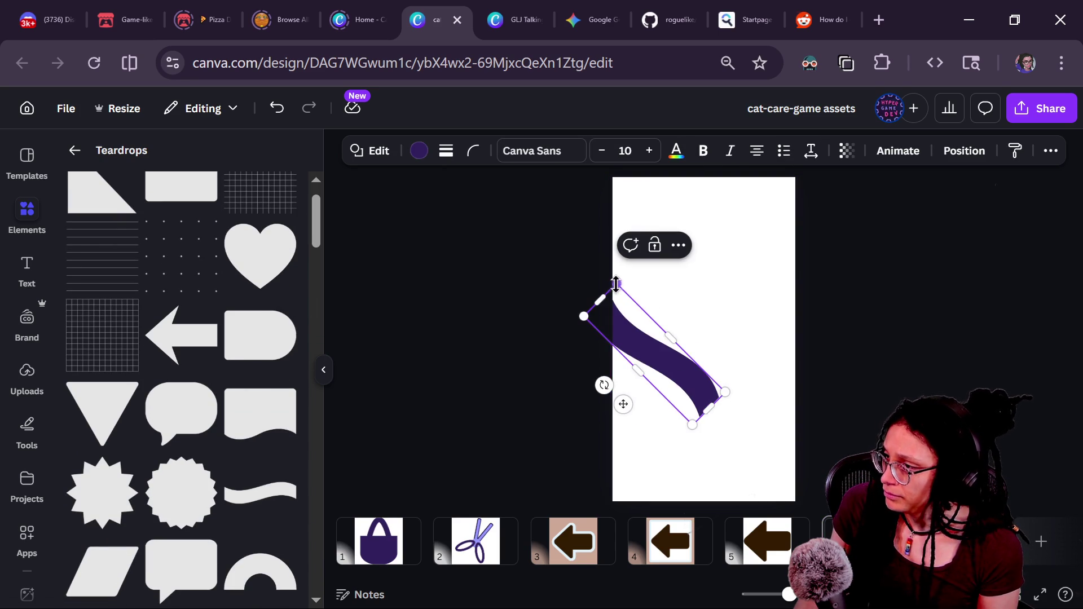
drag(612, 288, 522, 162)
drag(706, 379, 755, 387)
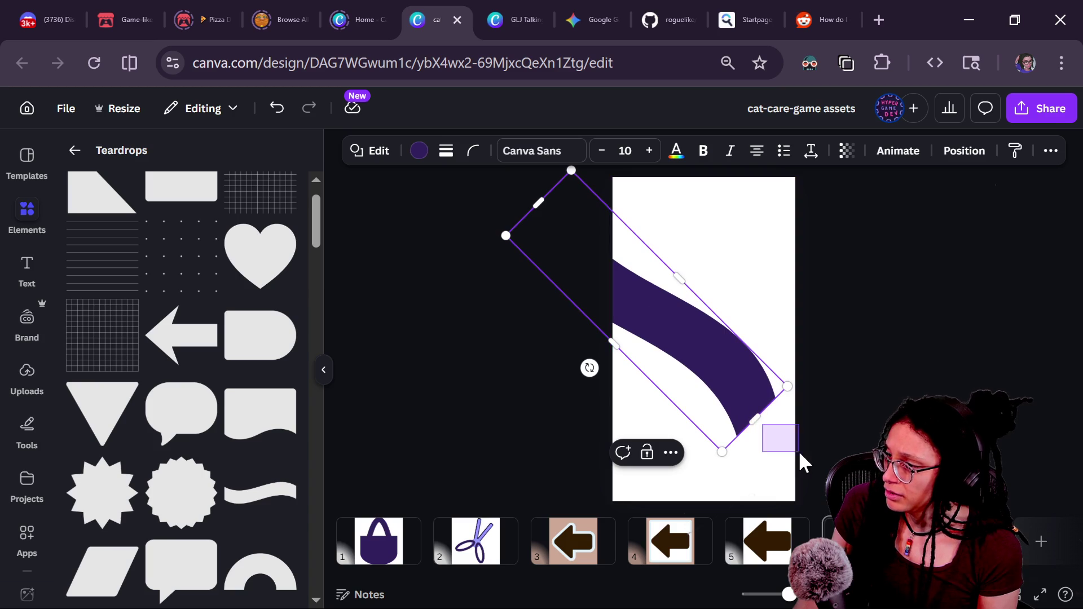
Step: Stretch the wave past the bottom-right edge, adjust its sides and steepen its angle
click(754, 434)
click(757, 423)
mouse_move(756, 423)
mouse_down()
mouse_move(857, 457)
mouse_move(837, 436)
mouse_up()
mouse_move(532, 198)
mouse_down()
mouse_move(597, 245)
mouse_move(572, 236)
mouse_up()
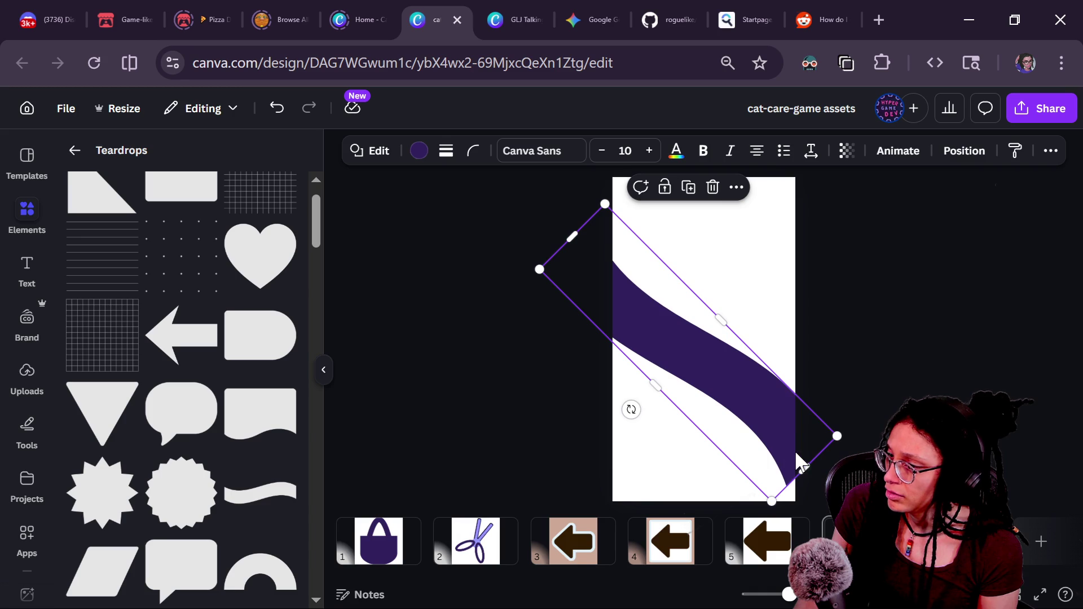
drag(804, 468, 835, 500)
mouse_move(647, 424)
mouse_down()
mouse_move(609, 411)
mouse_move(620, 416)
mouse_up()
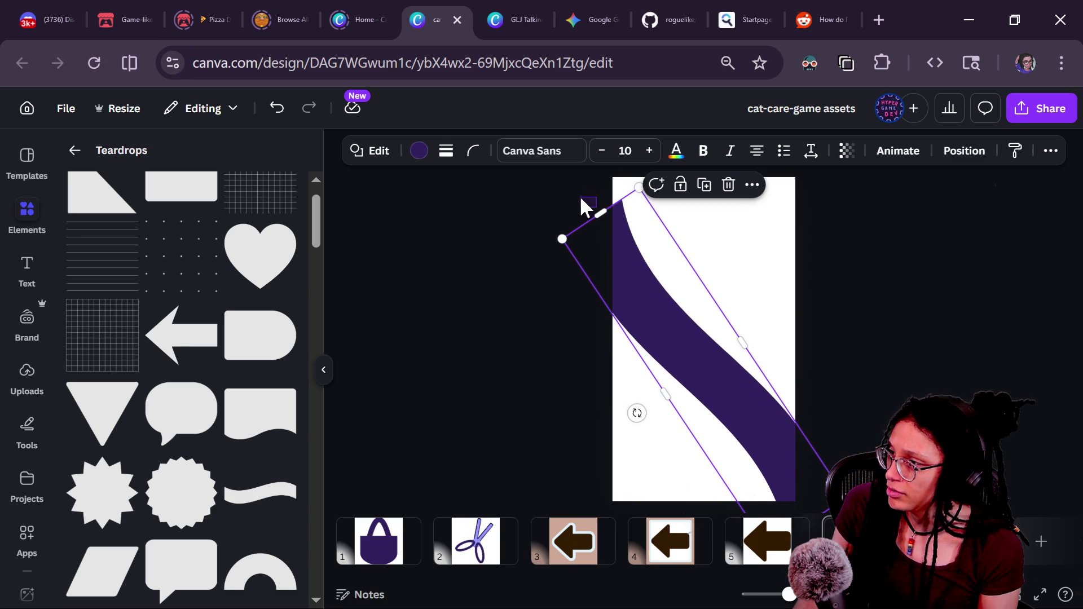
mouse_move(600, 213)
mouse_down()
mouse_move(568, 178)
mouse_move(585, 198)
mouse_up()
Step: Nudge the wave slightly left and fine-tune its size from the corners
click(861, 323)
scroll(687, 364, down, 1)
click(687, 364)
mouse_move(687, 363)
mouse_down()
mouse_move(617, 396)
mouse_move(658, 357)
mouse_move(682, 367)
mouse_up()
drag(773, 453, 768, 457)
drag(628, 244, 632, 252)
click(746, 347)
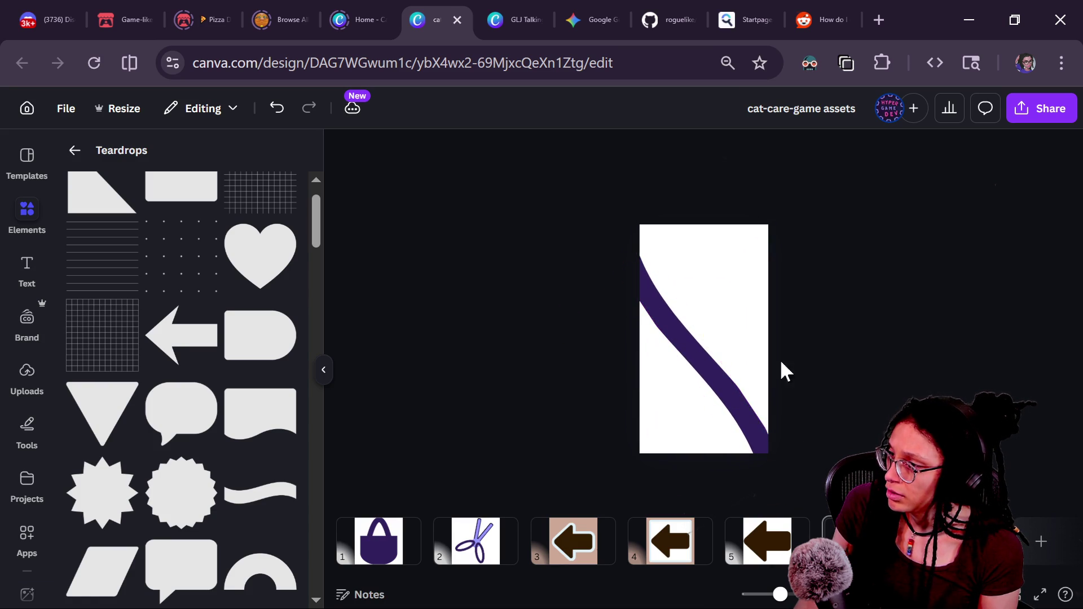
Step: Rotate the wave stripe a little more upright
click(736, 397)
mouse_move(647, 373)
mouse_down()
mouse_move(639, 365)
mouse_move(668, 328)
mouse_up()
click(513, 378)
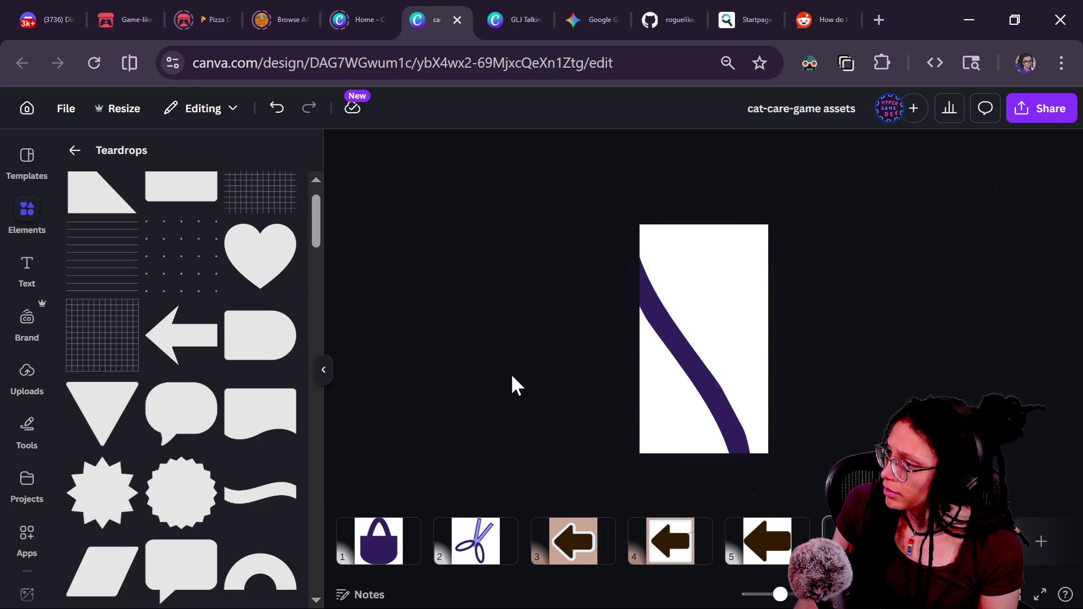
click(696, 379)
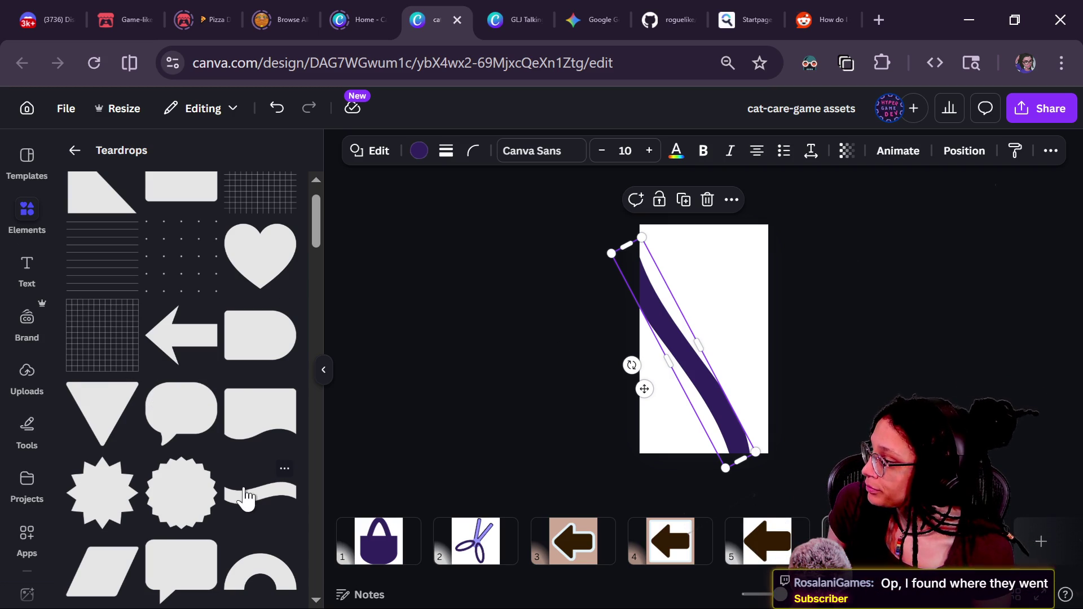
Step: Duplicate the wave and adjust the thin diagonal stroke's width and thickness
drag(689, 356, 717, 319)
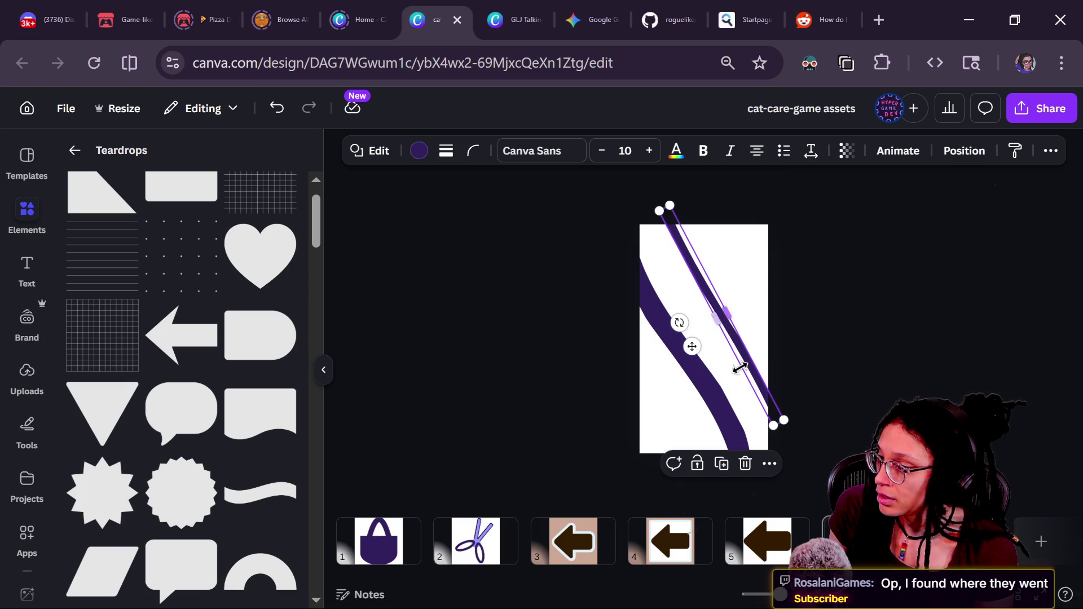
click(865, 406)
click(764, 383)
mouse_move(722, 320)
mouse_down()
mouse_move(730, 358)
mouse_move(713, 372)
mouse_up()
mouse_move(629, 226)
mouse_down()
mouse_move(668, 258)
mouse_move(621, 211)
mouse_move(634, 222)
mouse_up()
click(884, 354)
click(756, 357)
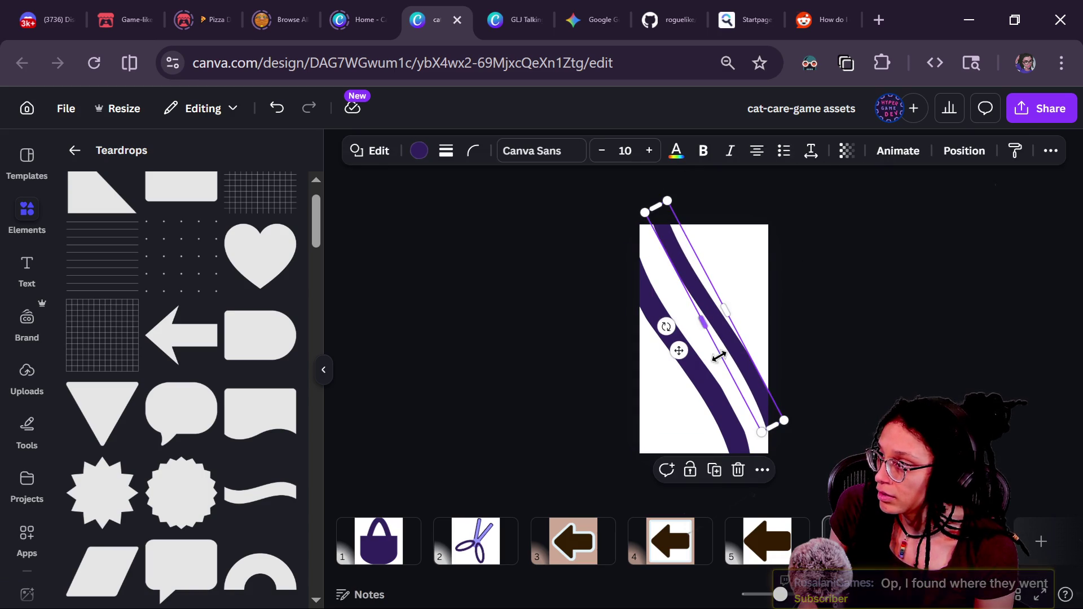
mouse_move(703, 322)
mouse_down()
mouse_move(788, 273)
mouse_move(703, 322)
mouse_up()
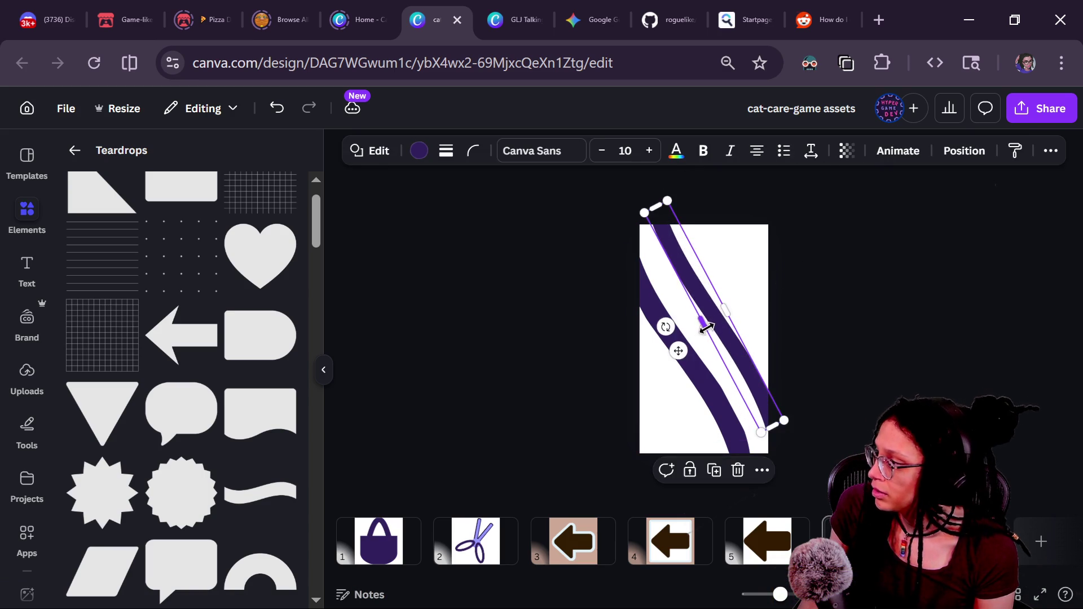
click(709, 339)
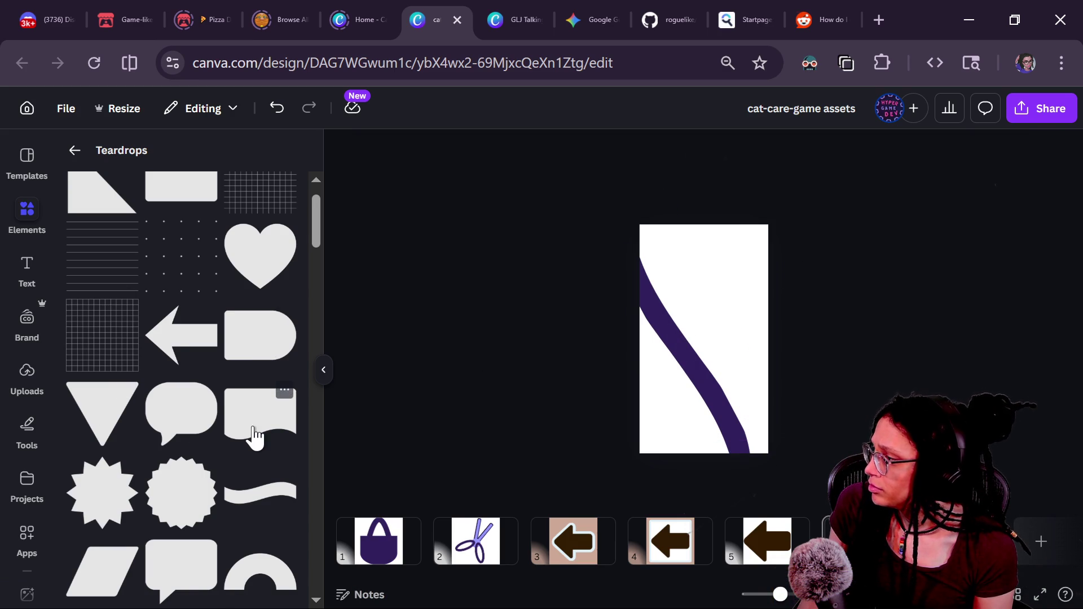
Step: Add a Teardrops heart shape and enlarge it over the page's upper-right corner
scroll(255, 437, up, 1)
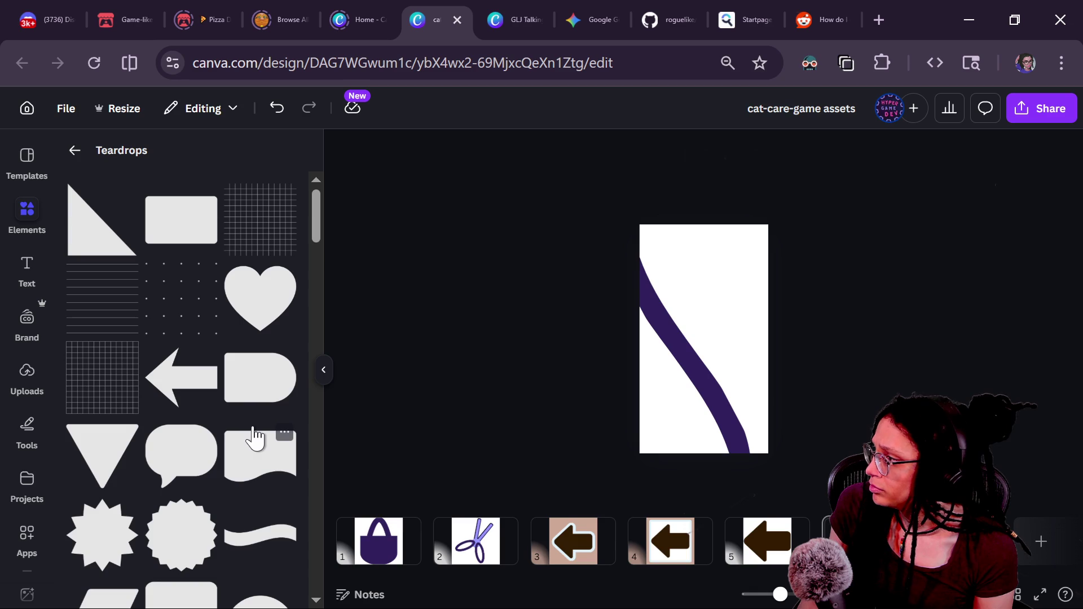
click(265, 312)
drag(759, 307, 843, 226)
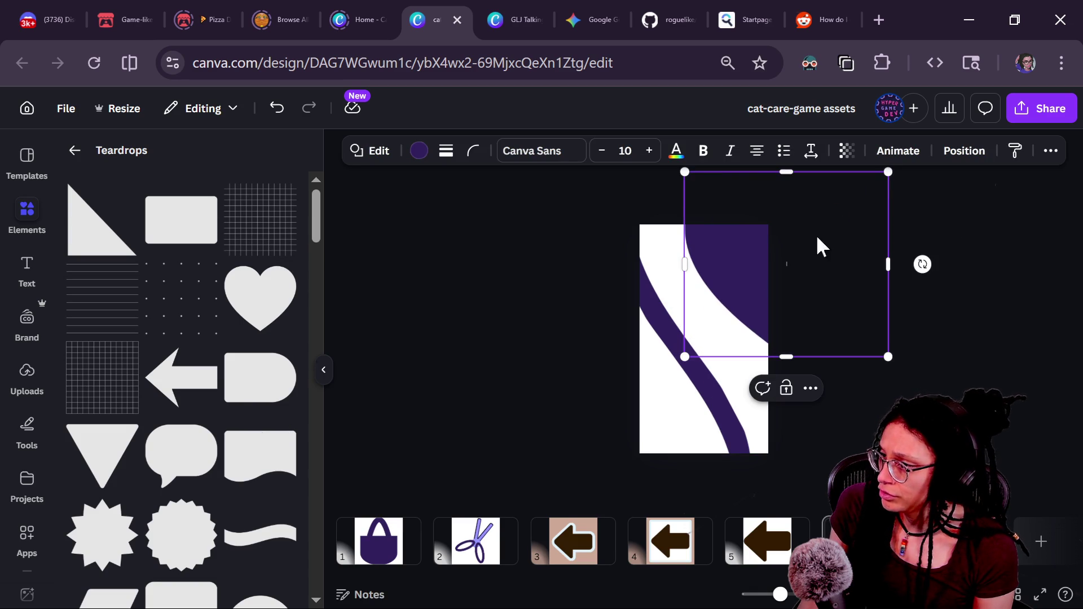
click(906, 321)
click(689, 302)
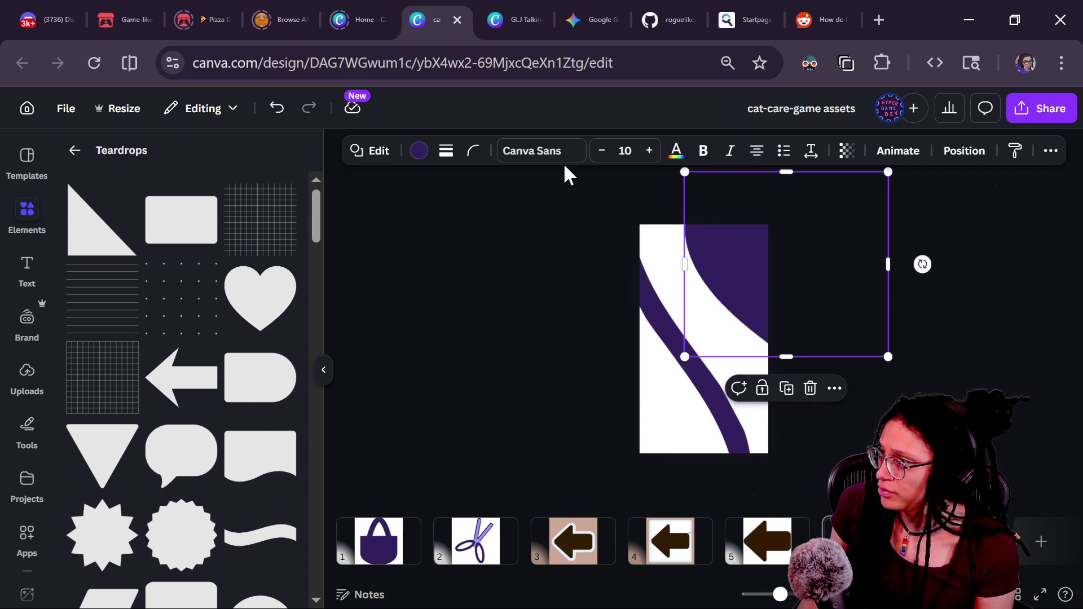
Step: Check the small purple circle sitting on the diagonal stripe
click(674, 435)
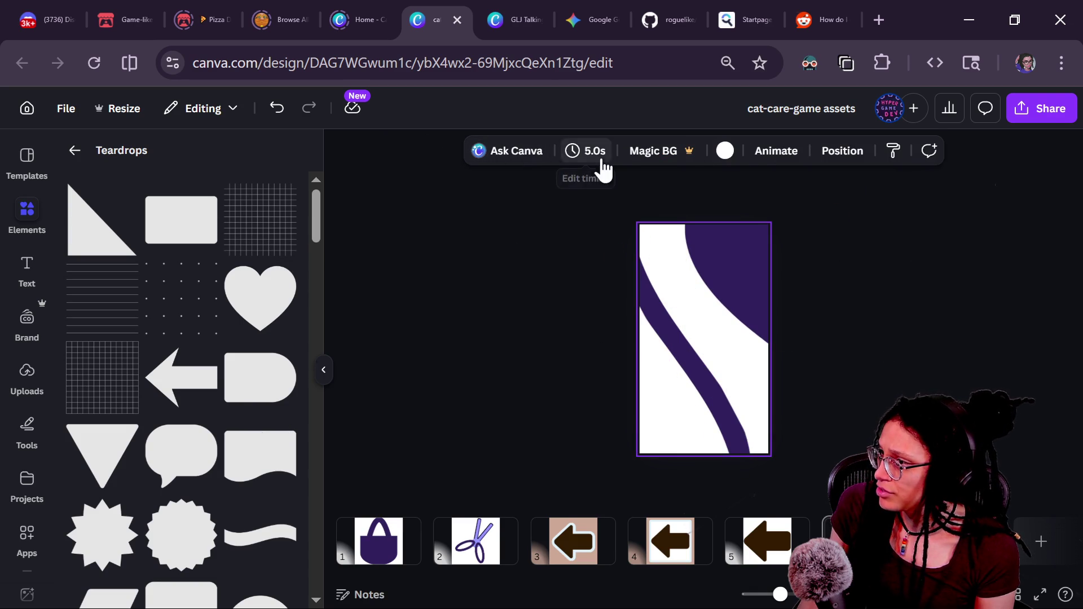
scroll(208, 406, down, 3)
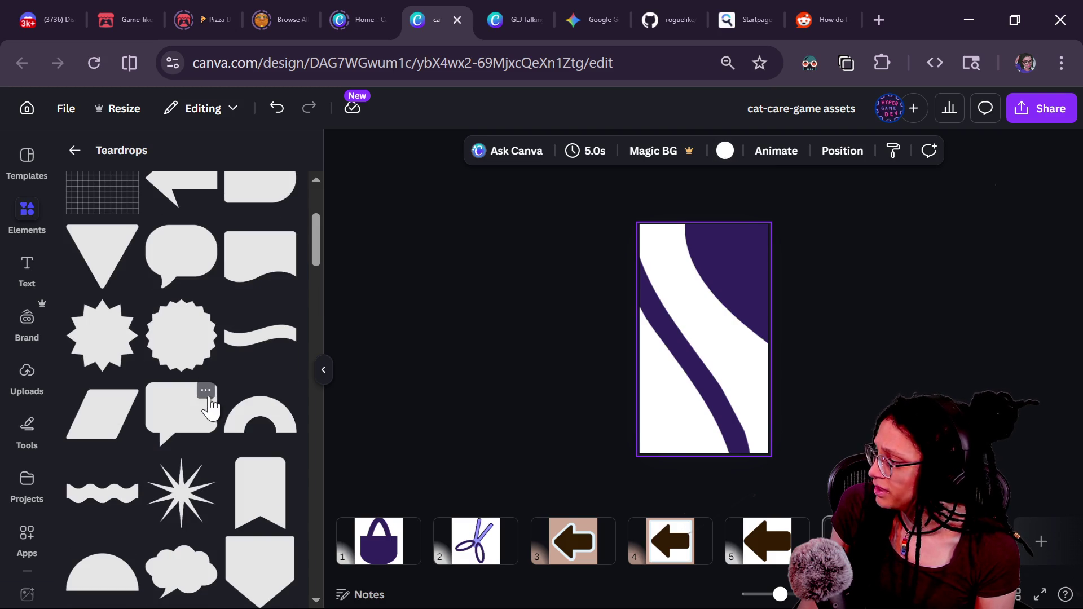
scroll(123, 290, up, 3)
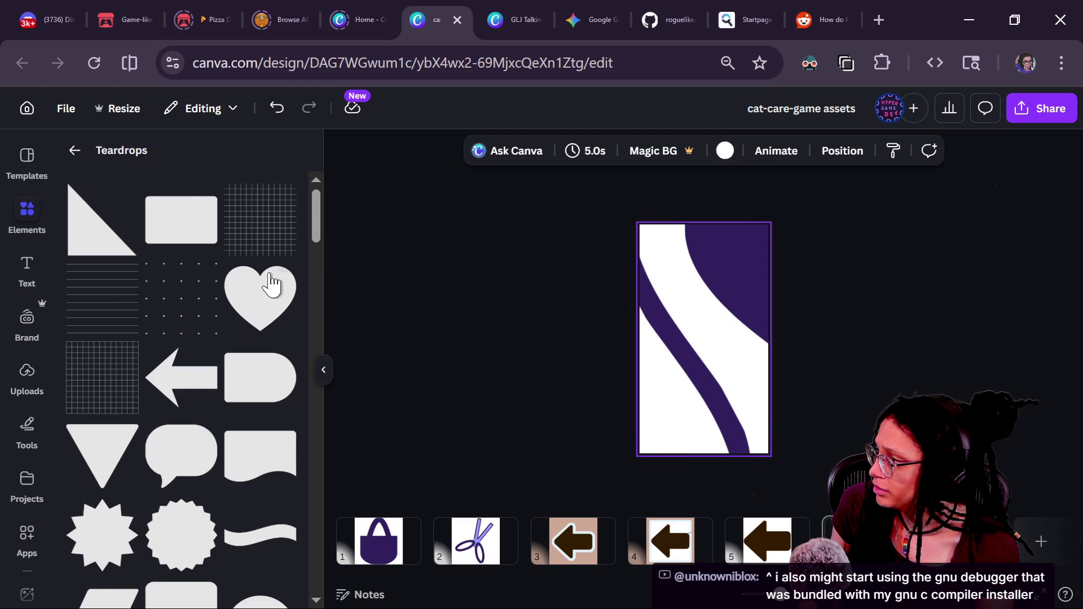
click(702, 337)
click(743, 408)
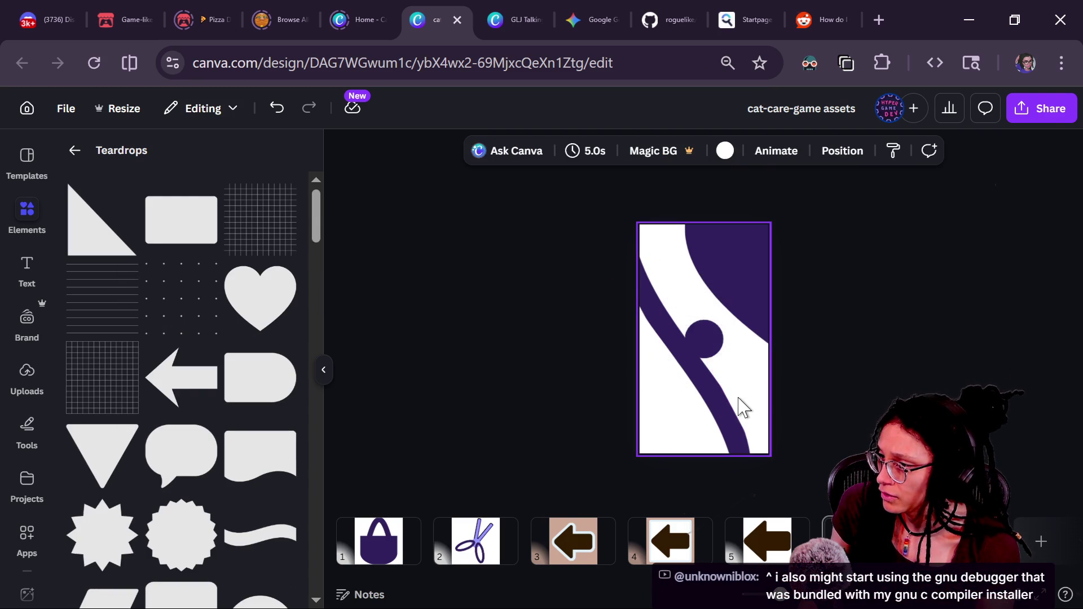
Step: Resize the circle to 231×231, duplicate it, and shrink the copy to 54×54
click(716, 360)
mouse_move(723, 358)
mouse_down()
mouse_move(751, 394)
mouse_move(653, 274)
mouse_move(672, 406)
mouse_move(712, 445)
mouse_move(659, 433)
mouse_up()
key(ctrl+d)
drag(694, 387, 650, 434)
scroll(657, 462, up, 5)
click(431, 392)
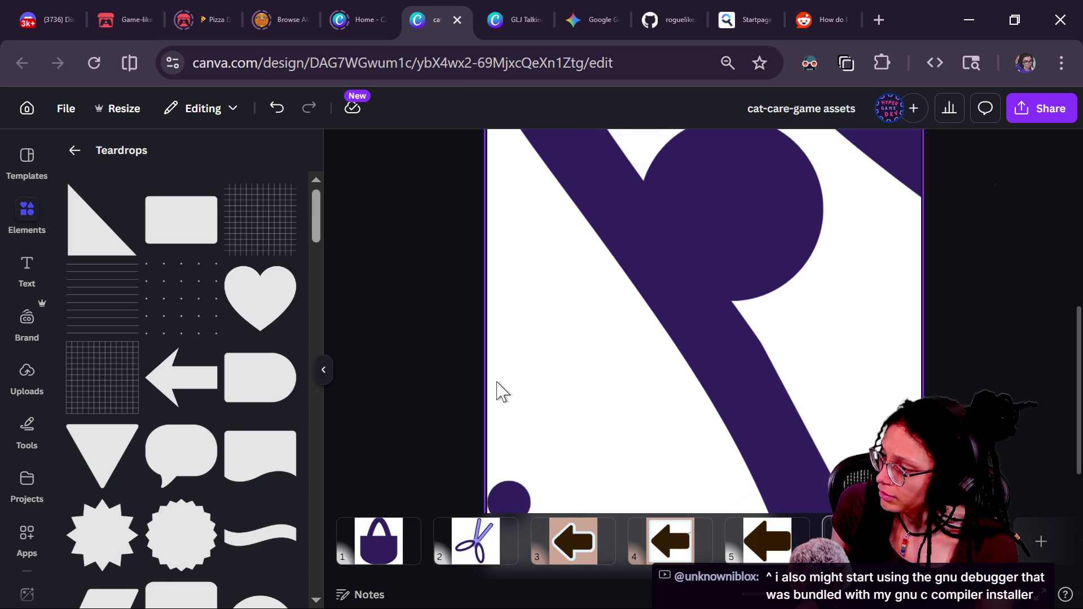
Step: Shrink a circle copy into a tiny dot and move it onto the page
scroll(635, 334, down, 1)
click(523, 428)
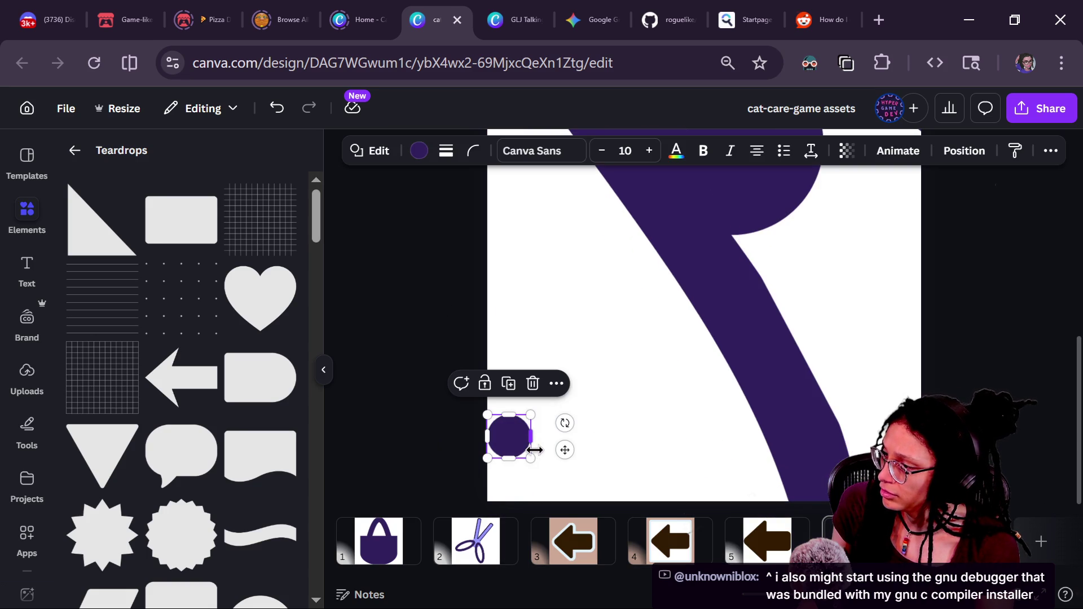
drag(531, 454, 501, 428)
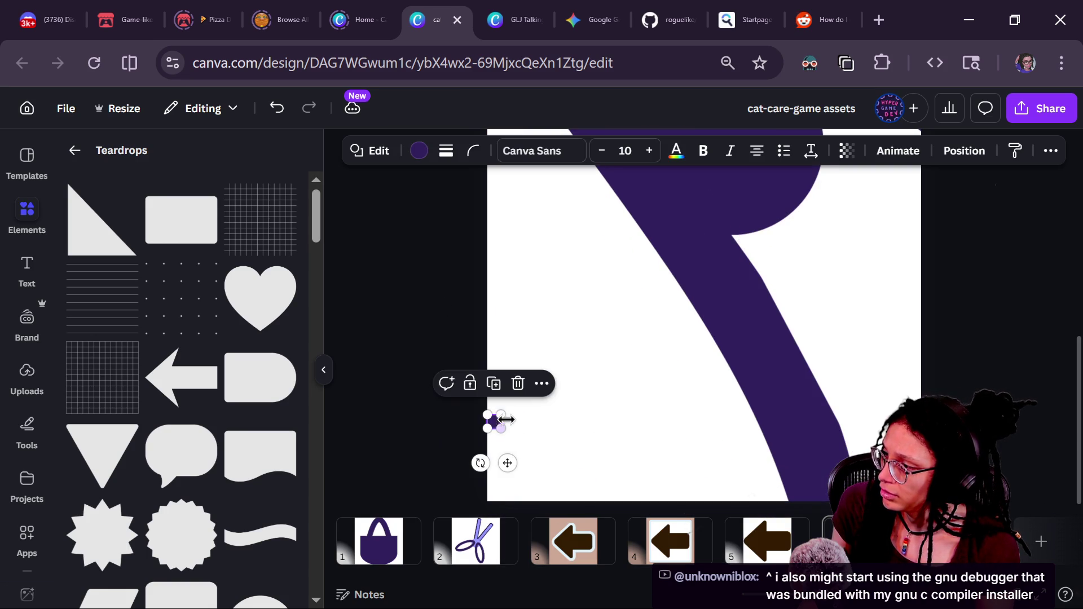
scroll(502, 423, down, 2)
click(592, 493)
mouse_move(580, 461)
mouse_down()
mouse_move(590, 491)
mouse_move(607, 481)
mouse_move(616, 490)
mouse_move(732, 346)
mouse_move(623, 391)
mouse_move(683, 483)
mouse_move(837, 397)
mouse_move(805, 388)
mouse_up()
Step: Duplicate the dot several times, placing copies toward the lower right and near the top
key(ctrl+d)
key(ctrl+d)
scroll(689, 479, down, 1)
key(ctrl+d)
scroll(804, 382, down, 2)
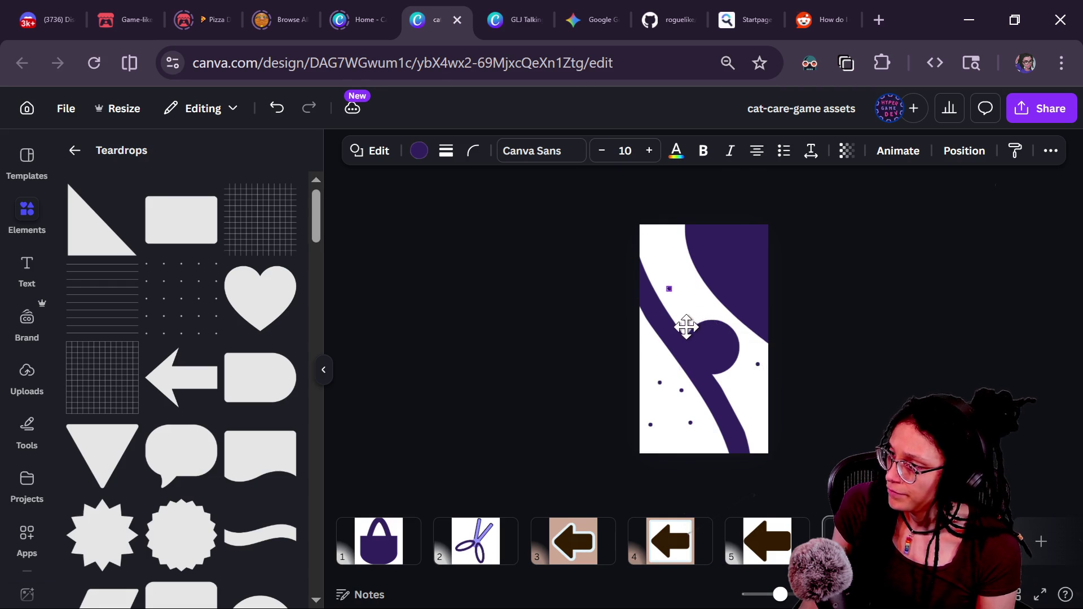
key(ctrl+d)
mouse_move(699, 331)
mouse_down()
mouse_move(758, 430)
mouse_move(752, 418)
mouse_move(689, 477)
mouse_move(691, 313)
mouse_up()
key(ctrl+d)
mouse_move(685, 264)
mouse_down()
mouse_move(699, 290)
mouse_move(700, 268)
mouse_up()
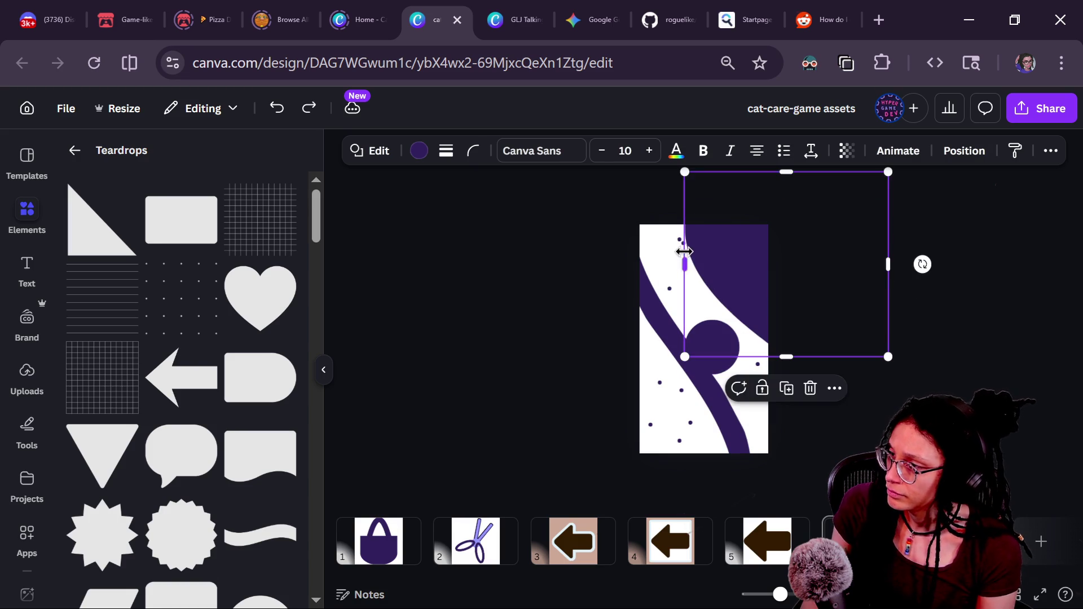
click(773, 396)
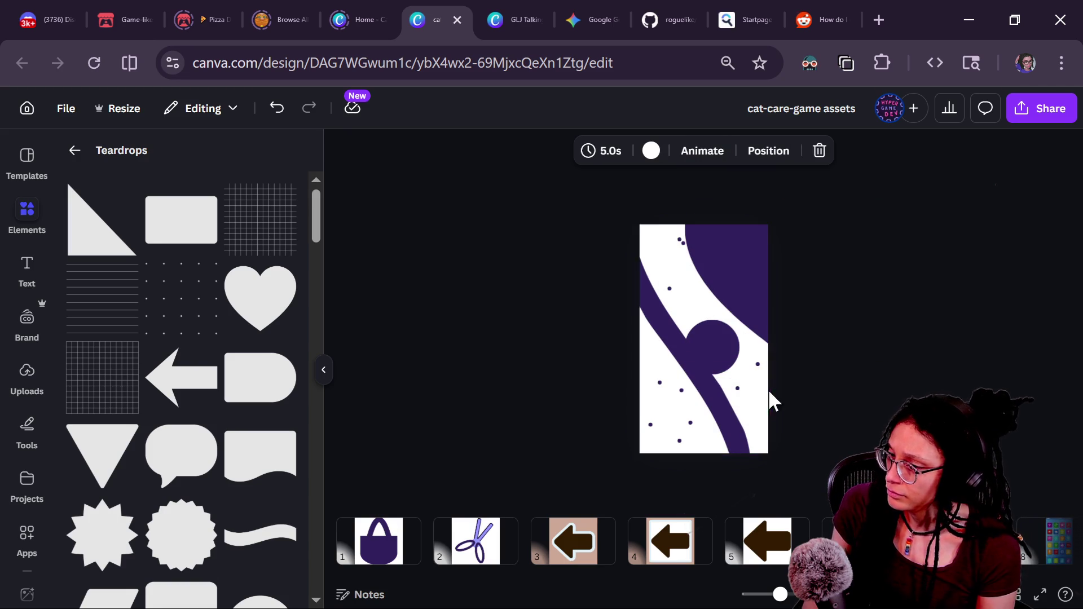
key(ctrl+z)
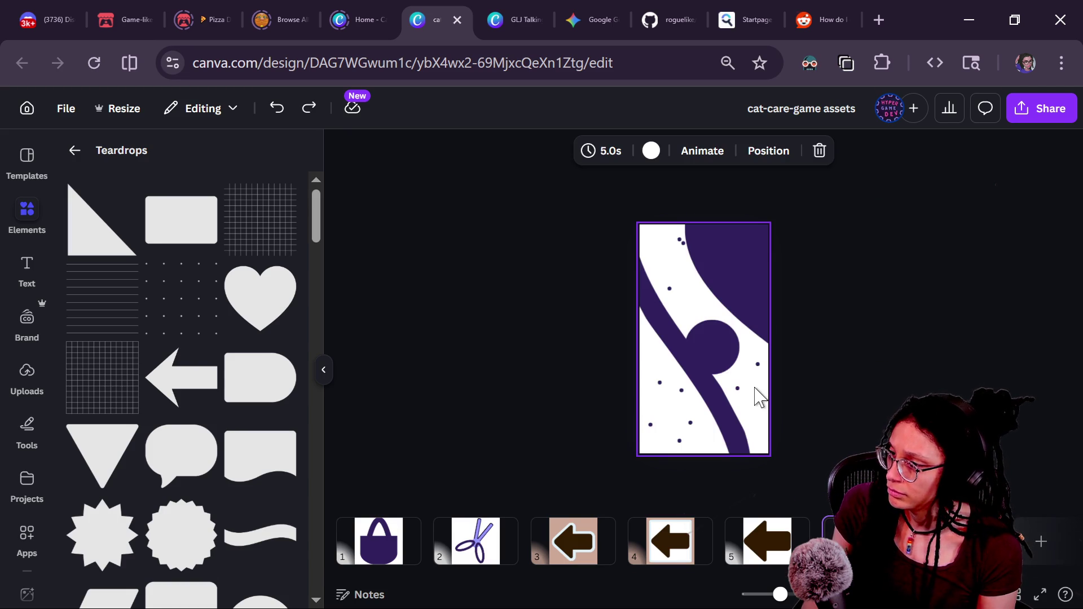
Step: Spread the dots to new spots down the centre and lower part of the page
click(746, 398)
mouse_move(757, 426)
mouse_down()
mouse_move(648, 351)
mouse_move(765, 411)
mouse_move(778, 495)
mouse_move(771, 400)
mouse_up()
click(741, 392)
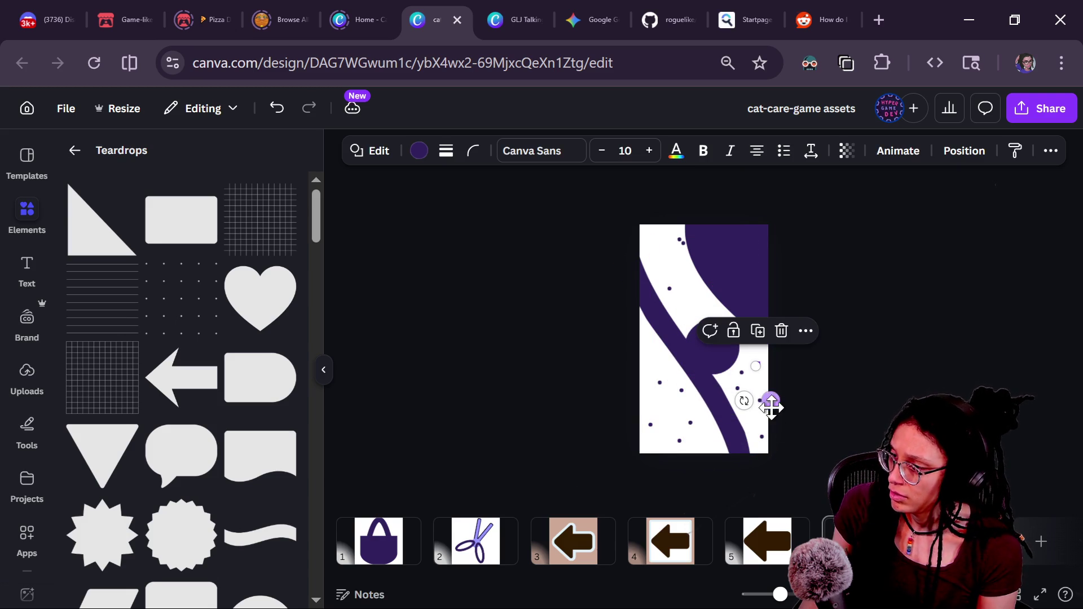
click(628, 386)
drag(659, 385, 720, 502)
click(660, 270)
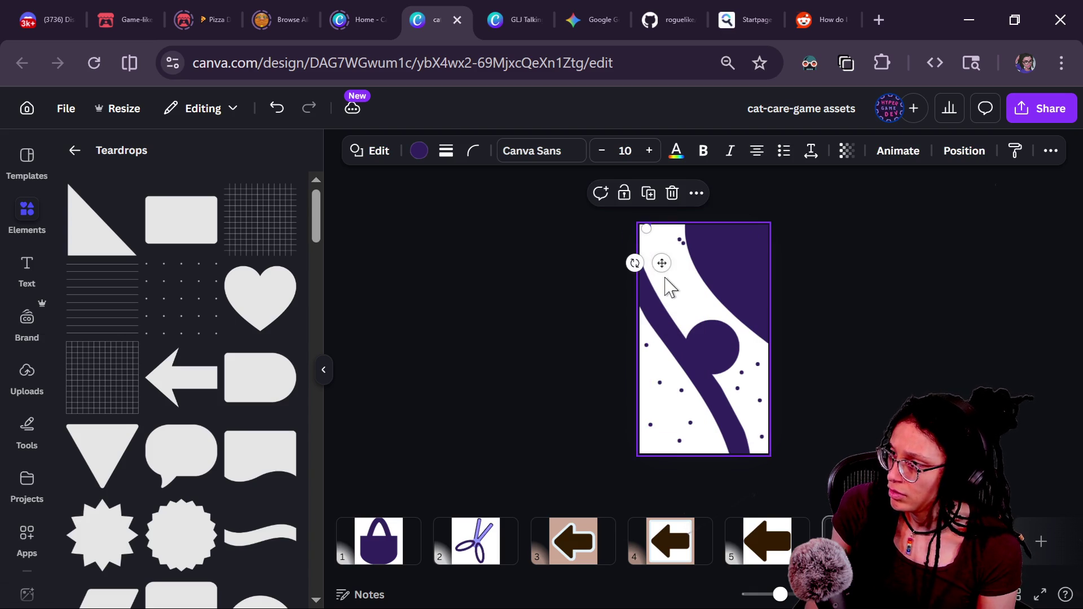
mouse_move(664, 261)
mouse_down()
mouse_move(713, 479)
mouse_move(660, 485)
mouse_move(726, 350)
mouse_move(684, 398)
mouse_up()
mouse_move(758, 375)
mouse_down()
mouse_move(664, 430)
mouse_move(681, 442)
mouse_move(663, 441)
mouse_move(761, 404)
mouse_move(730, 423)
mouse_move(768, 443)
mouse_up()
click(819, 426)
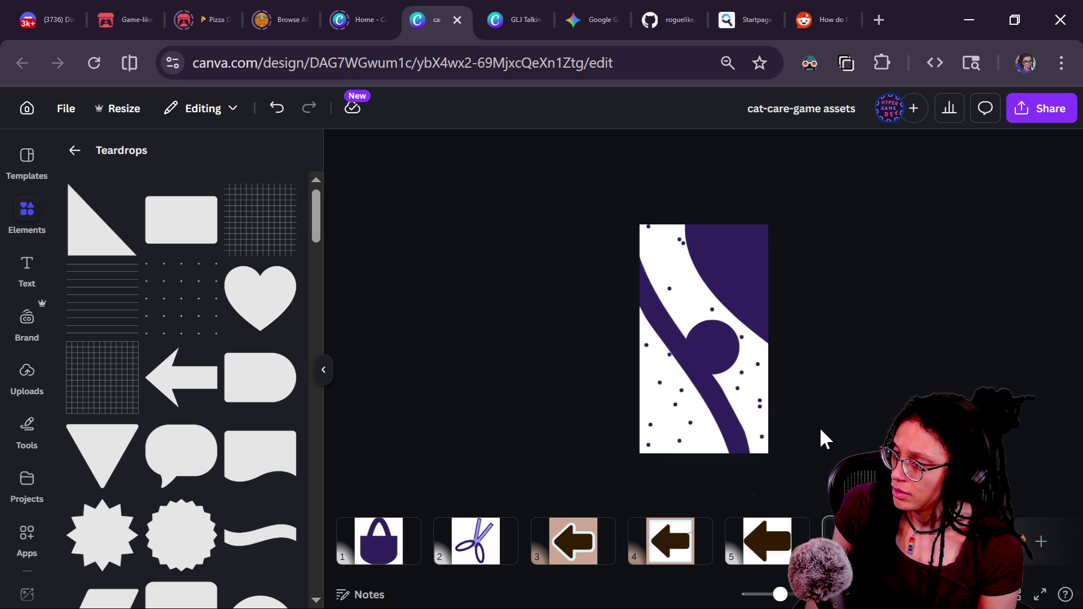
Step: Enlarge the dot near the purple circle to 23 px and the lower-left dot to 26 px
click(760, 408)
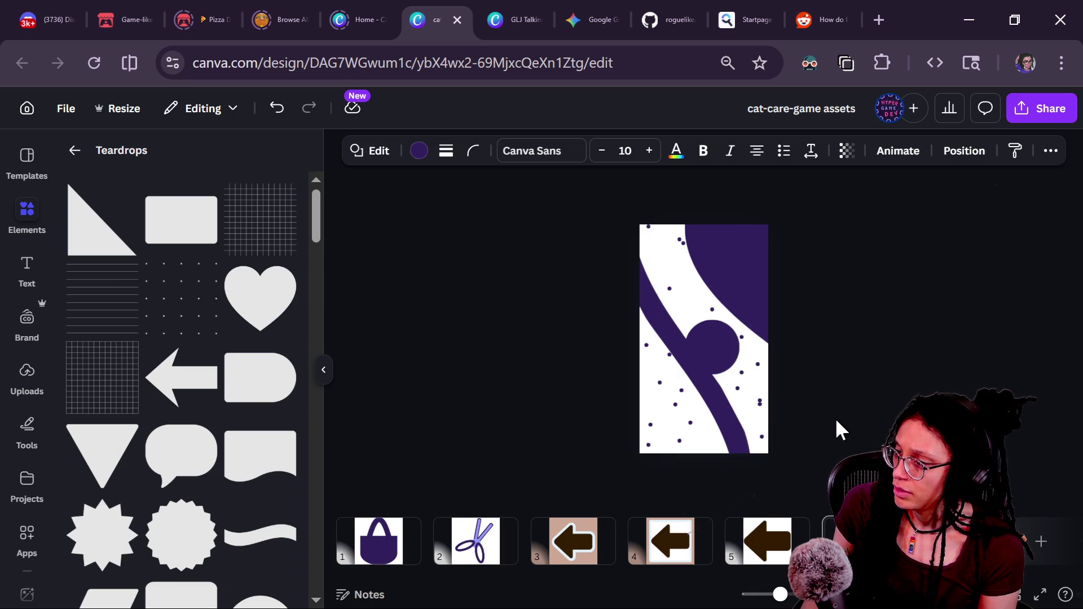
click(774, 403)
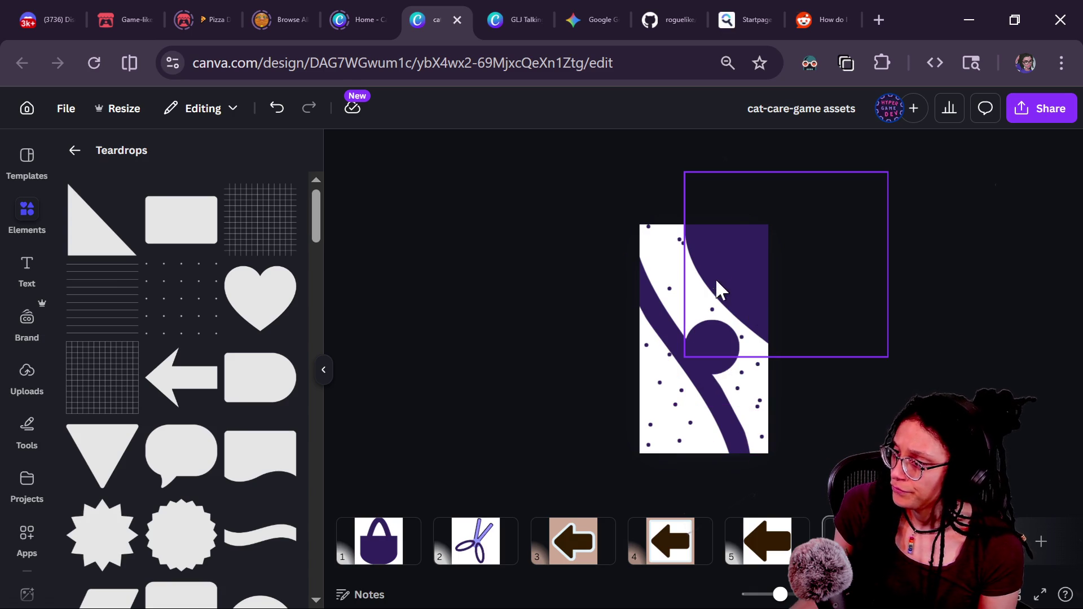
scroll(901, 316, up, 2)
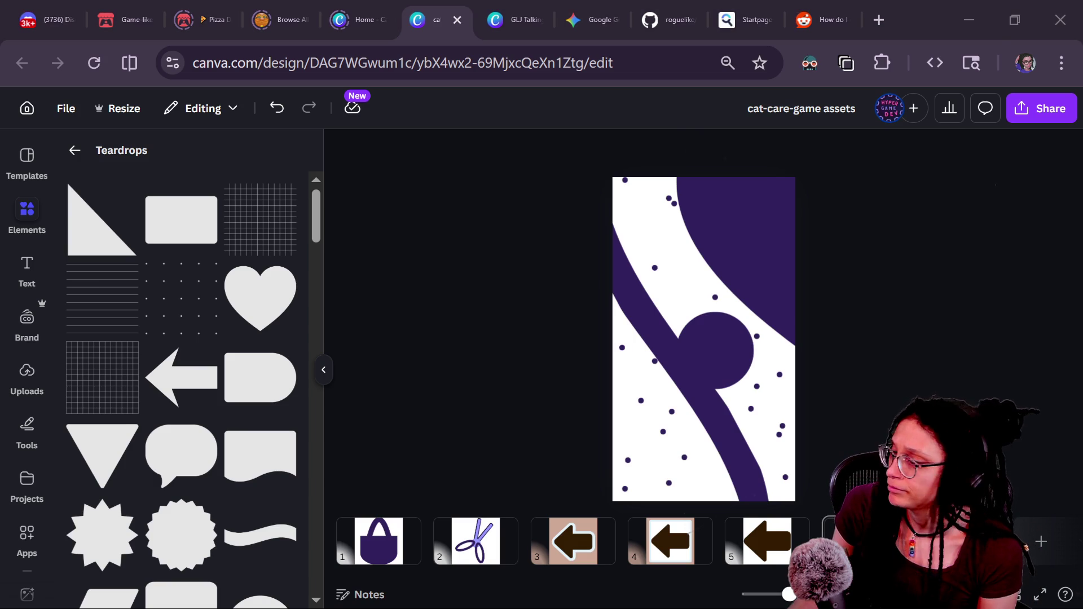
click(716, 303)
drag(717, 304, 718, 306)
click(639, 402)
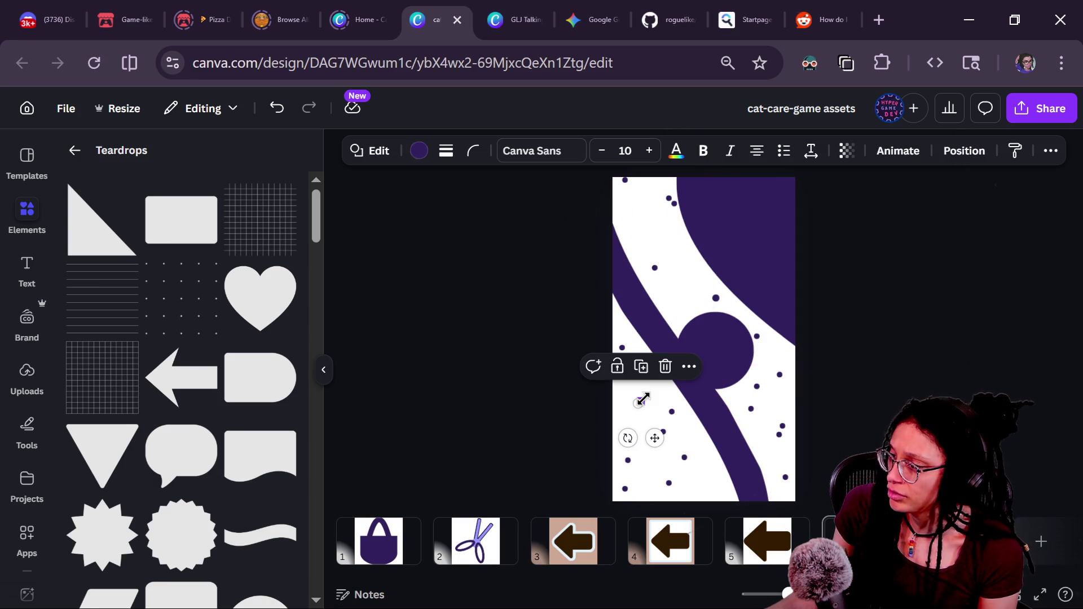
drag(643, 399, 646, 395)
click(766, 403)
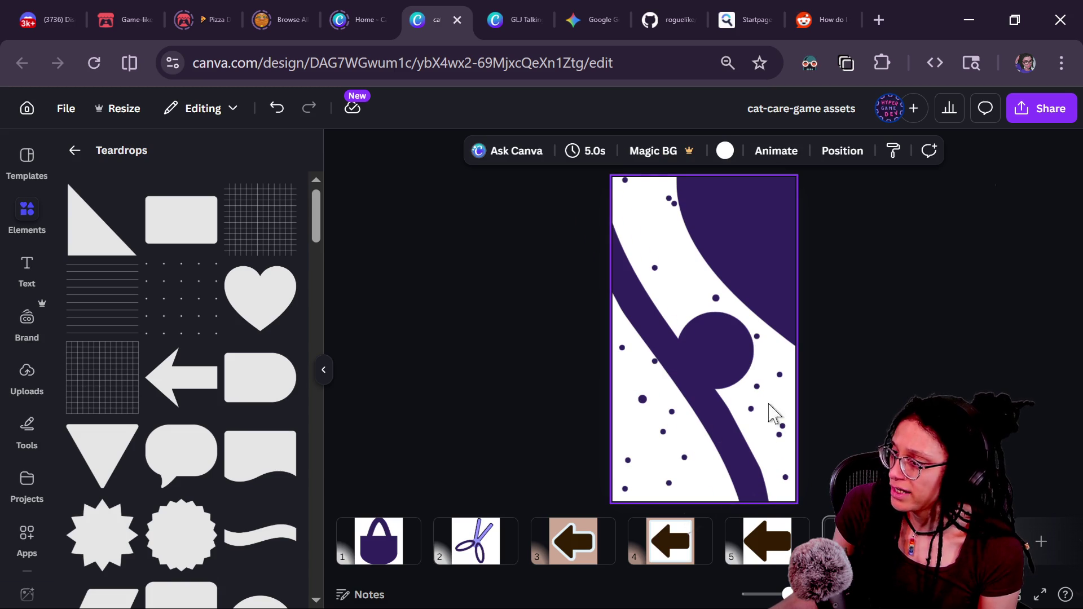
Step: Enlarge the dot near the bottom left and select another tiny dot beside it
click(779, 436)
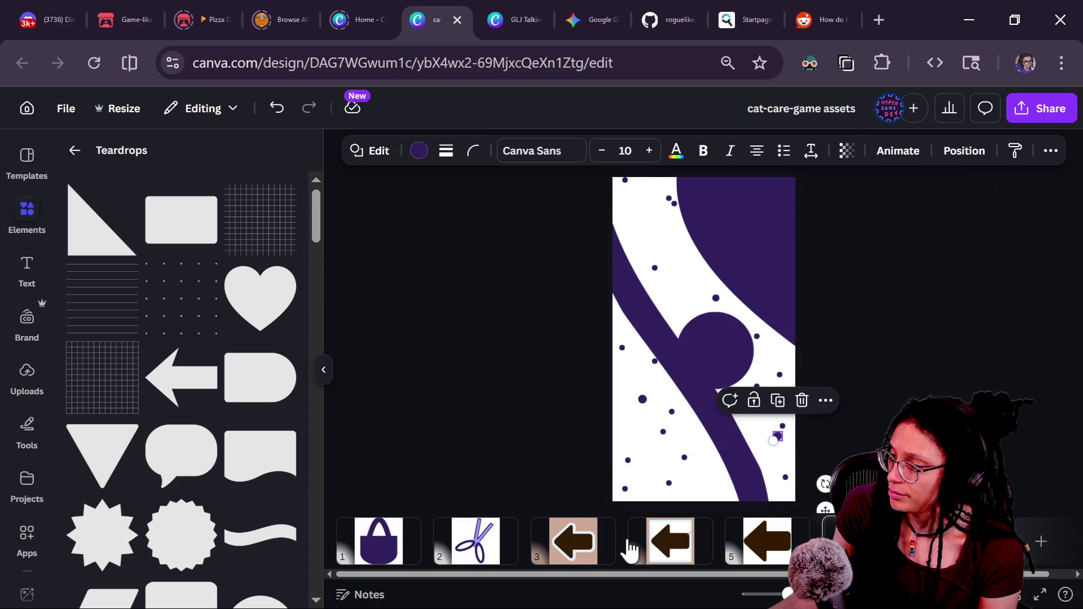
click(669, 483)
drag(677, 480, 631, 488)
click(622, 494)
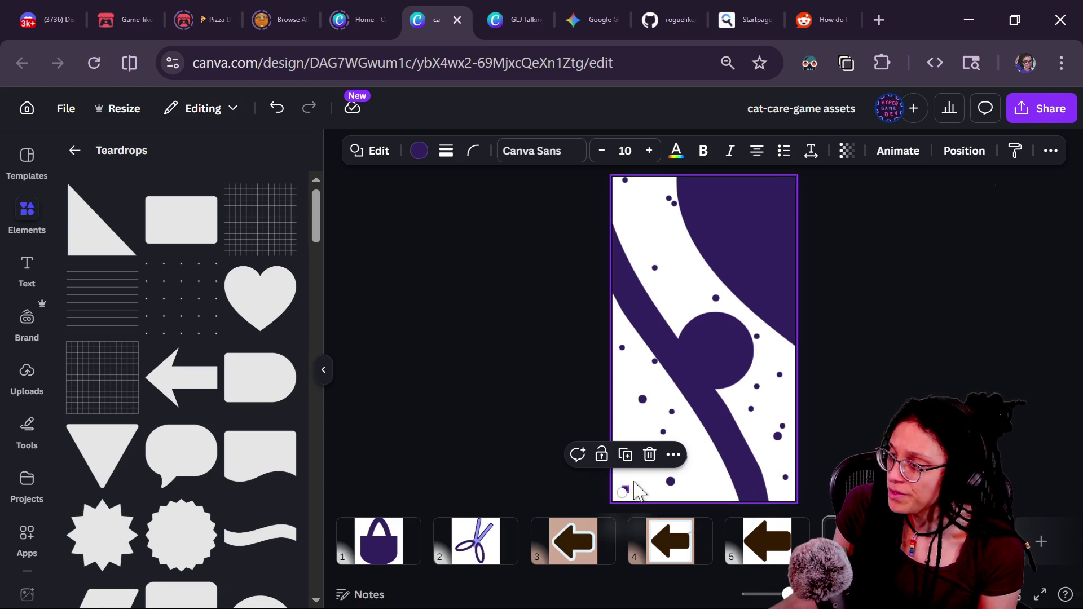
scroll(674, 186, up, 3)
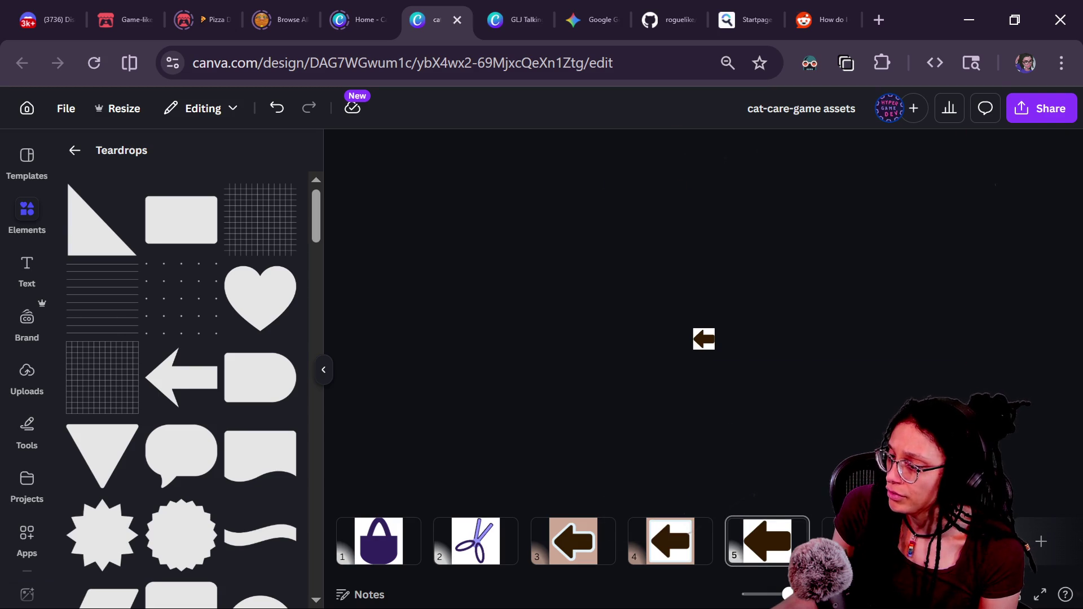
Step: Enlarge the top-left dot to 26 px and another small dot slightly
scroll(705, 316, down, 3)
click(668, 203)
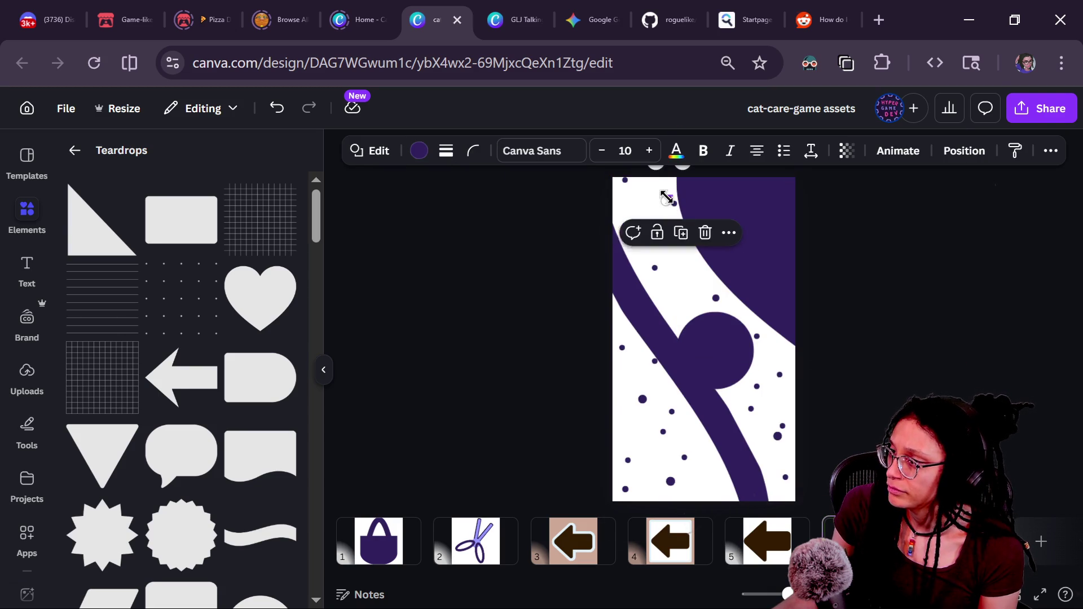
drag(660, 189, 661, 194)
click(817, 253)
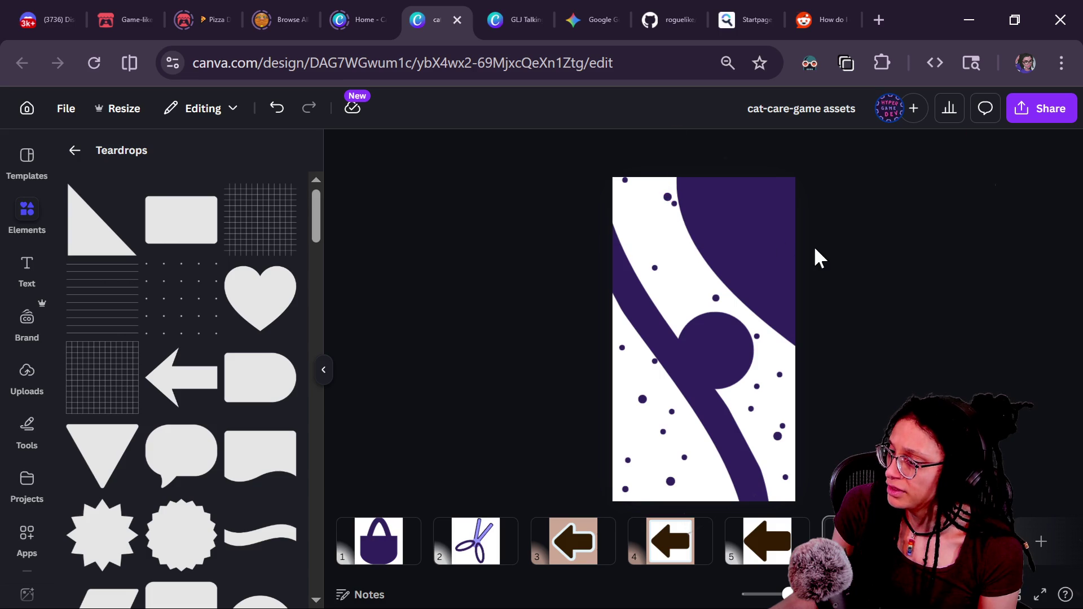
click(631, 185)
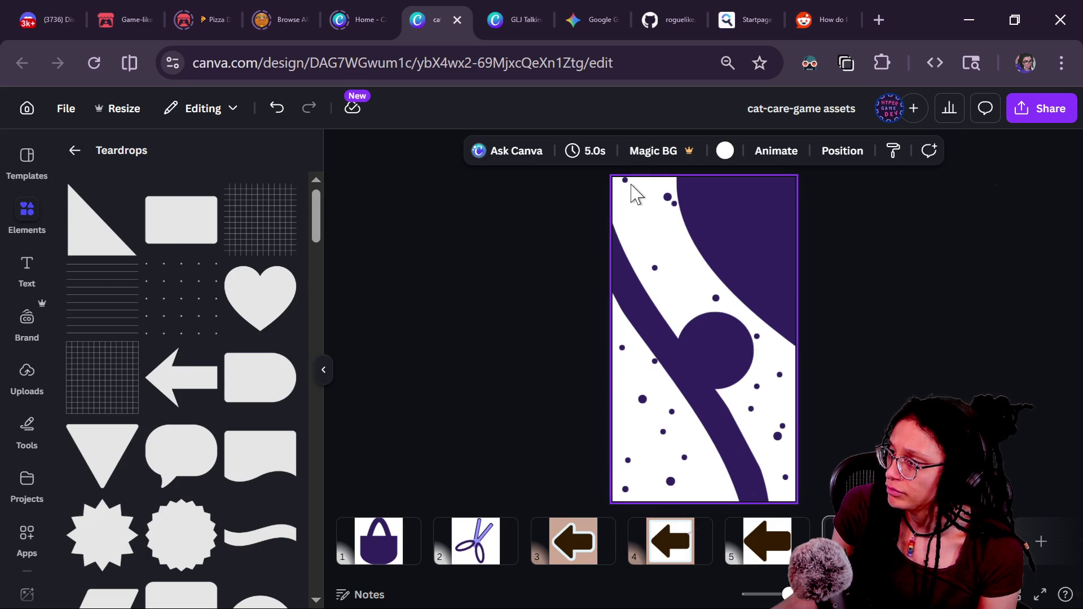
click(658, 270)
drag(656, 270, 654, 273)
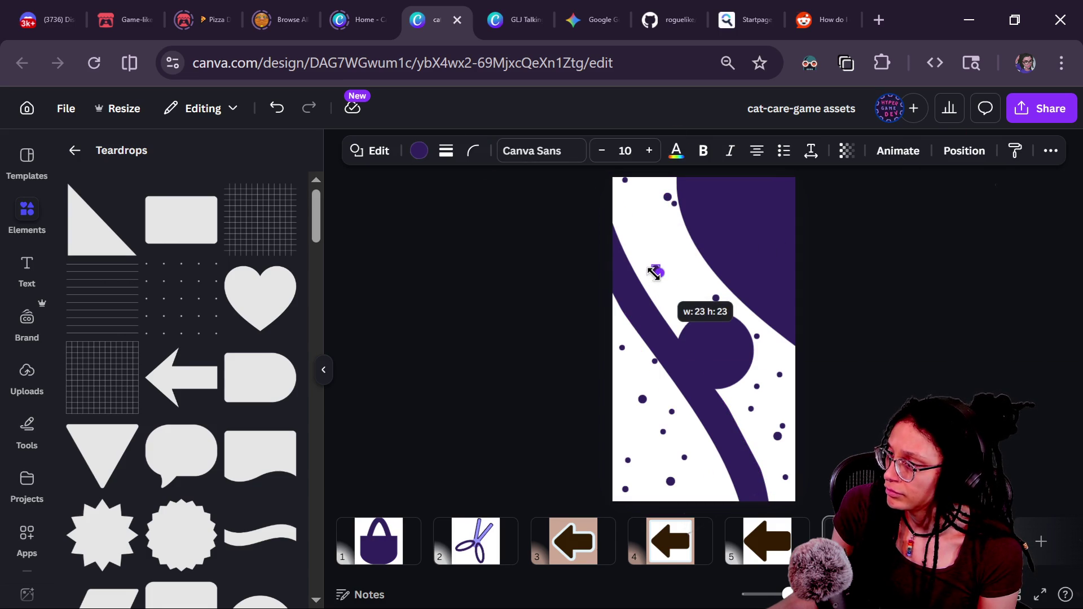
click(802, 286)
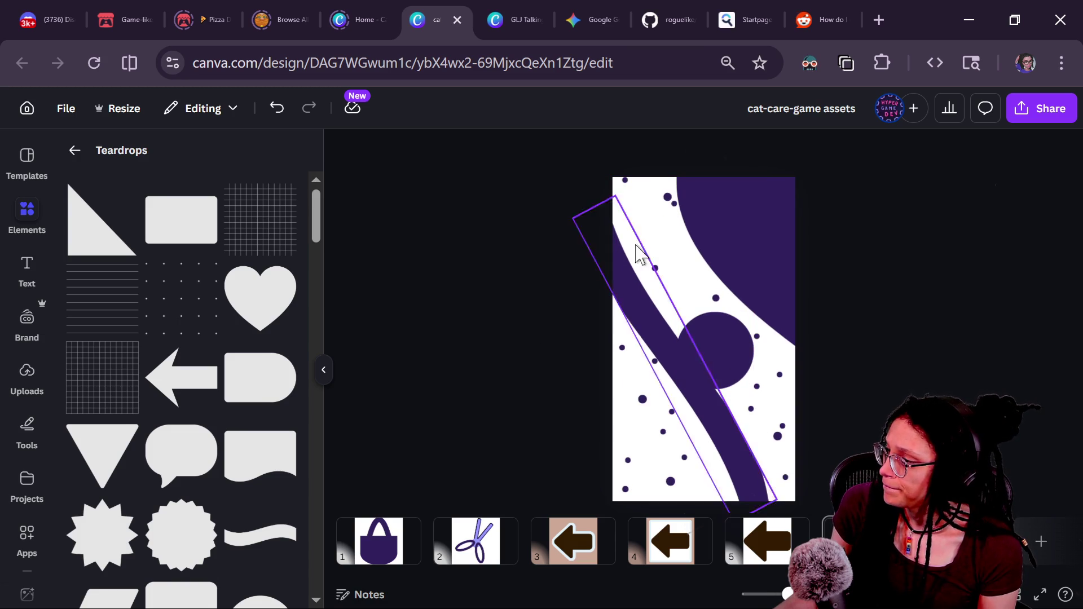
Step: Rotate the top dot to about -63°, move it down-left, and enlarge it to 126×126
click(668, 197)
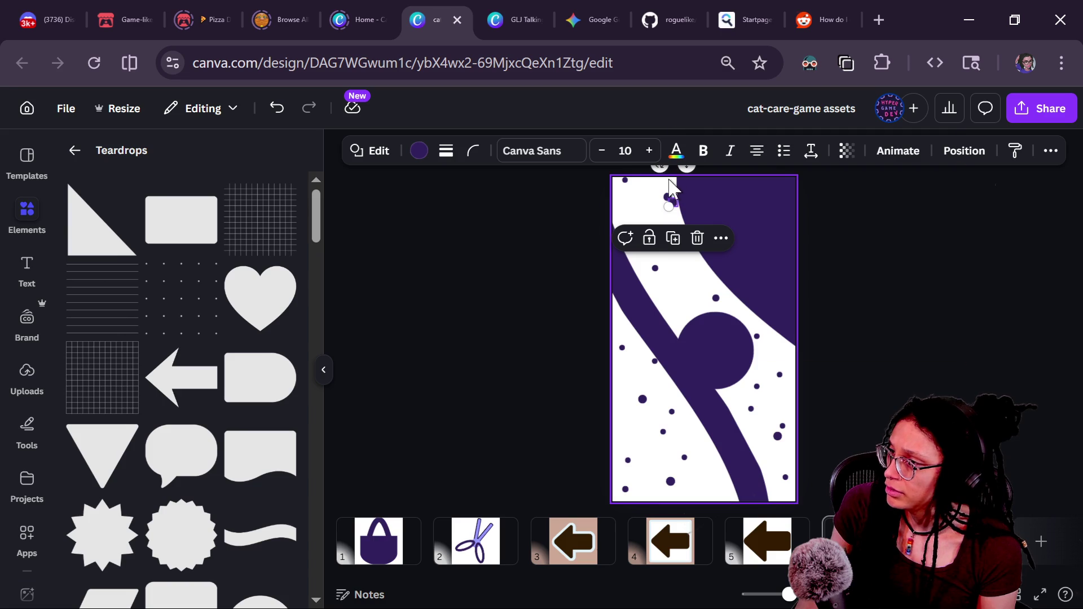
drag(669, 206, 634, 204)
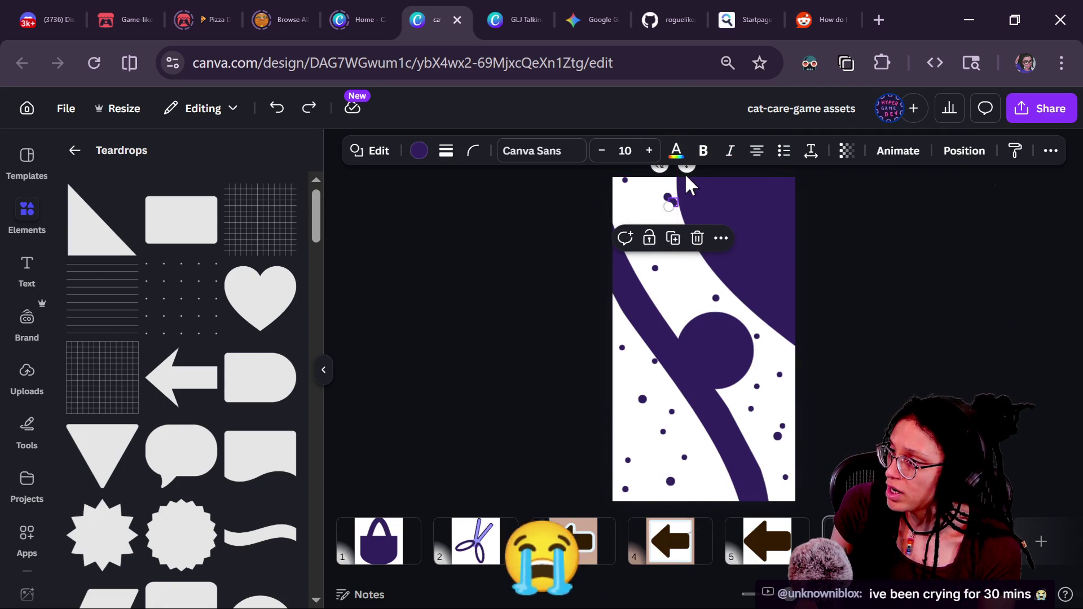
drag(685, 167, 664, 199)
mouse_move(649, 238)
mouse_down()
mouse_move(607, 284)
mouse_move(658, 229)
mouse_move(648, 249)
mouse_move(631, 234)
mouse_move(646, 250)
mouse_up()
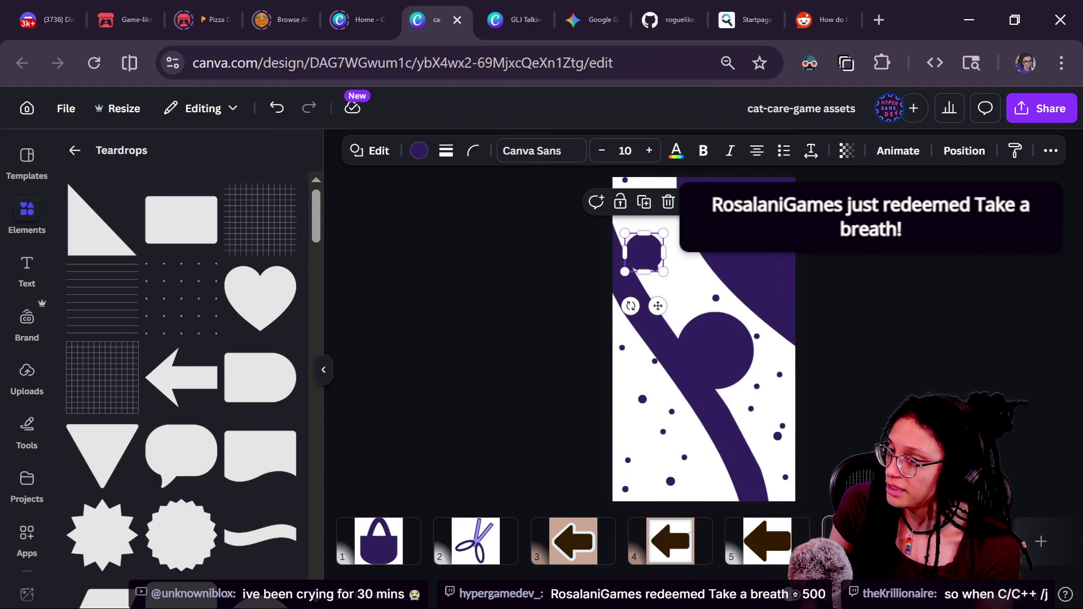
Step: Nudge the large circle down-right, then recolour both large circles light blue #9FE2EE
key(Escape)
mouse_move(654, 267)
mouse_down()
mouse_move(735, 370)
mouse_move(747, 428)
mouse_move(705, 493)
mouse_move(689, 469)
mouse_move(700, 467)
mouse_up()
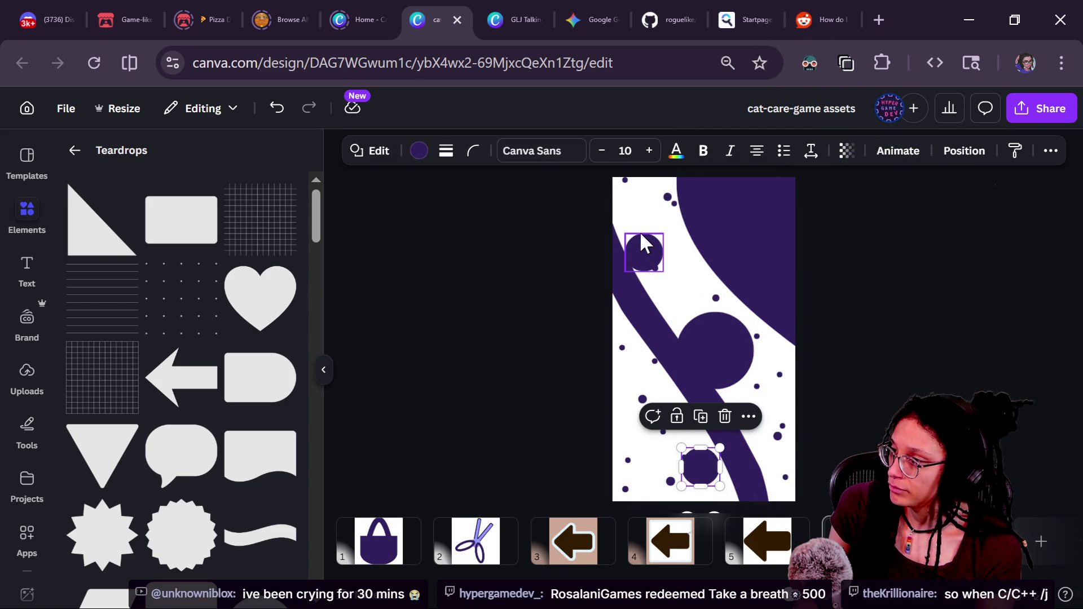
shift+click(647, 236)
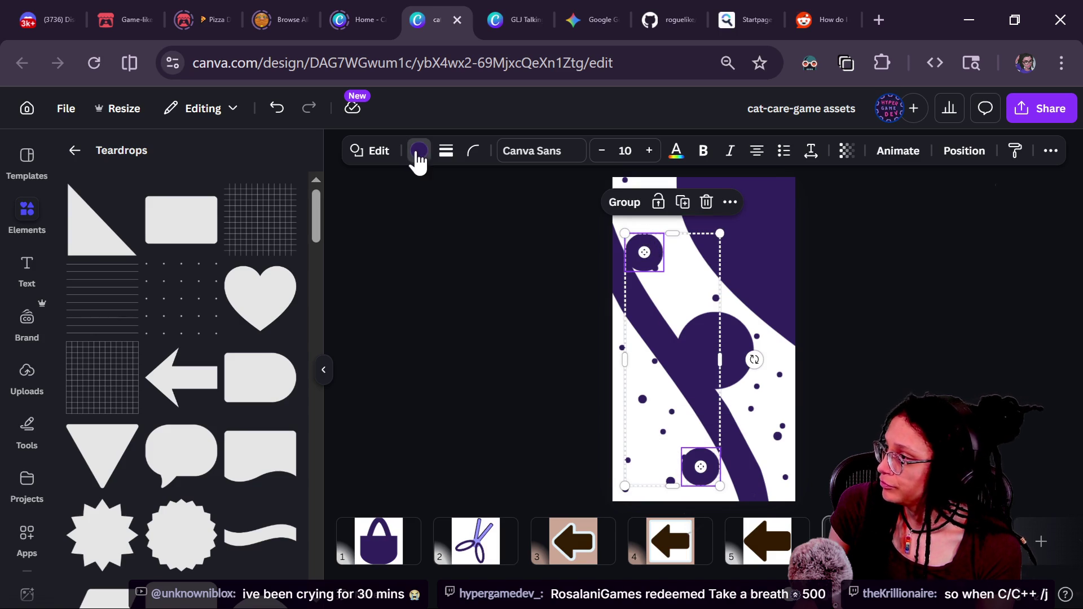
click(418, 150)
click(80, 259)
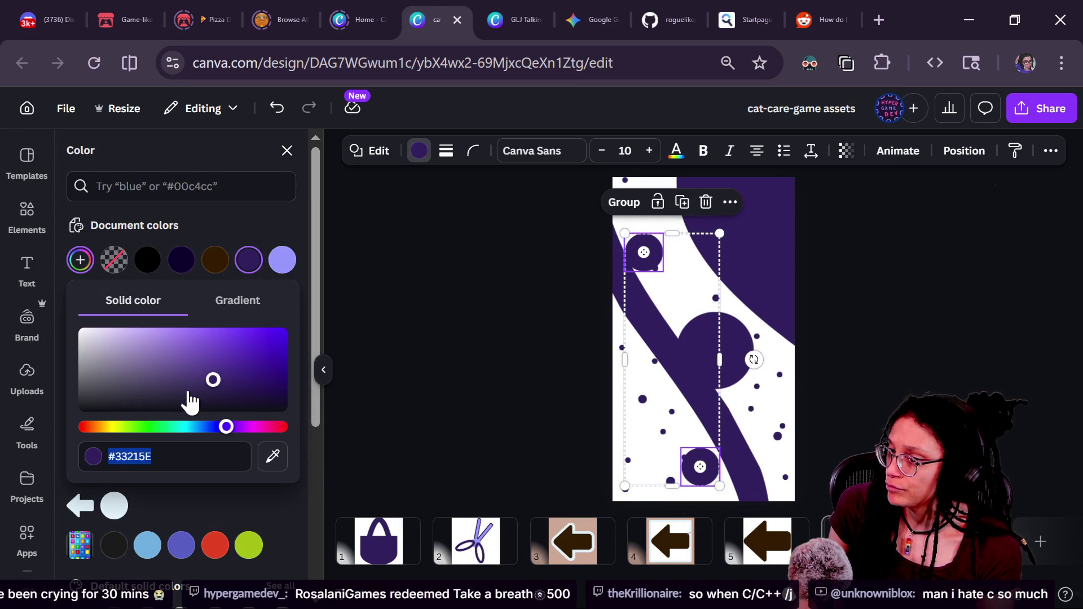
click(194, 426)
mouse_move(170, 356)
mouse_down()
mouse_move(133, 332)
mouse_move(149, 336)
mouse_up()
click(513, 330)
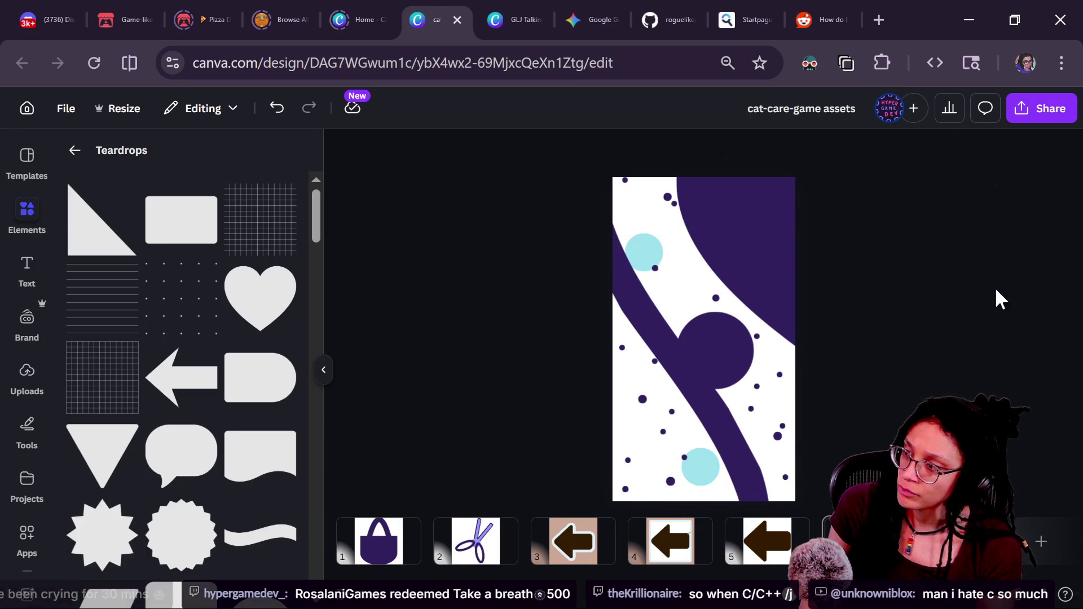
key(ctrl+t)
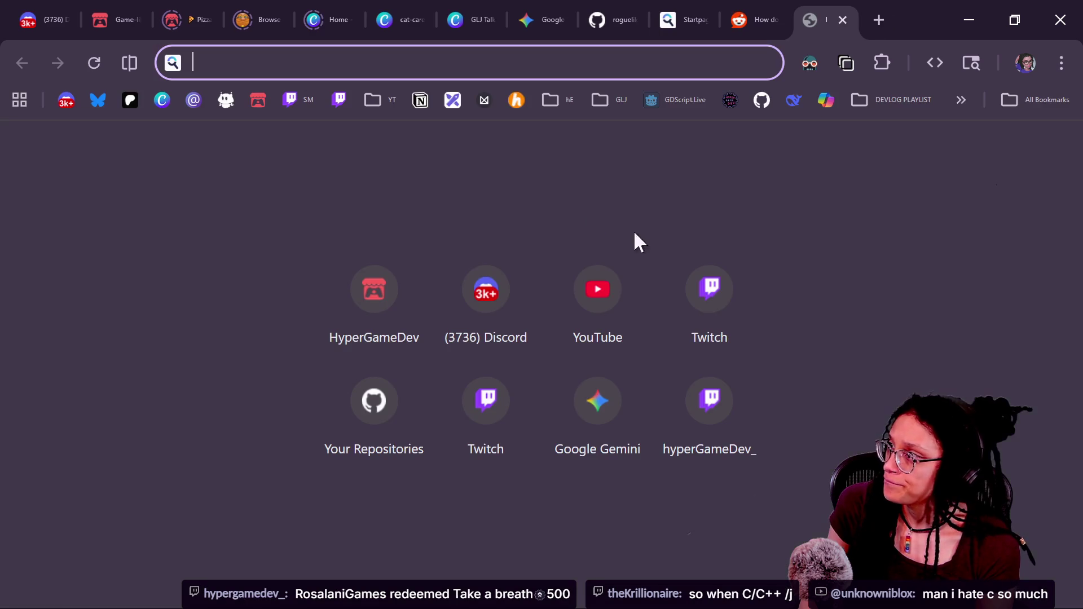
Step: Load the breathing-timer site in the new tab and start the timer in focus view
text(c)
key(BackSpace)
key(BackSpace)
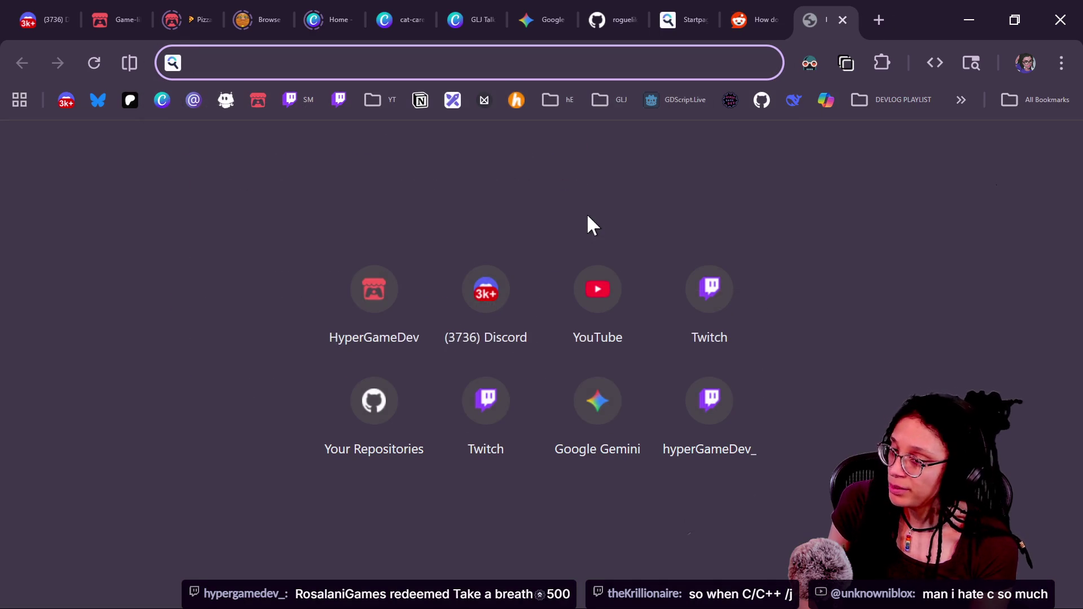
text(breath)
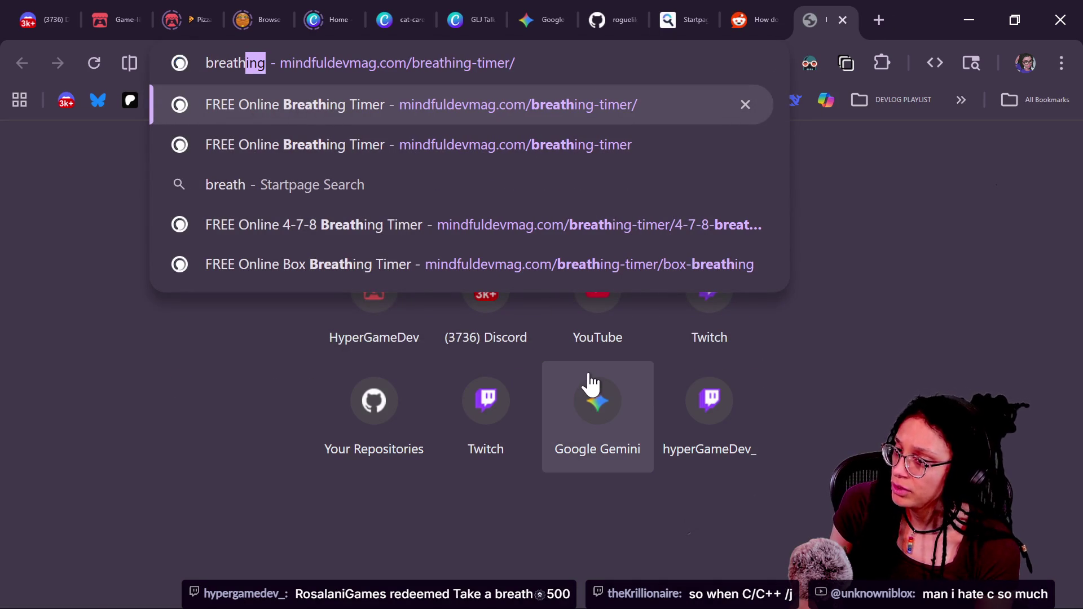
key(Return)
click(658, 326)
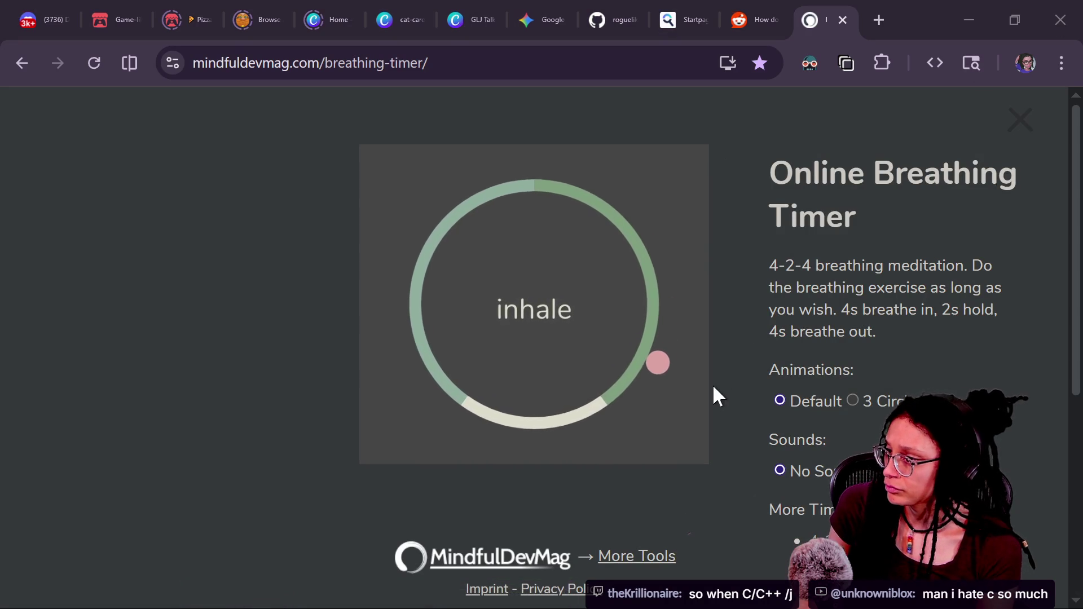
Step: Switch to the 4-7-8 breathing timer: 4s inhale, 7s hold, 8s exhale
scroll(879, 395, down, 2)
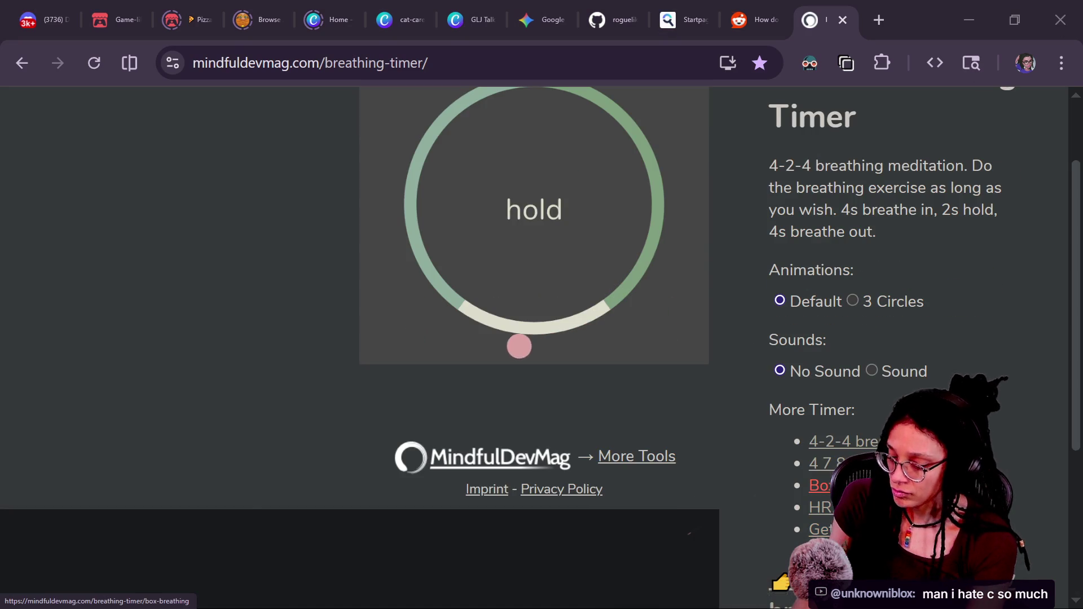
click(889, 463)
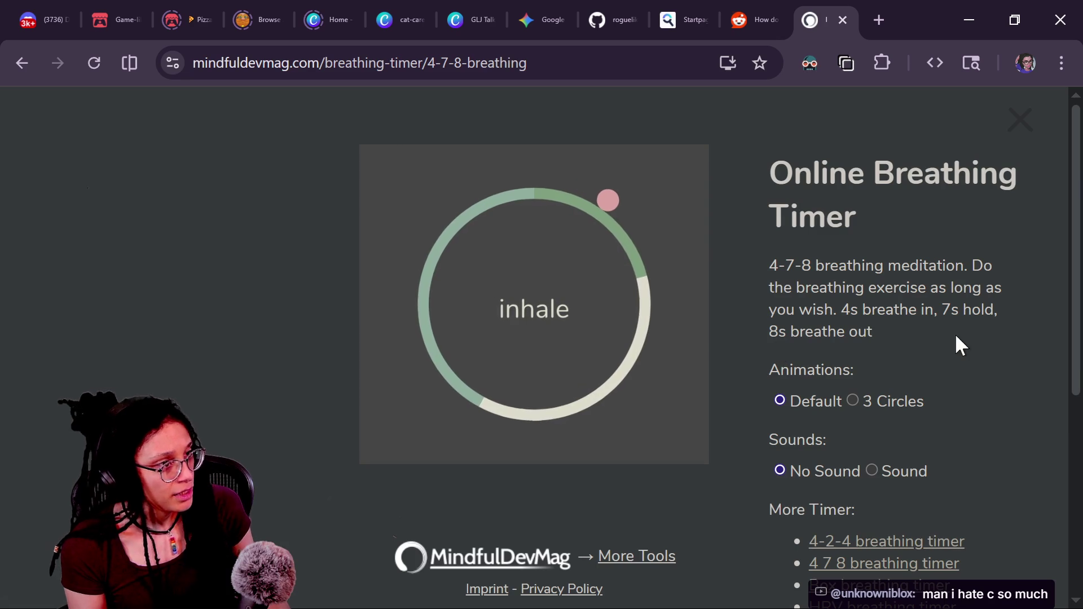
key(ctrl+plus)
key(ctrl+minus)
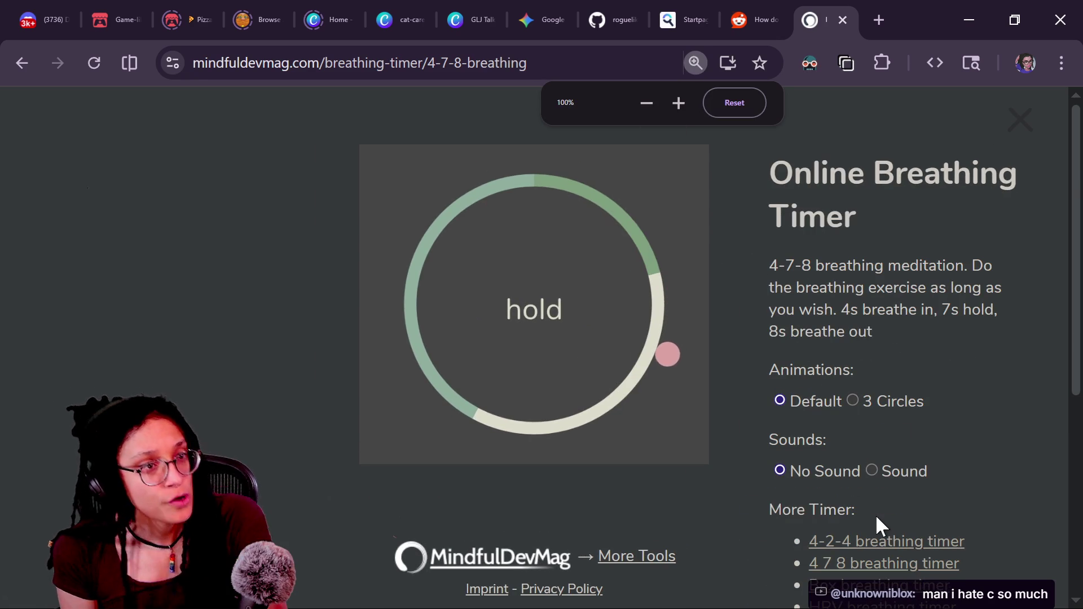
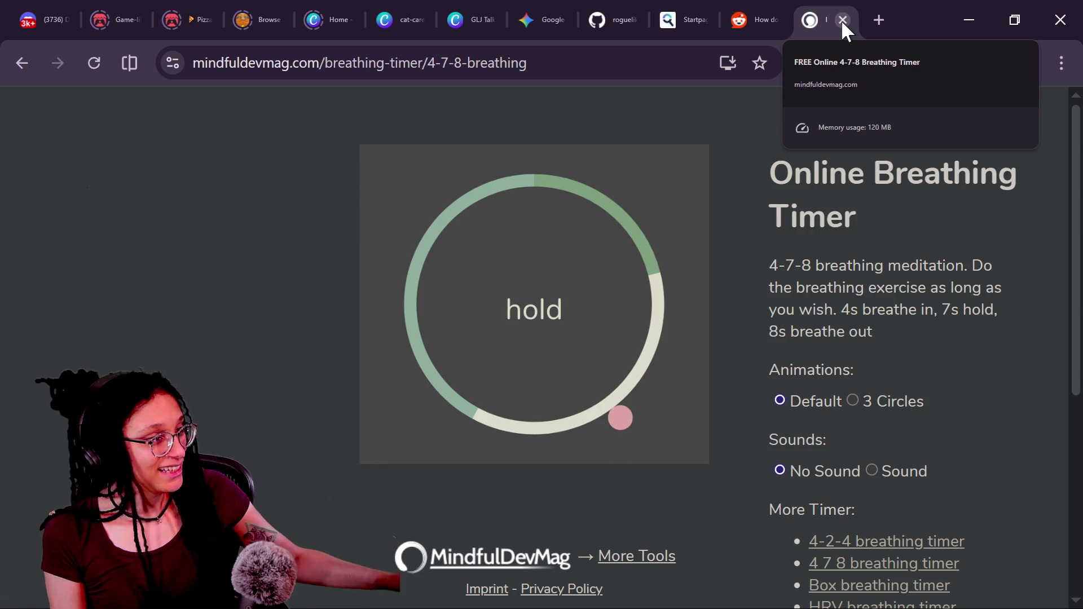
Step: Copy the 4-7-8 breathing timer page link and post it in the Twitch chat
click(550, 66)
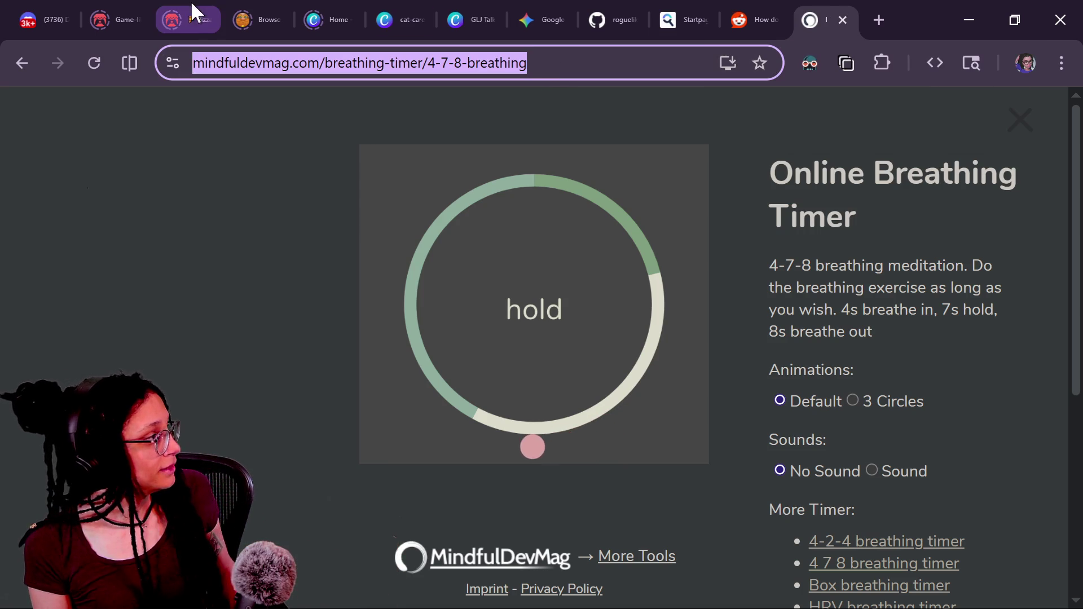
click(60, 13)
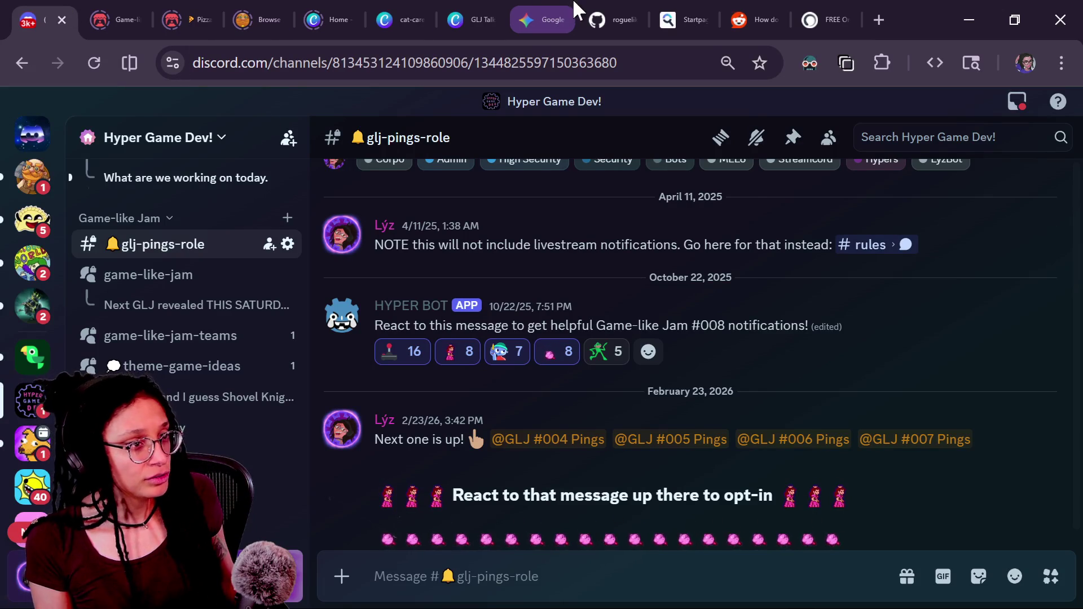
mouse_move(502, 11)
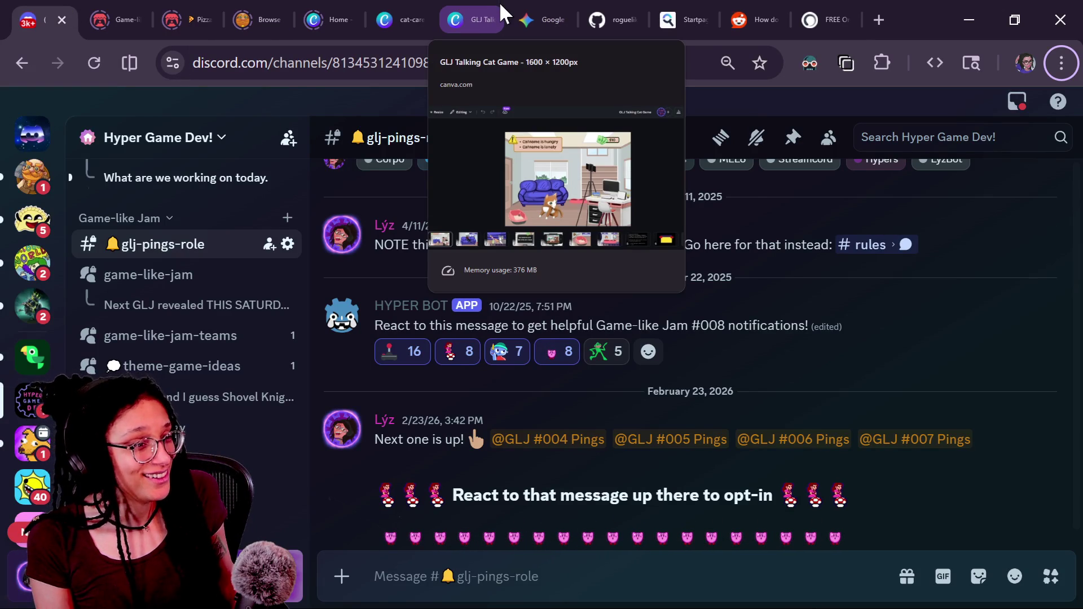
key(alt+Tab)
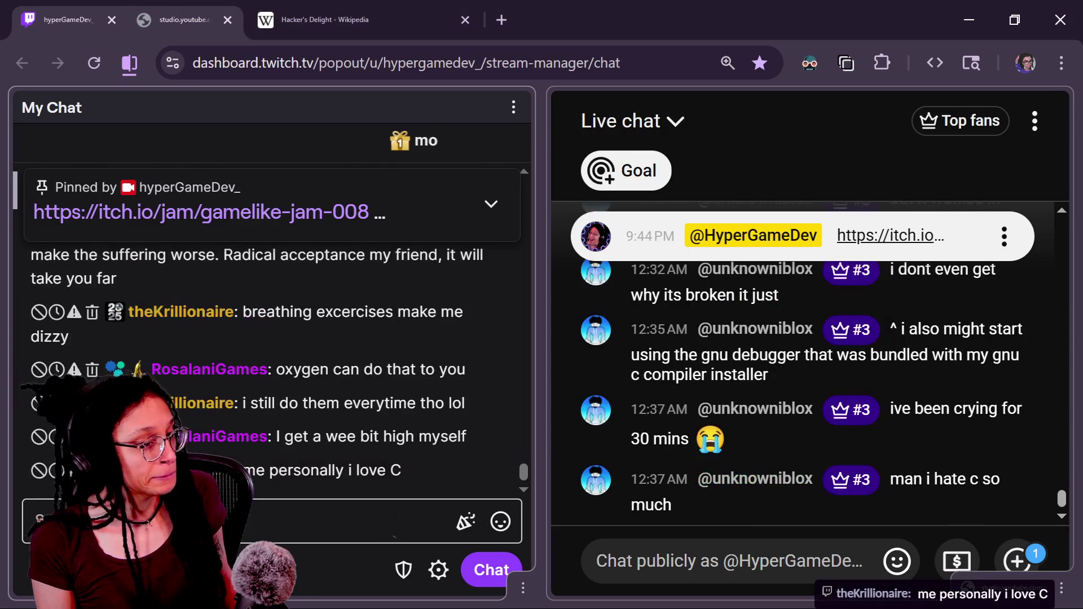
click(285, 532)
key(ctrl+v)
key(Return)
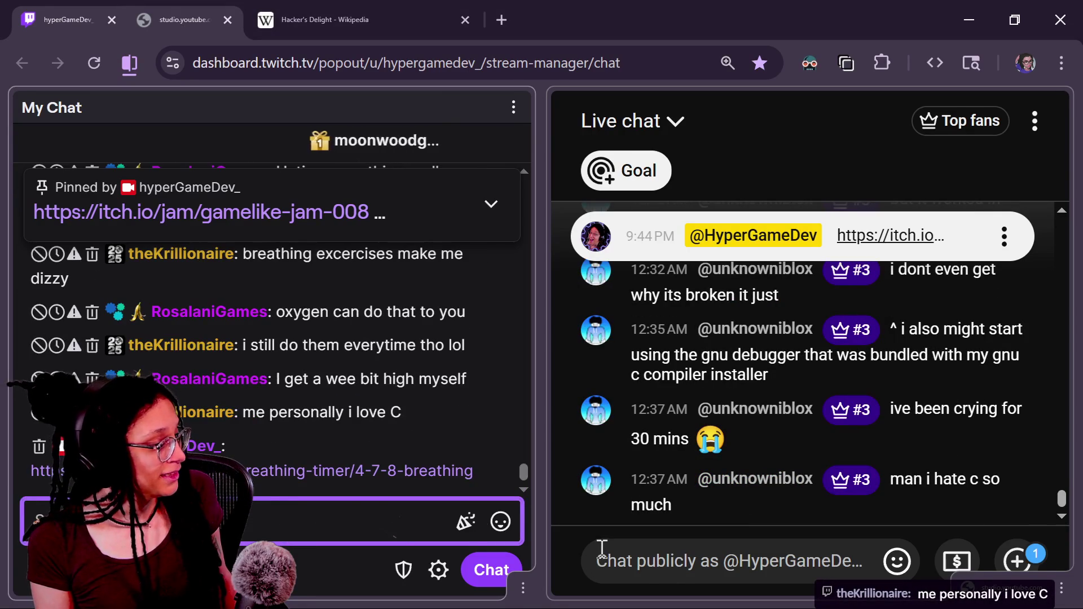
Step: Post the same breathing timer link in the YouTube live chat
click(663, 573)
text(https://mindfuldevmag.com/breathing-timer/4-7-8-breathing)
key(Return)
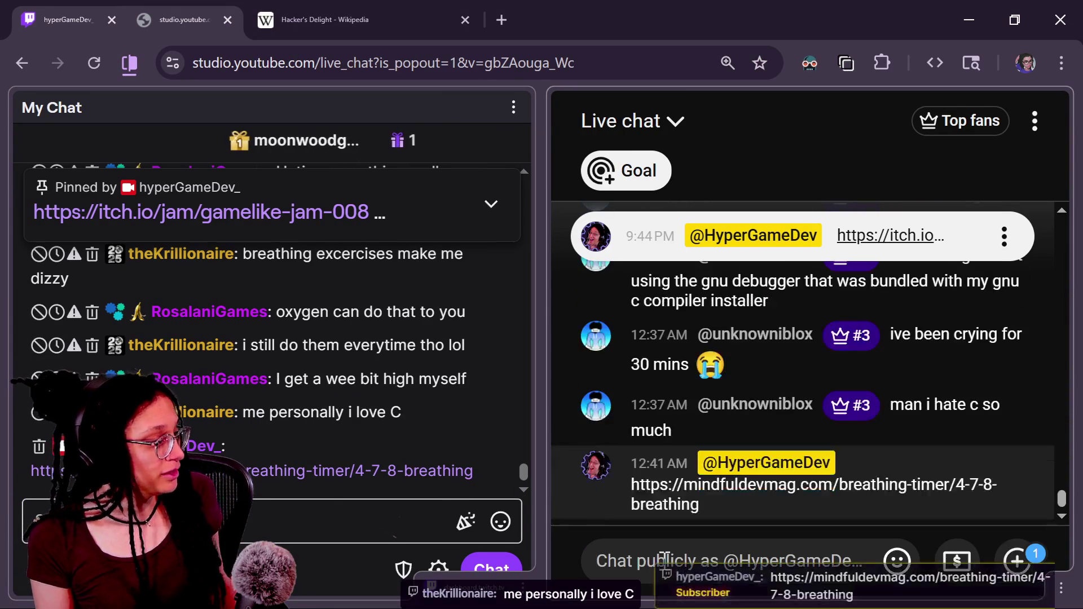
key(alt+Tab)
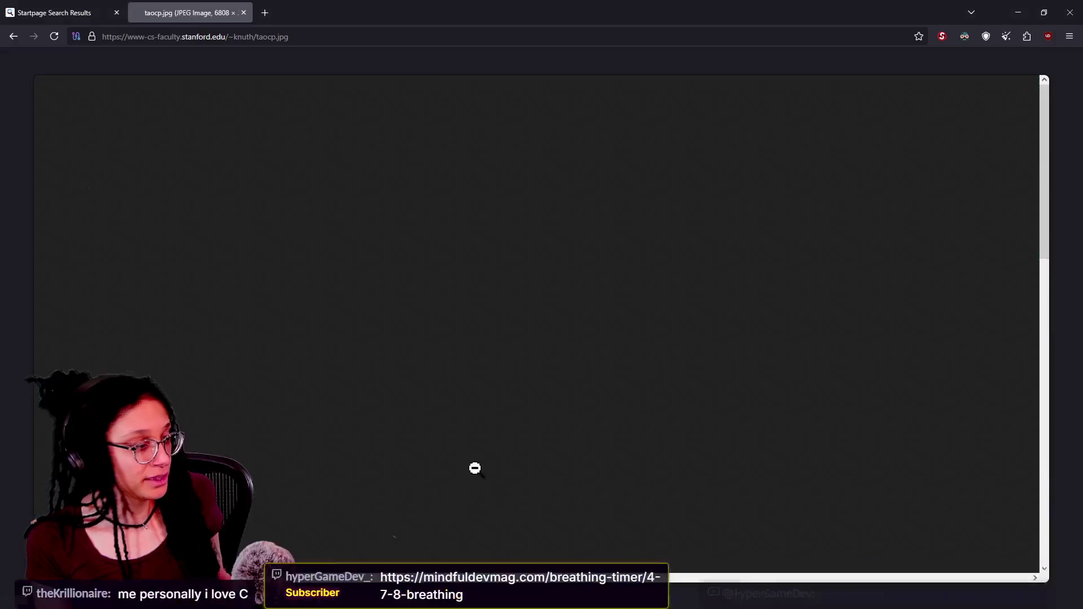
Step: Look over the running phone game in Godot's Game view, then return to Chrome's Canva cat game tab
key(alt+Tab)
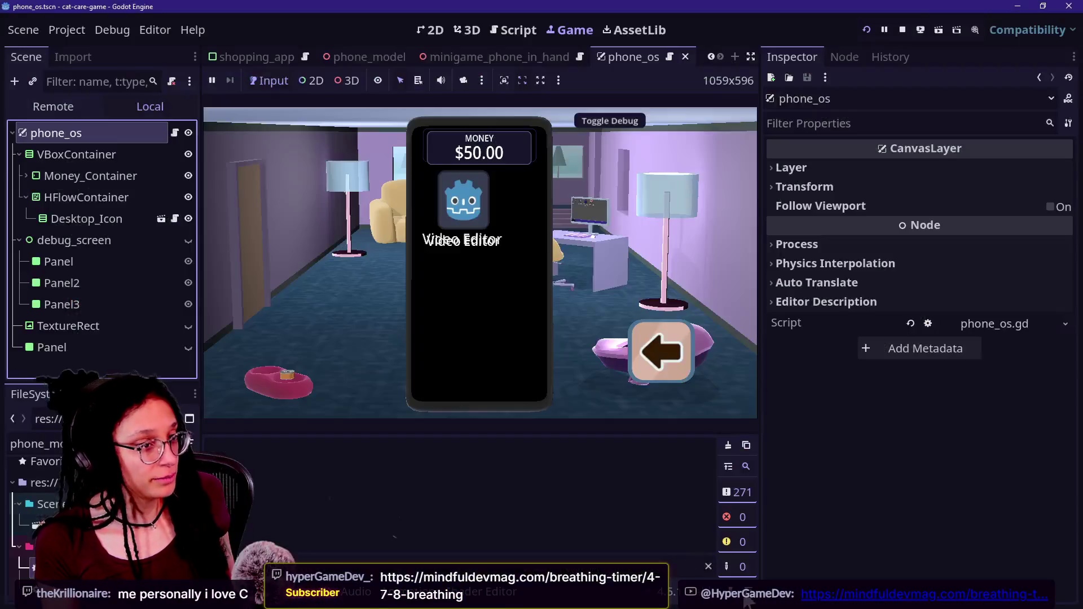
click(544, 392)
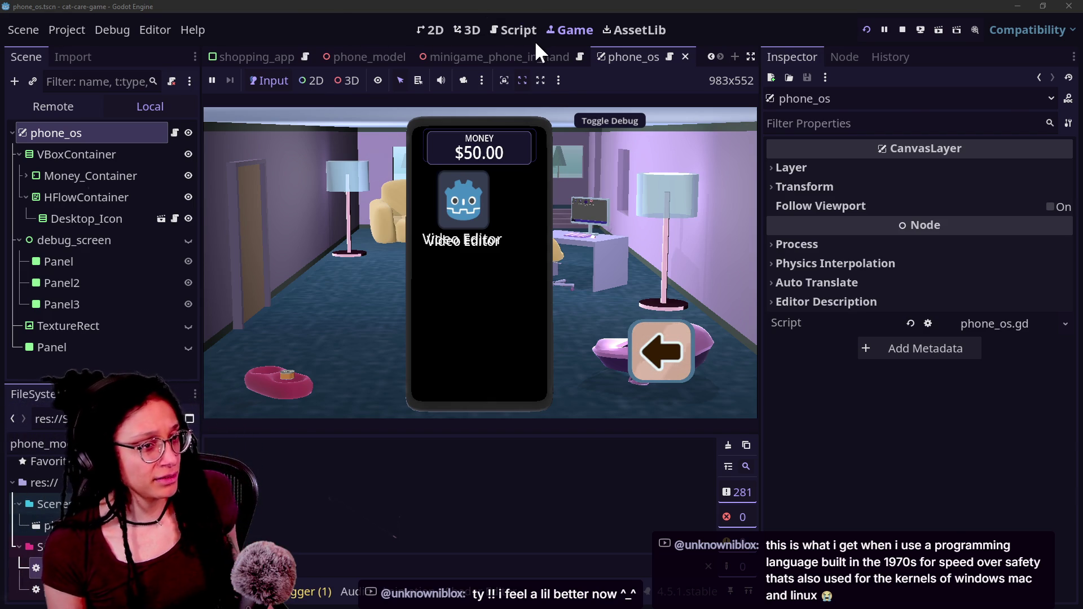
key(alt+Tab)
key(alt+Tab)
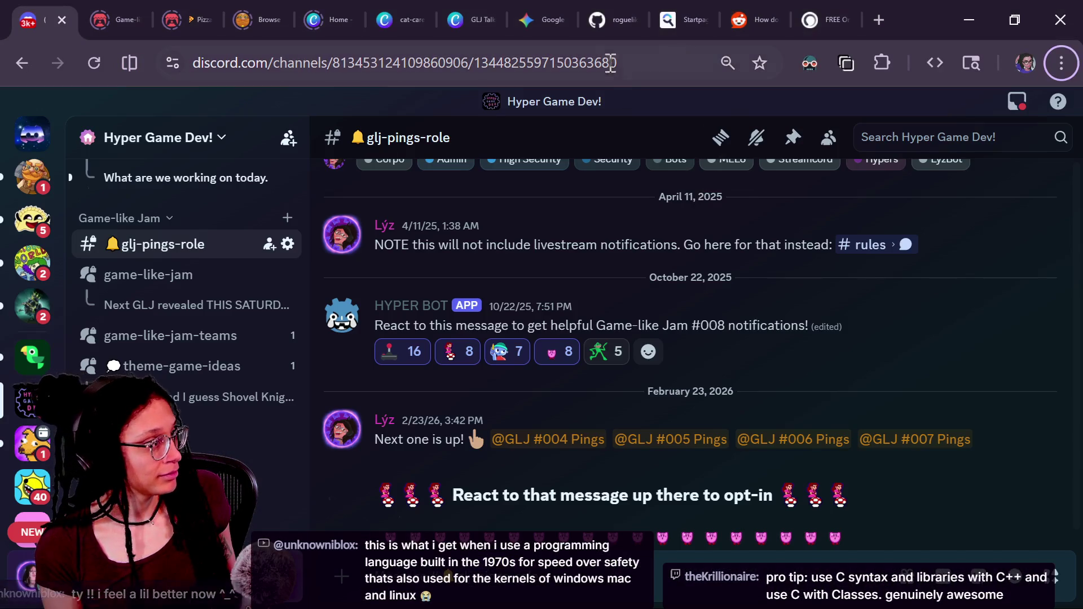
click(465, 11)
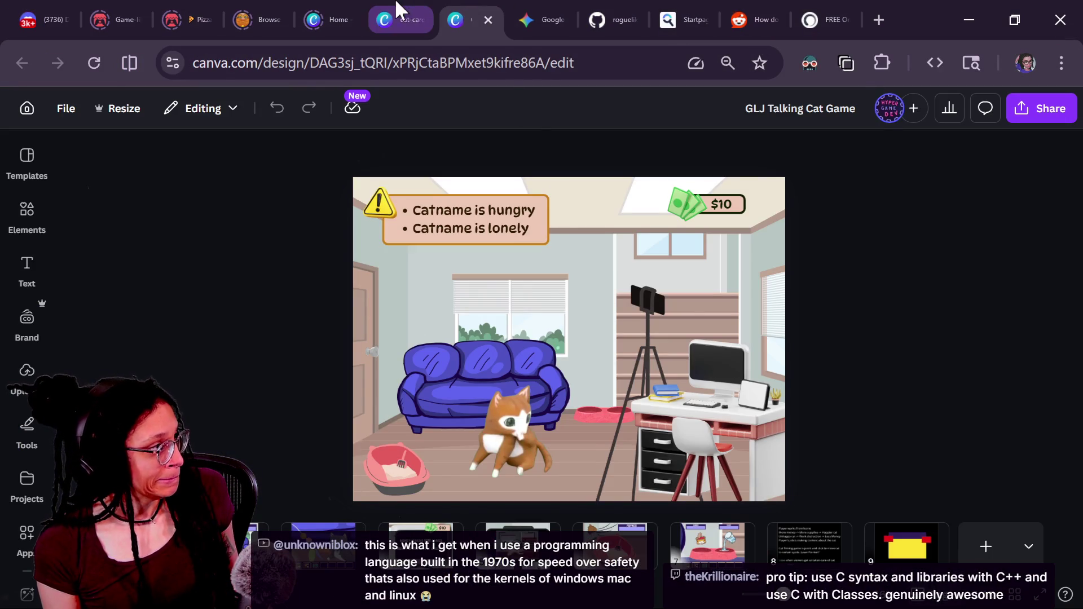
Step: Open the cat-care-game assets design and box-select the dots near page 6's top-left corner
click(402, 19)
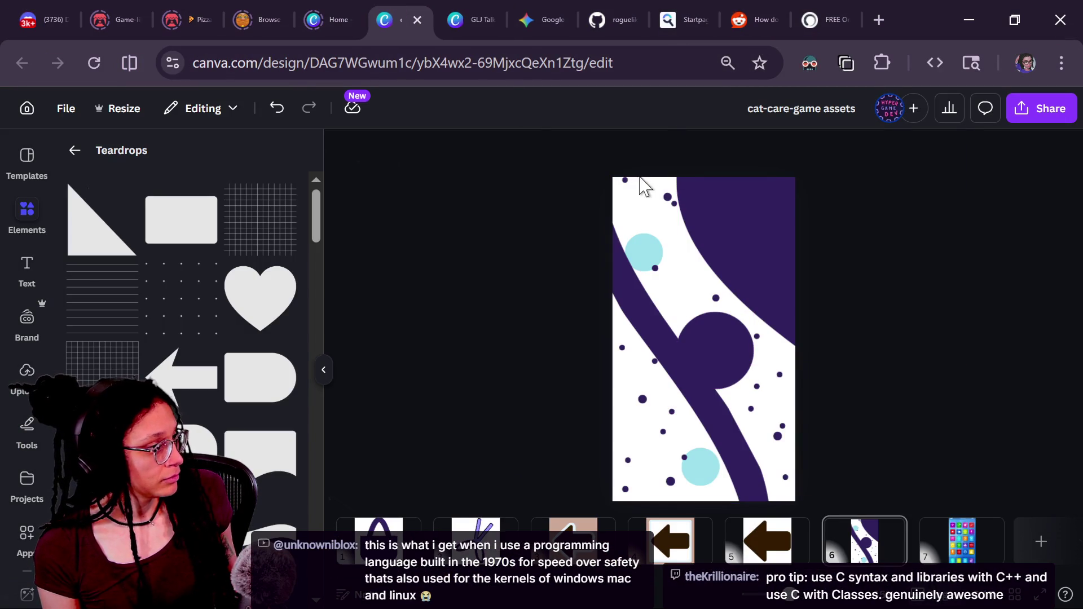
mouse_move(603, 176)
mouse_down()
mouse_move(670, 208)
mouse_move(665, 184)
mouse_move(670, 205)
mouse_up()
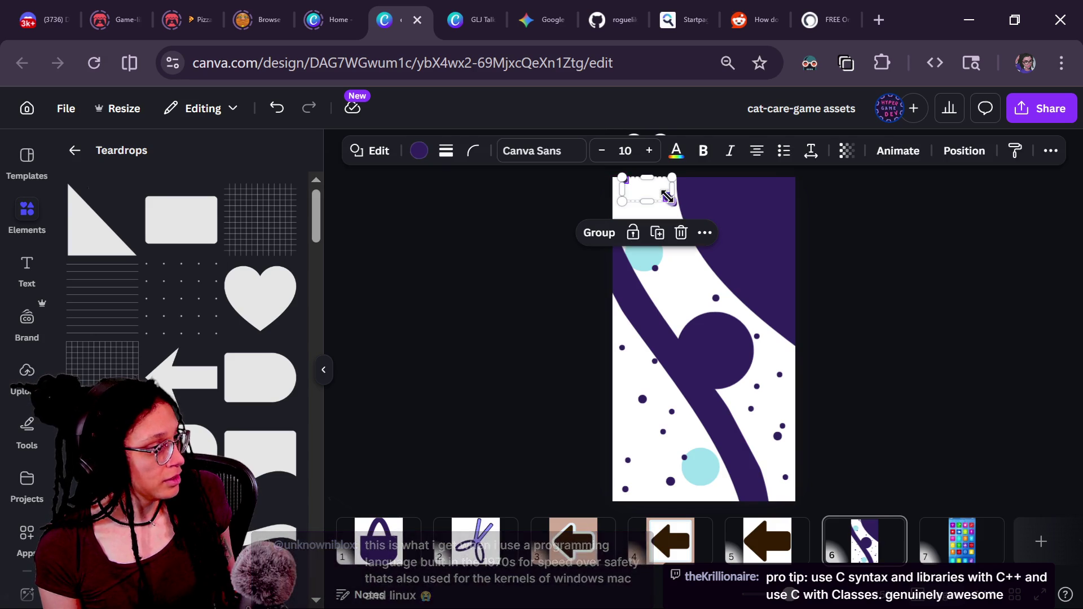
click(672, 212)
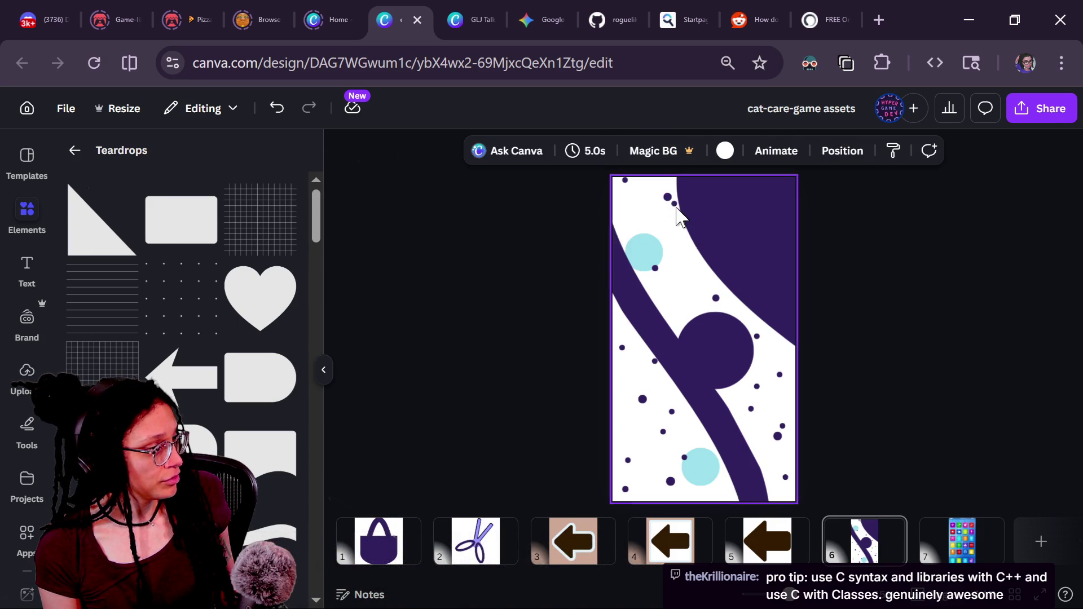
drag(673, 212, 664, 193)
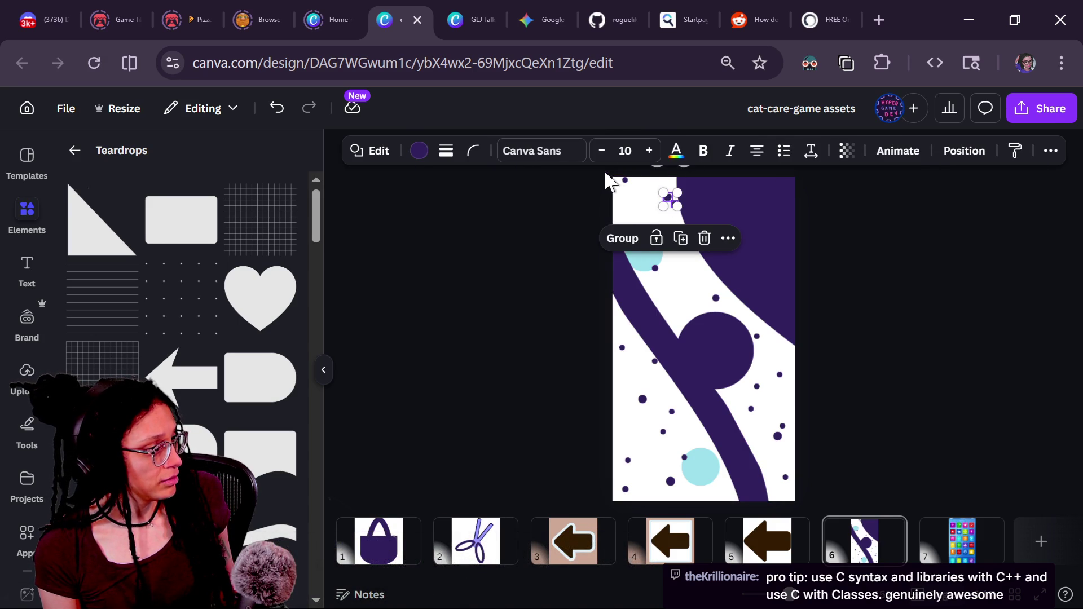
Step: Add the lower, bottom and right-side dark dots to the selection
shift+click(622, 348)
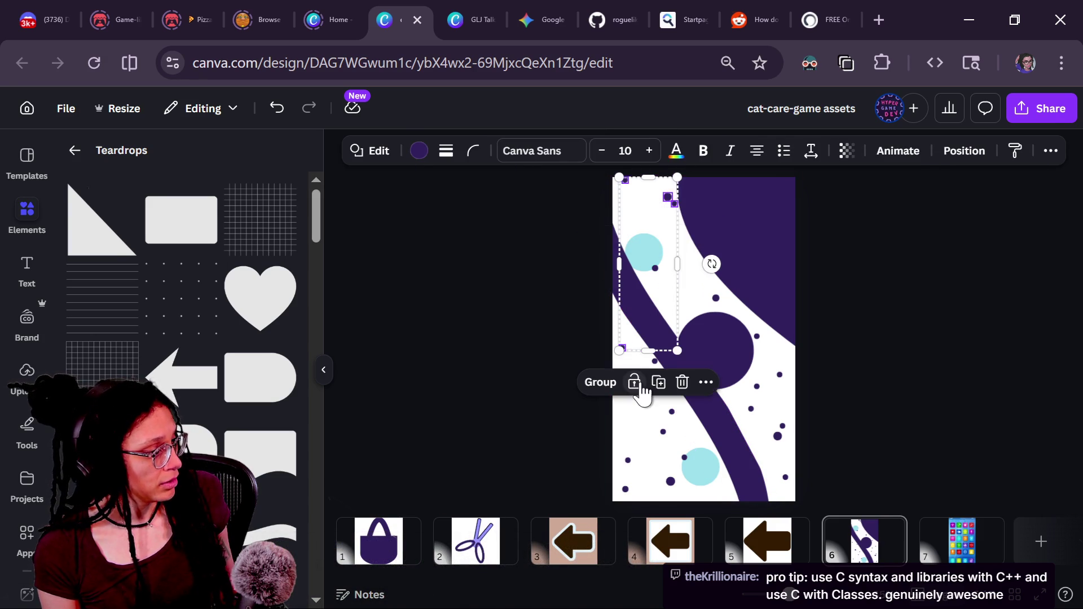
scroll(642, 393, up, 5)
shift+click(536, 434)
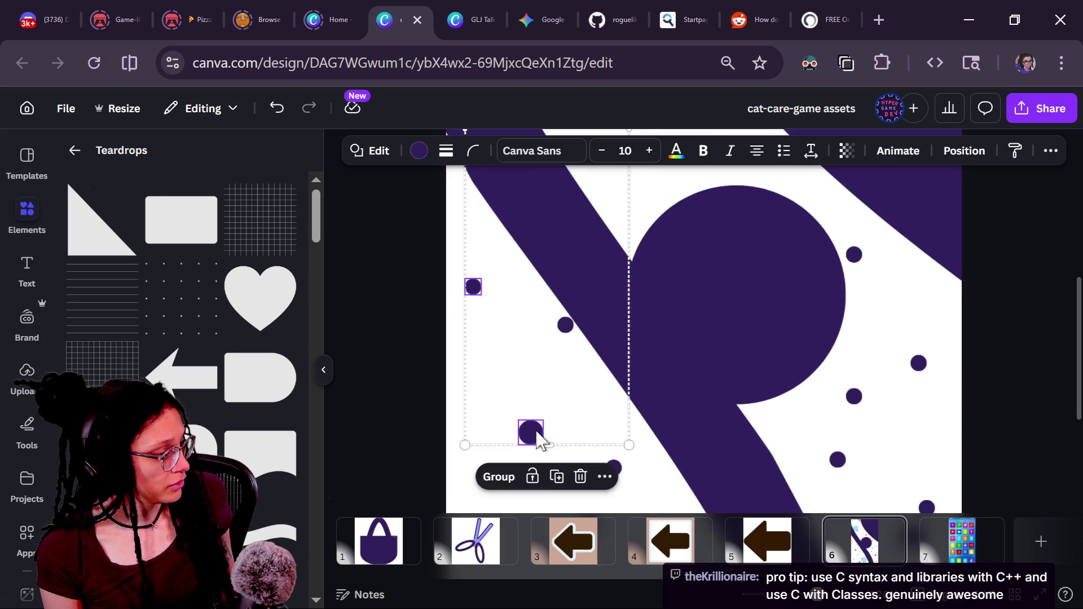
shift+click(566, 325)
shift+click(854, 254)
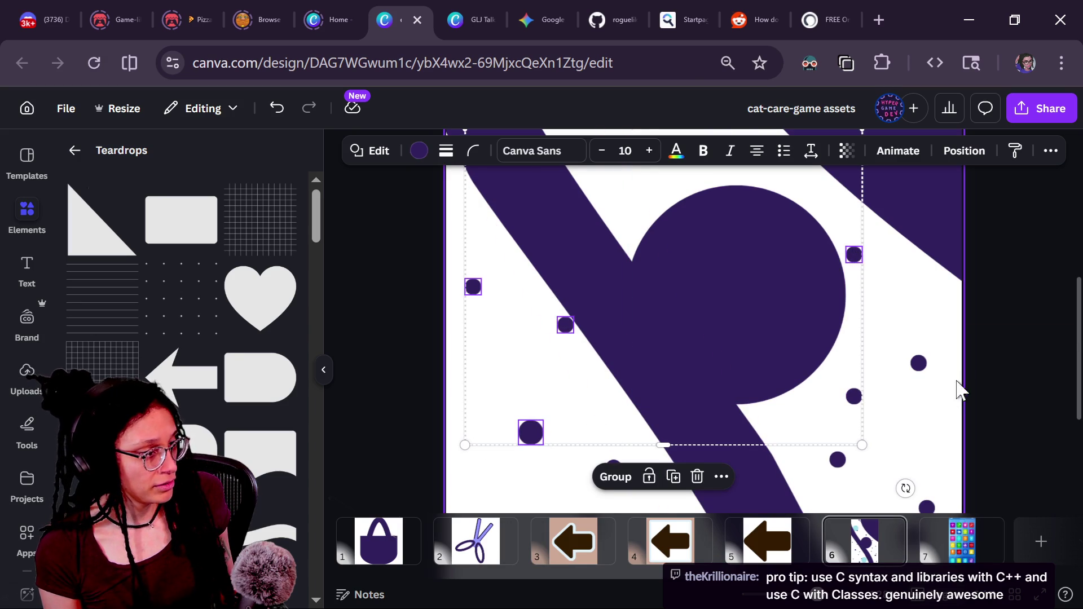
shift+click(918, 363)
shift+click(855, 396)
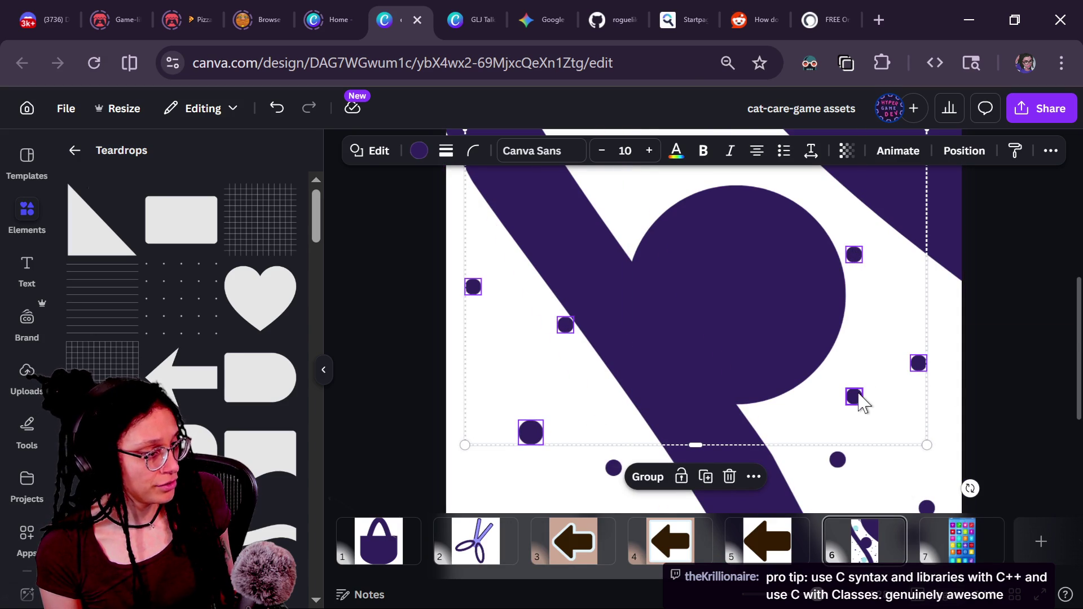
shift+click(839, 464)
scroll(839, 467, down, 3)
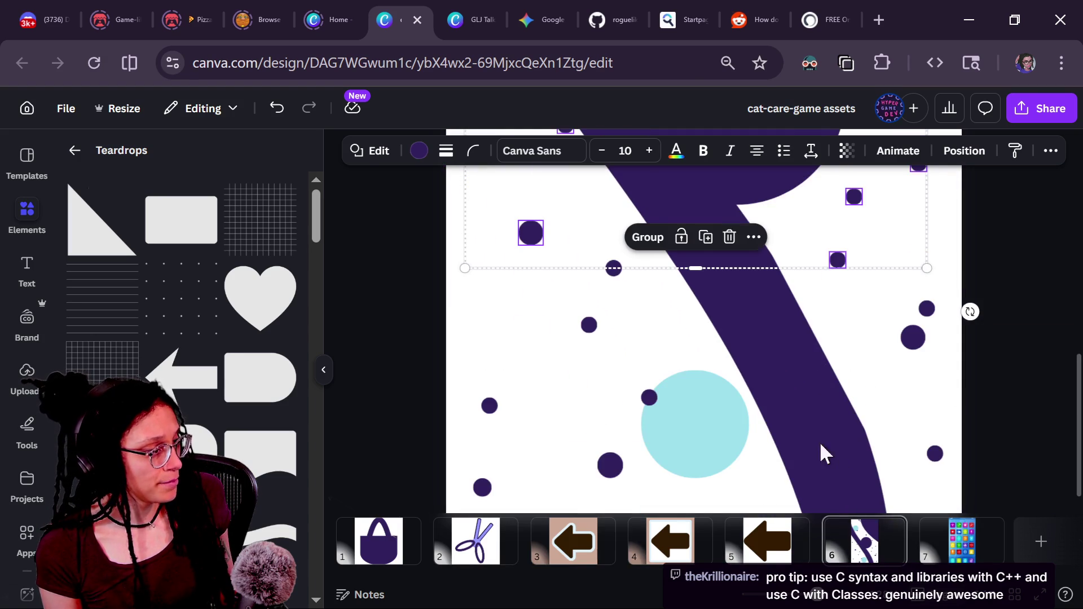
Step: Add the remaining left, lower and right-side dots, then zoom out to view the whole page
shift+click(612, 270)
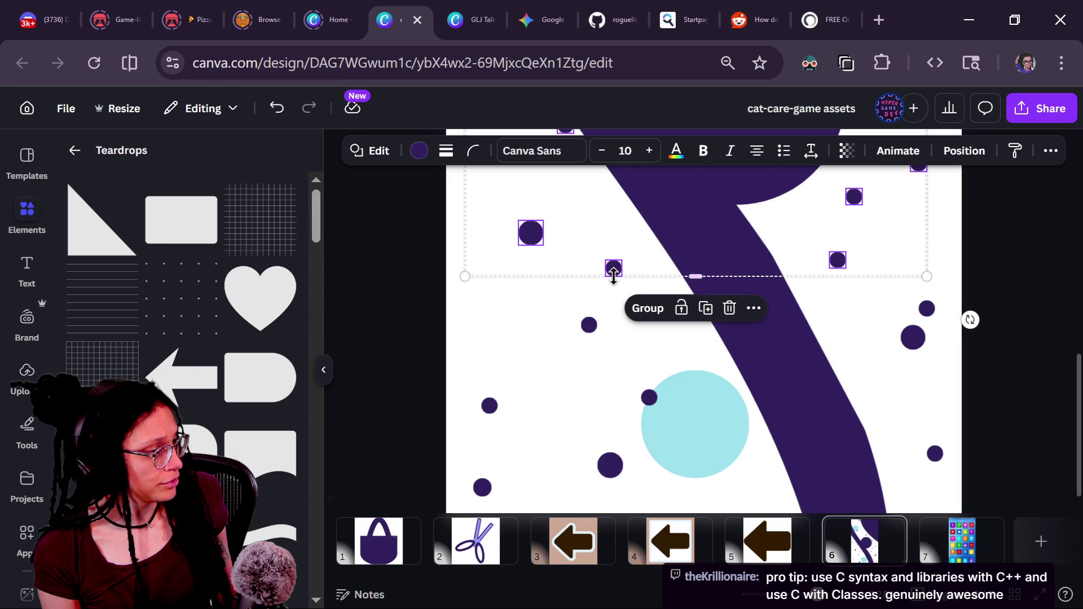
shift+click(589, 326)
shift+click(649, 397)
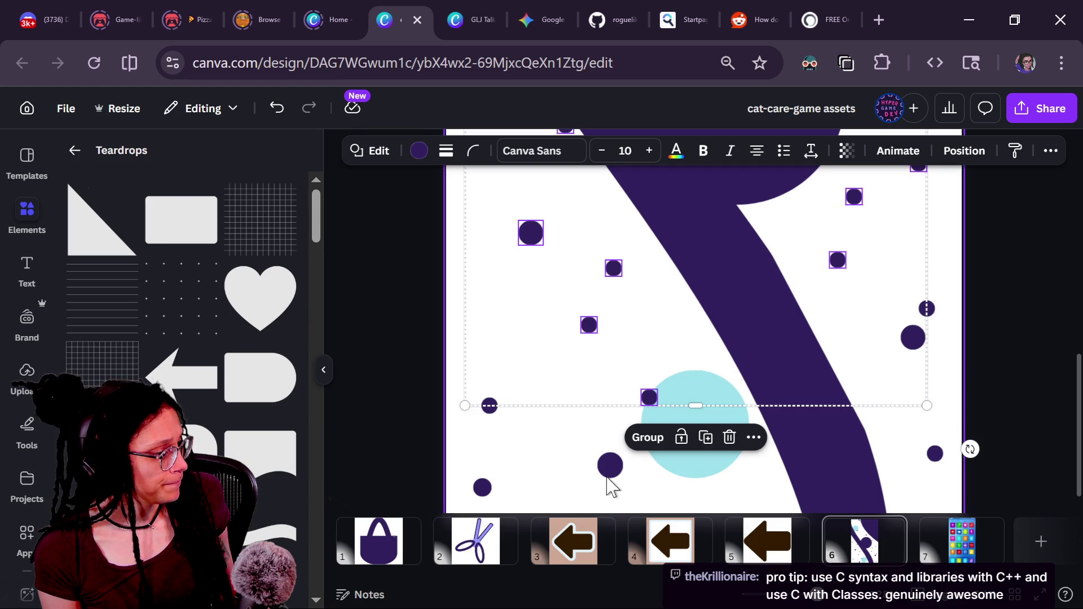
shift+click(609, 468)
shift+click(489, 406)
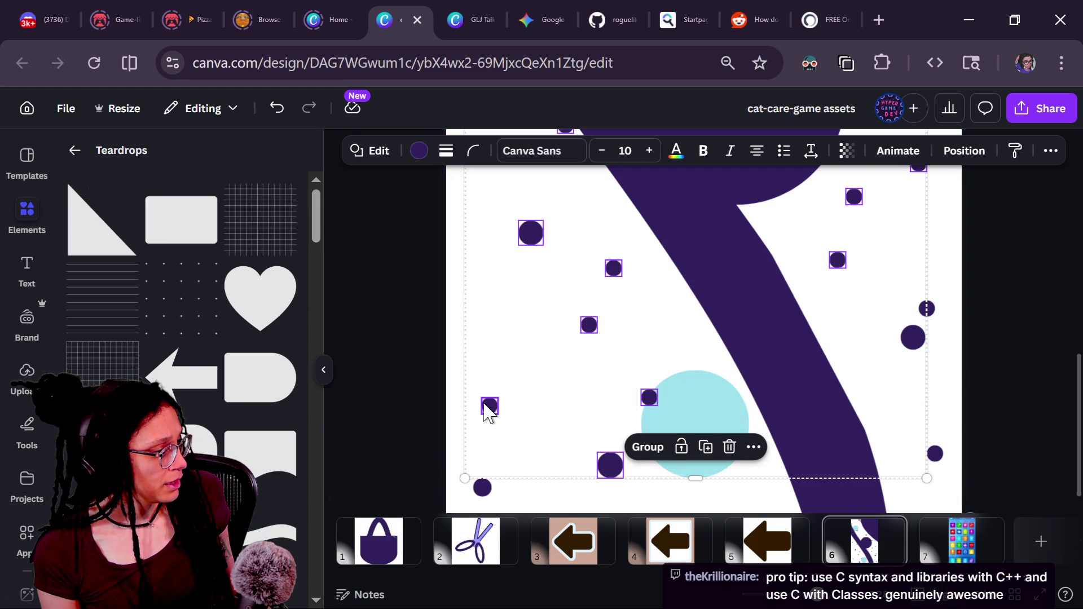
shift+click(483, 486)
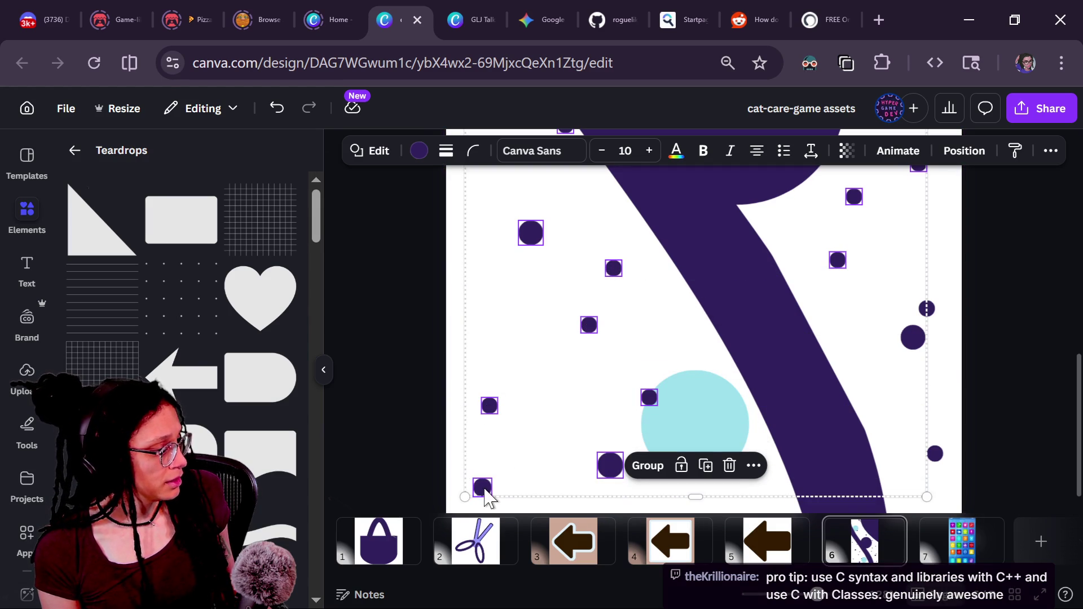
shift+click(936, 454)
shift+click(913, 339)
shift+click(927, 311)
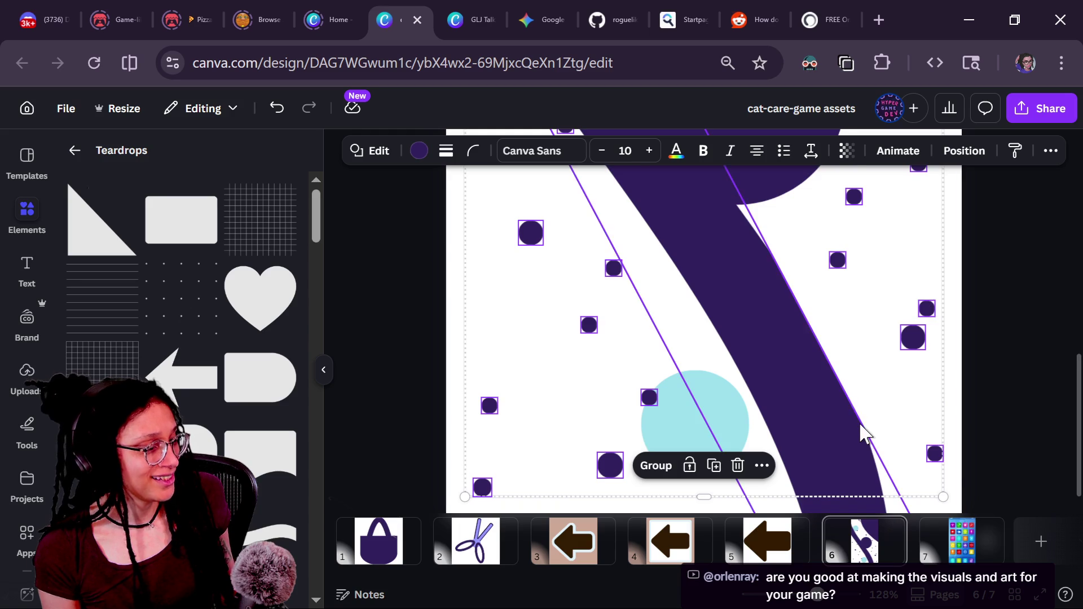
scroll(863, 434, down, 10)
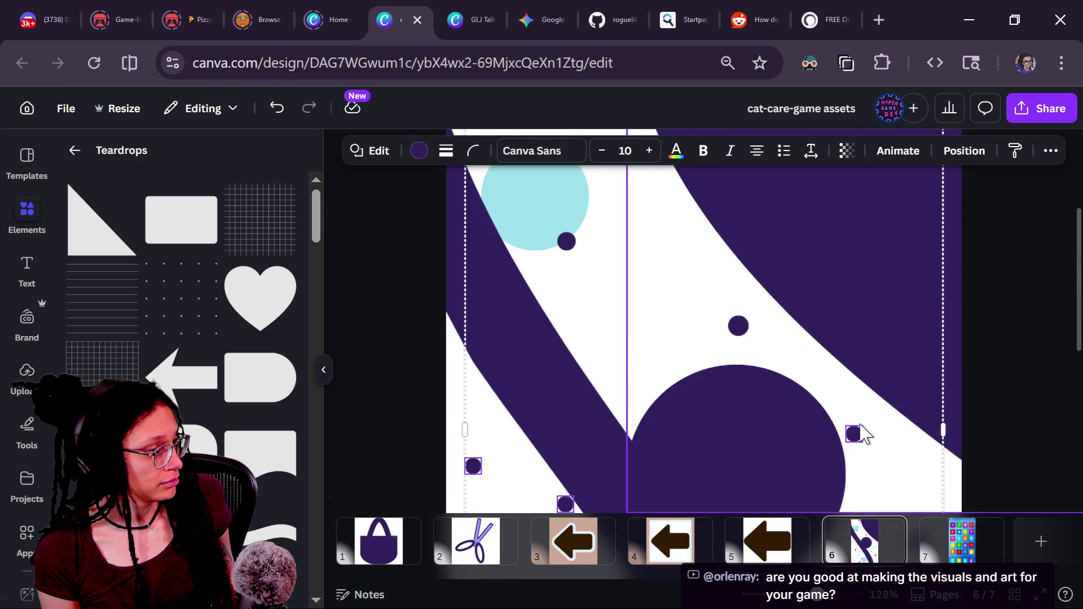
shift+click(739, 327)
shift+click(567, 243)
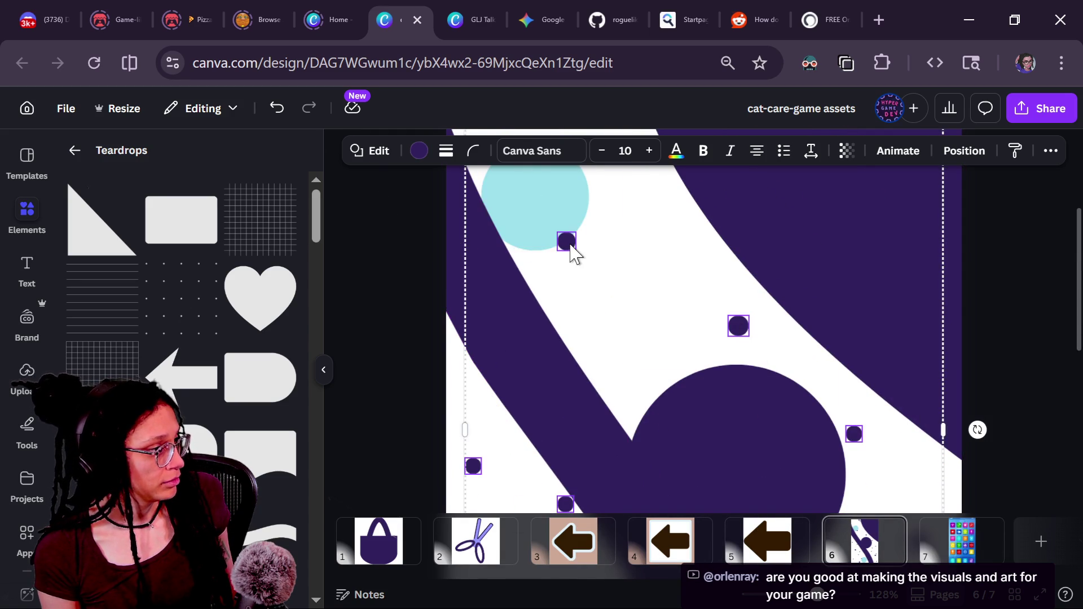
key(ctrl+minus)
key(ctrl+minus)
key(ctrl+minus)
key(ctrl+minus)
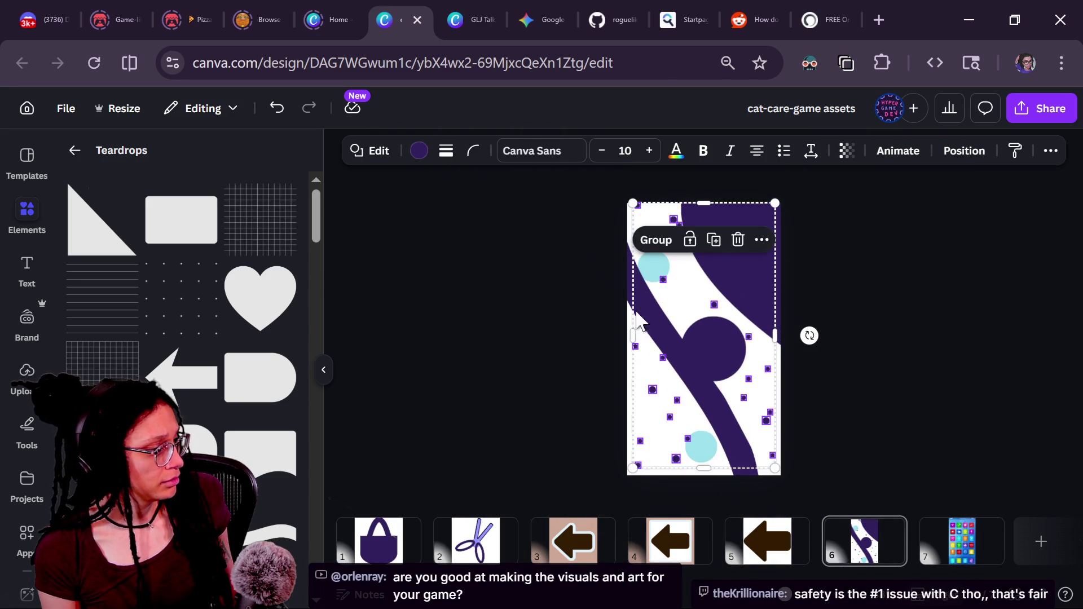
Step: Recolour the selected dots to a deeper teal using the custom colour picker
click(419, 151)
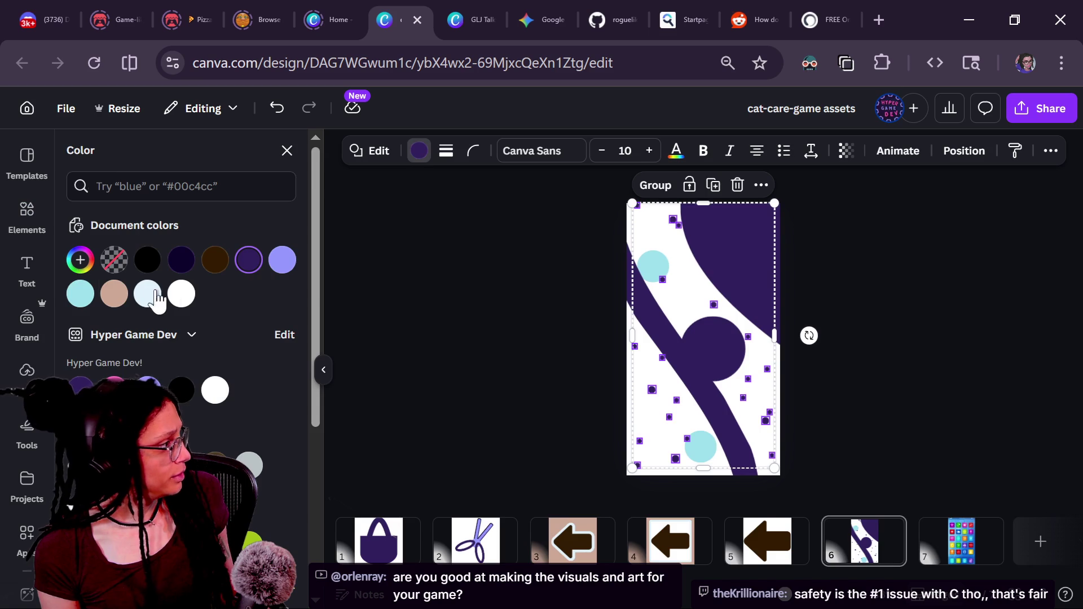
click(79, 290)
click(80, 260)
mouse_move(150, 342)
mouse_down()
mouse_move(196, 355)
mouse_move(111, 339)
mouse_up()
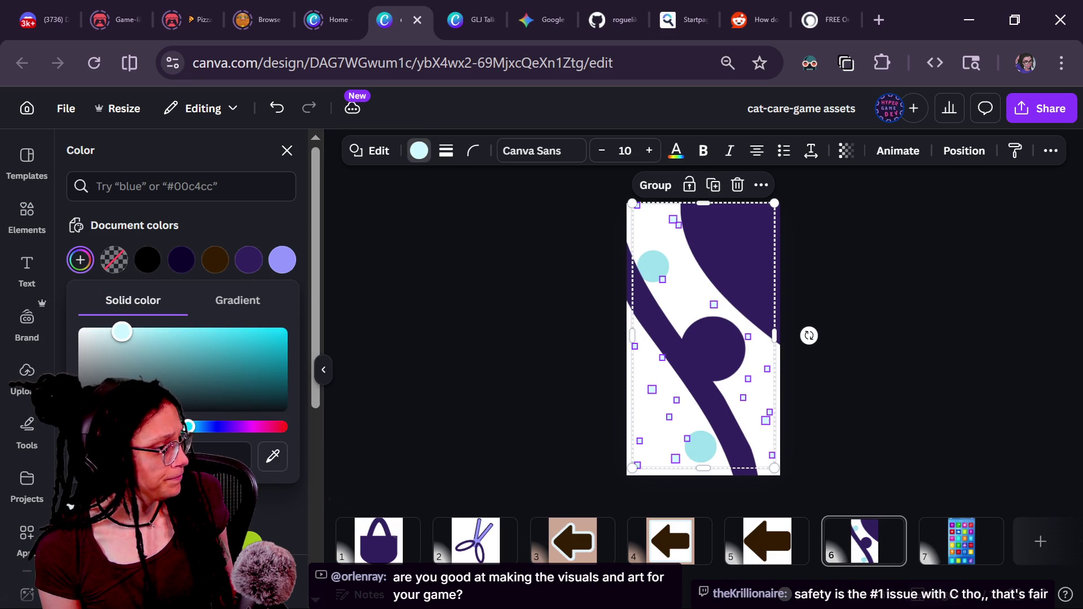
Step: Make the page background light periwinkle, then marquee-select the wallpaper elements except the curved shape
click(372, 313)
mouse_move(921, 140)
mouse_down()
mouse_move(727, 290)
mouse_move(667, 209)
mouse_up()
click(666, 231)
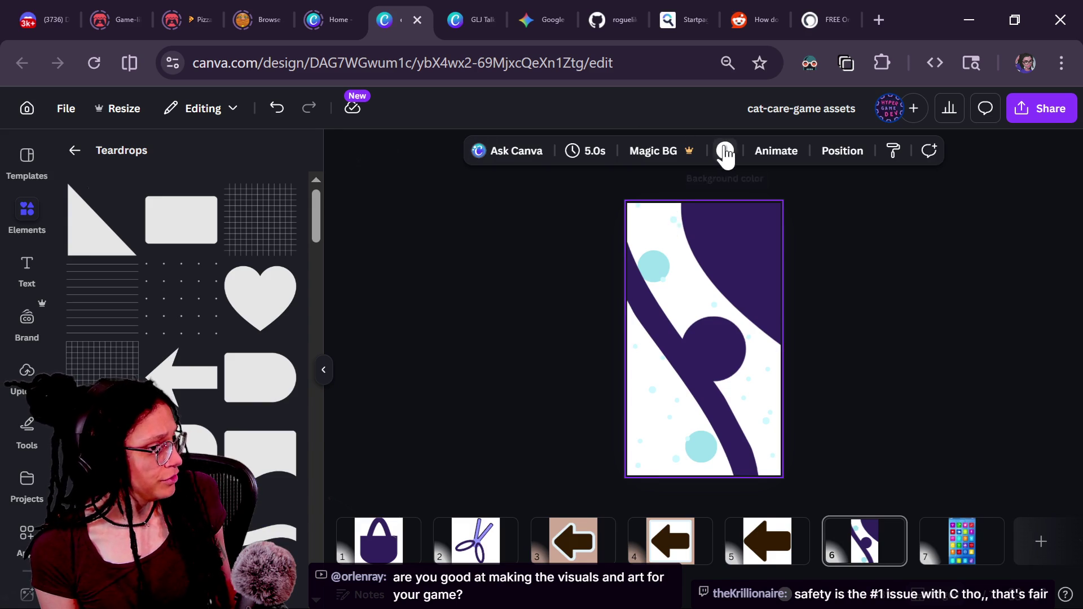
click(725, 151)
click(80, 261)
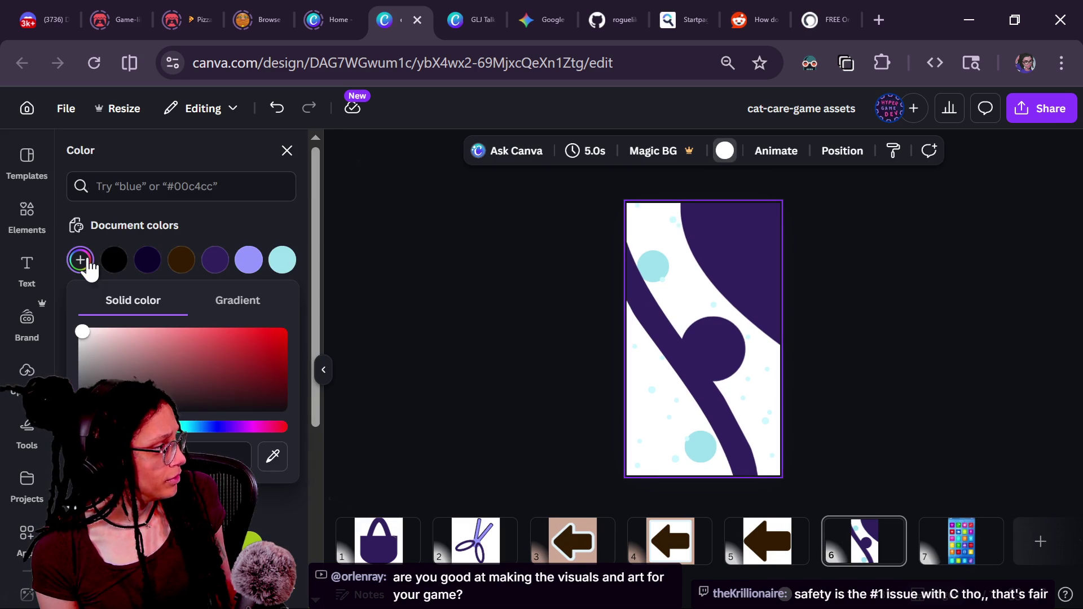
click(204, 427)
mouse_move(182, 367)
mouse_down()
mouse_move(181, 338)
mouse_move(141, 339)
mouse_move(175, 331)
mouse_up()
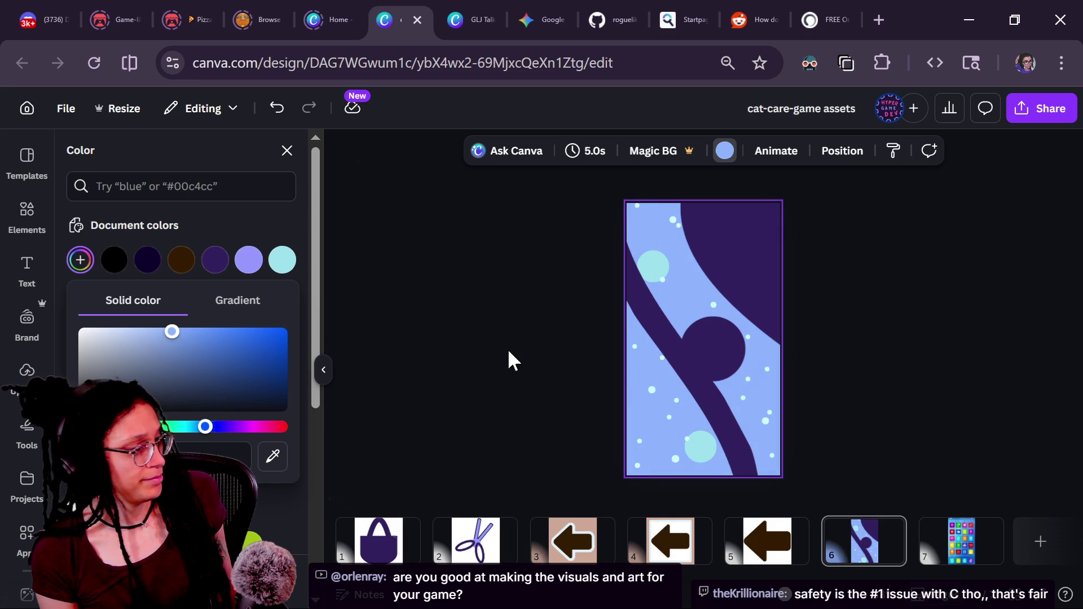
click(638, 452)
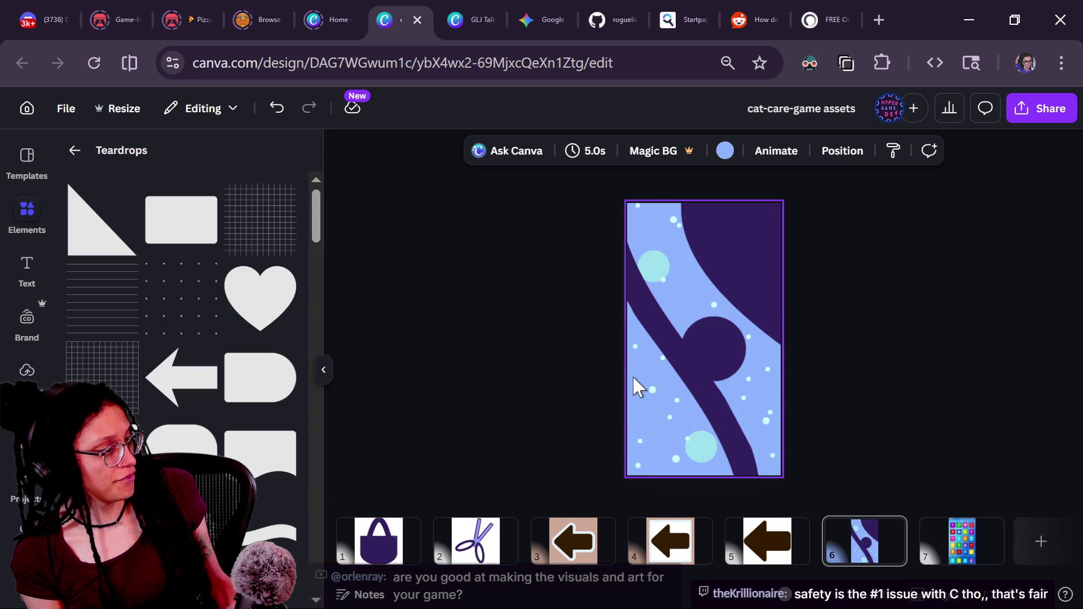
key(ctrl+z)
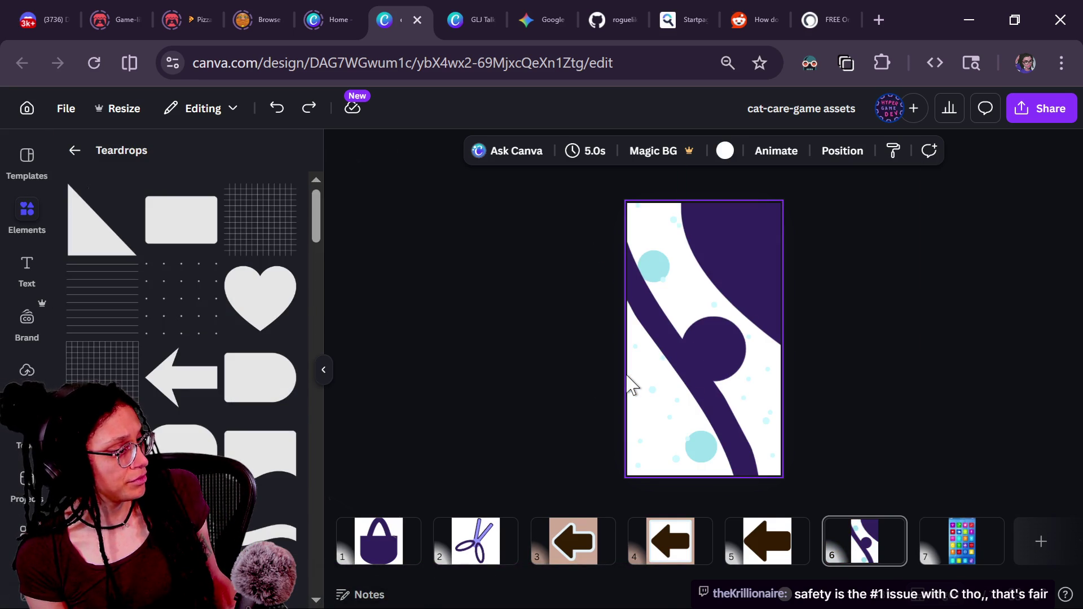
key(ctrl+y)
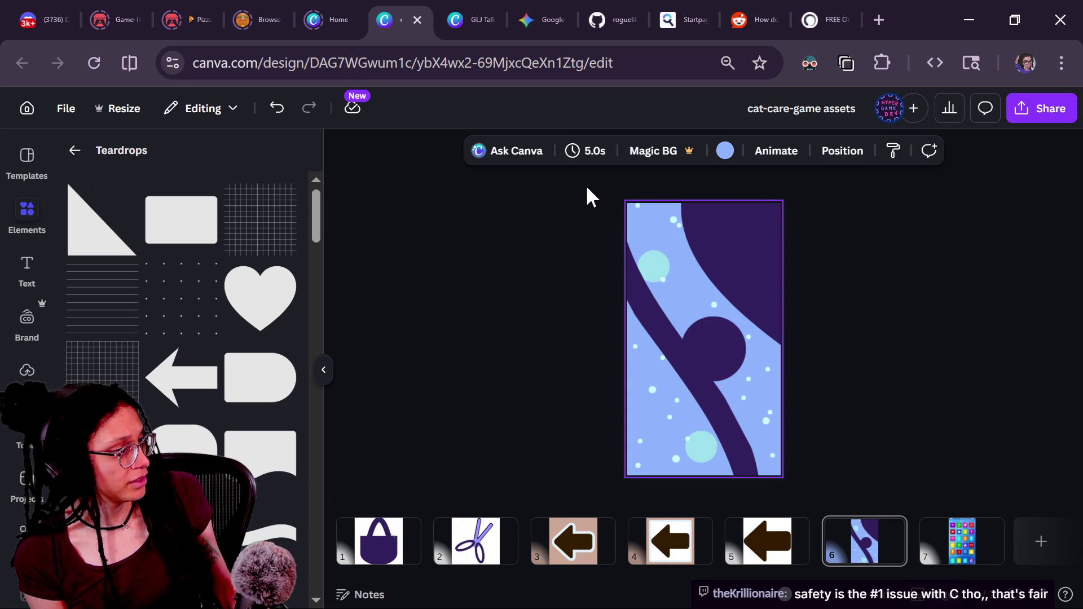
mouse_move(615, 189)
mouse_down()
mouse_move(682, 234)
mouse_move(733, 310)
mouse_up()
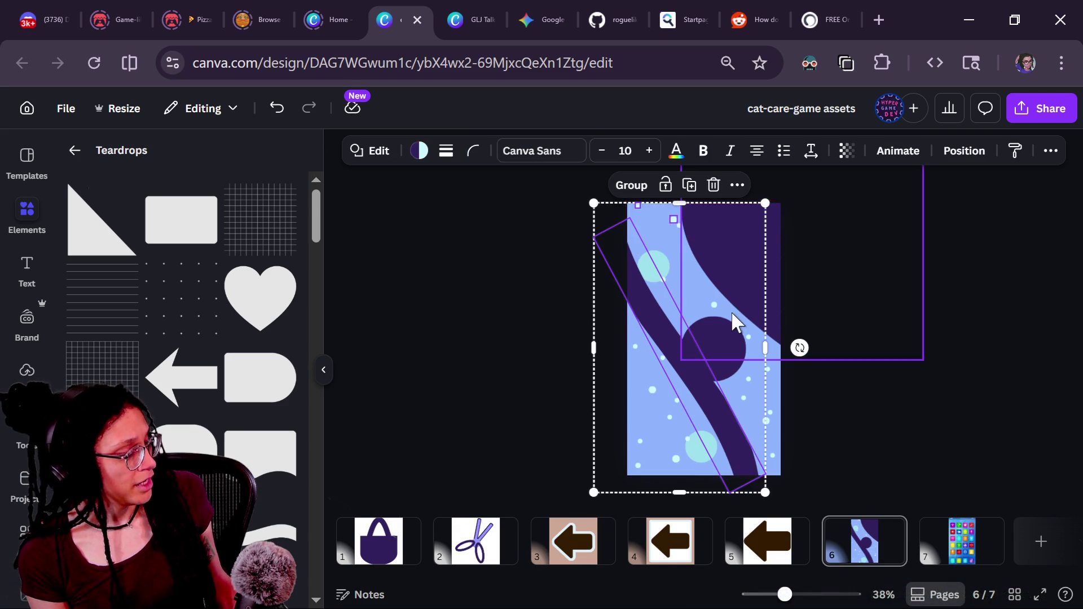
shift+click(726, 242)
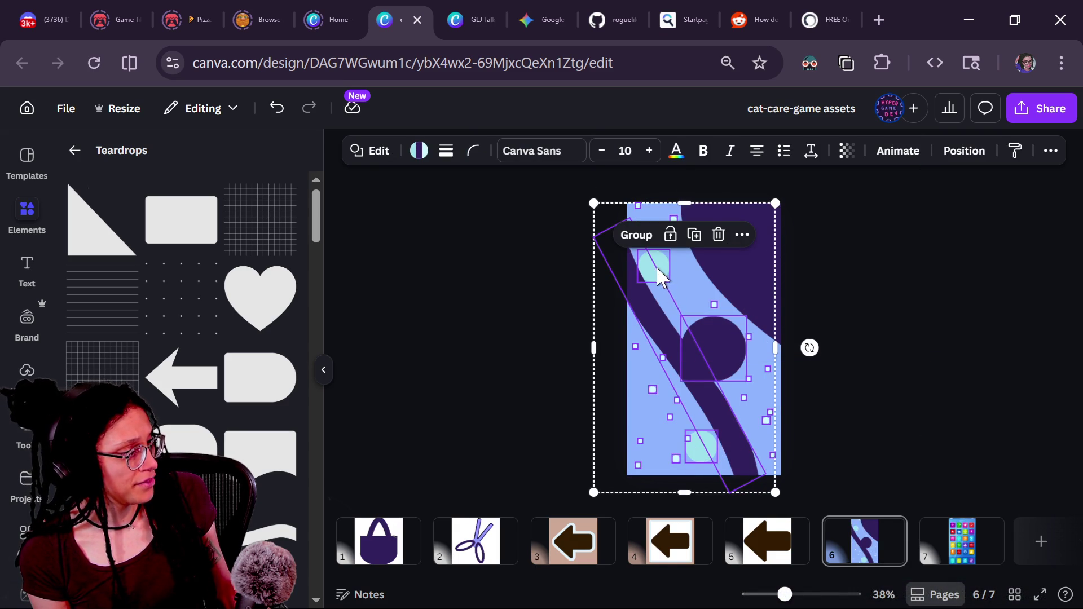
Step: Drop the dark band and centre circle from the selection, group the dots and light circles, and move the group
shift+click(615, 290)
shift+click(648, 311)
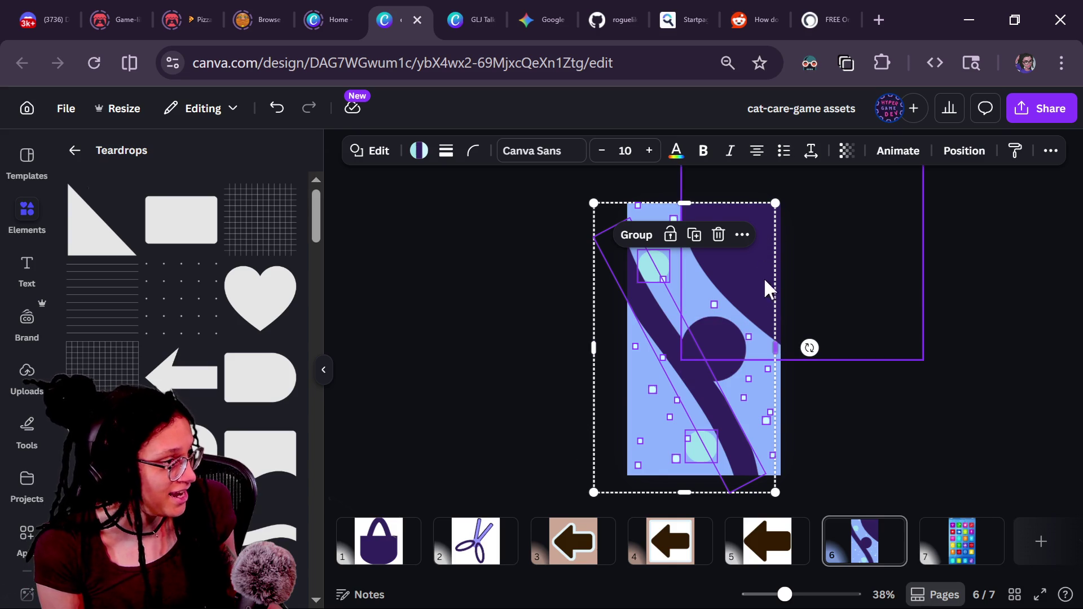
shift+click(648, 289)
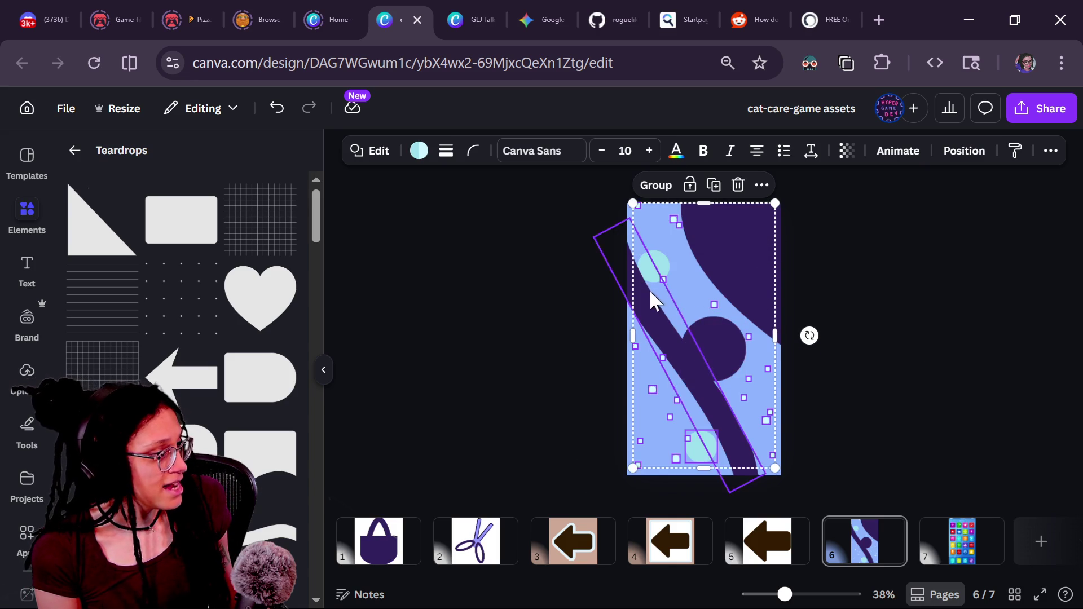
shift+click(730, 350)
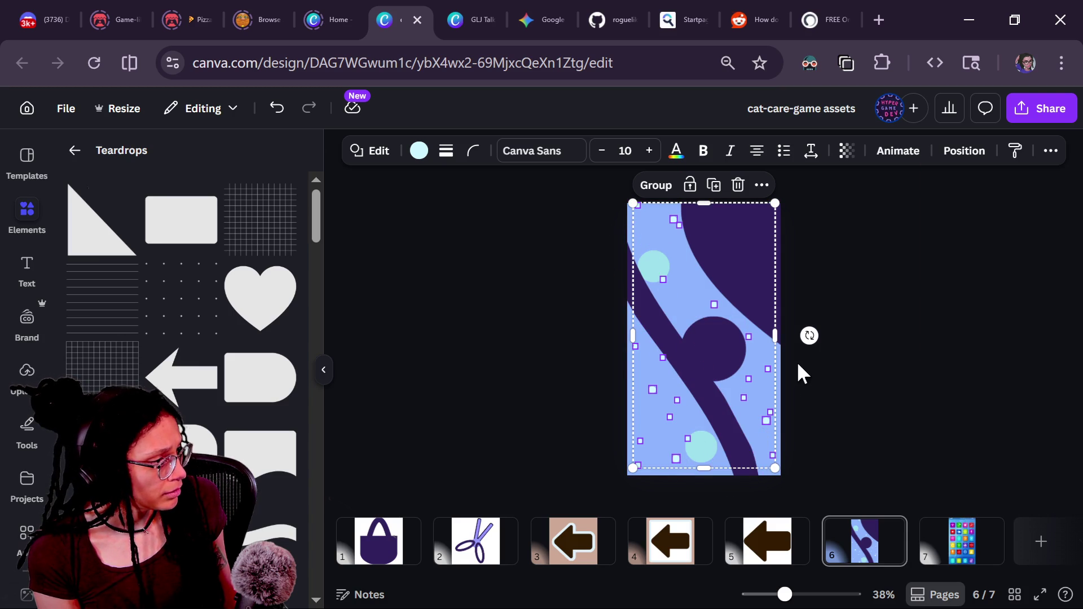
click(655, 185)
mouse_move(675, 341)
mouse_down()
mouse_move(861, 366)
mouse_move(709, 367)
mouse_up()
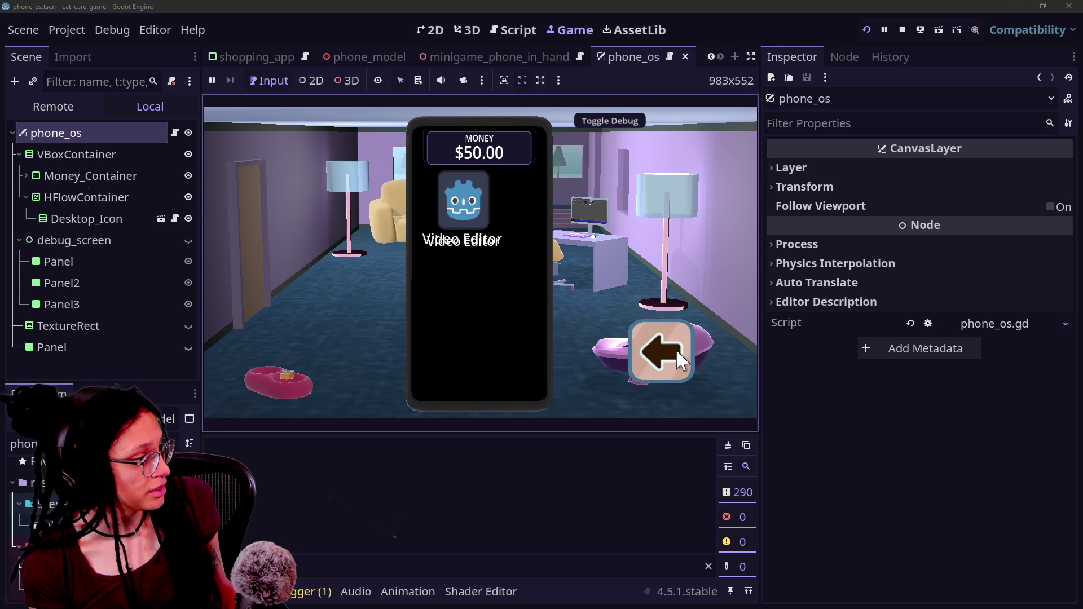
Step: Put the phone away in the running game, zoom in on the cat on the couch, then zoom back out
click(676, 350)
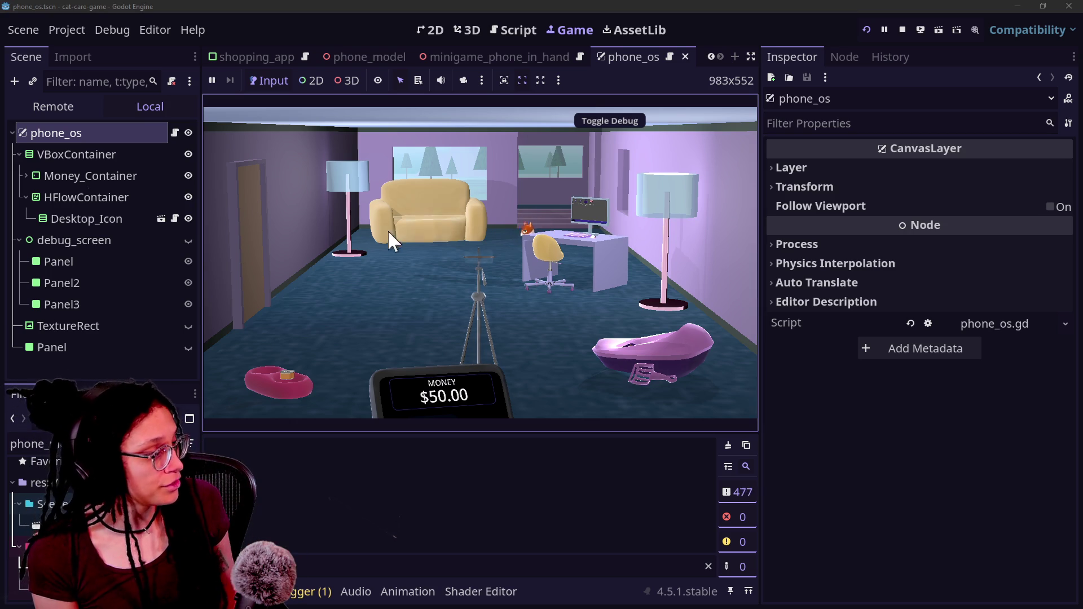
click(399, 225)
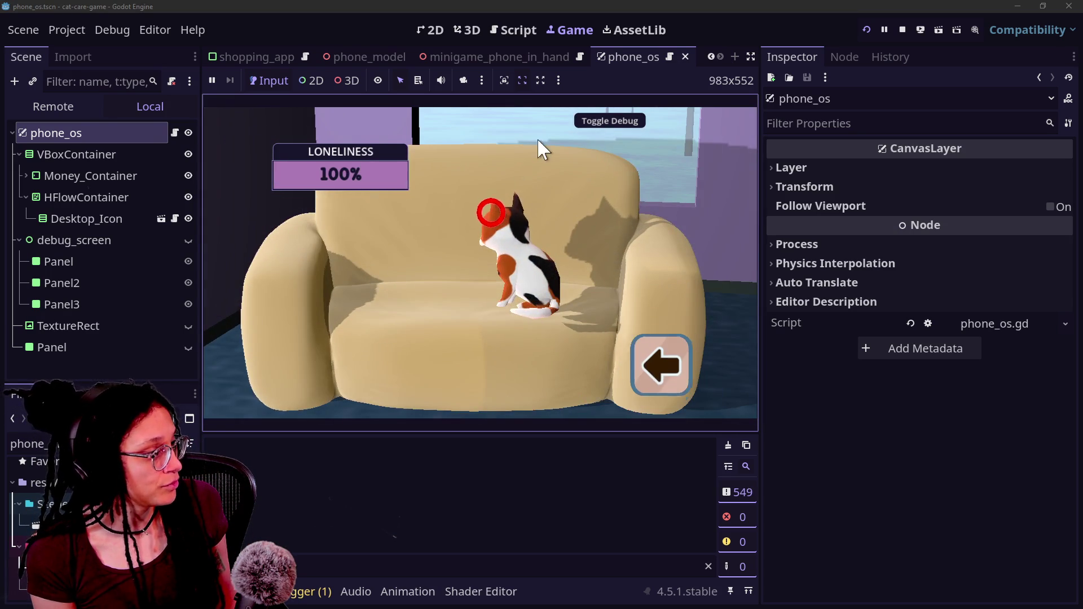
click(666, 367)
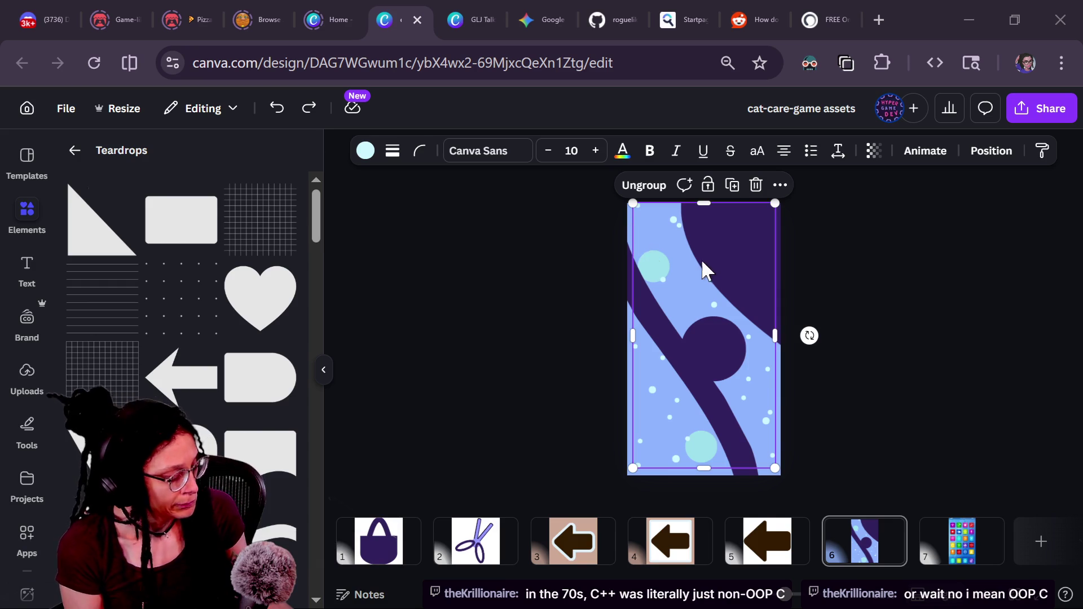
Step: Select the page background from the Layers list and tune its colour to a saturated blue-violet
key(alt+1)
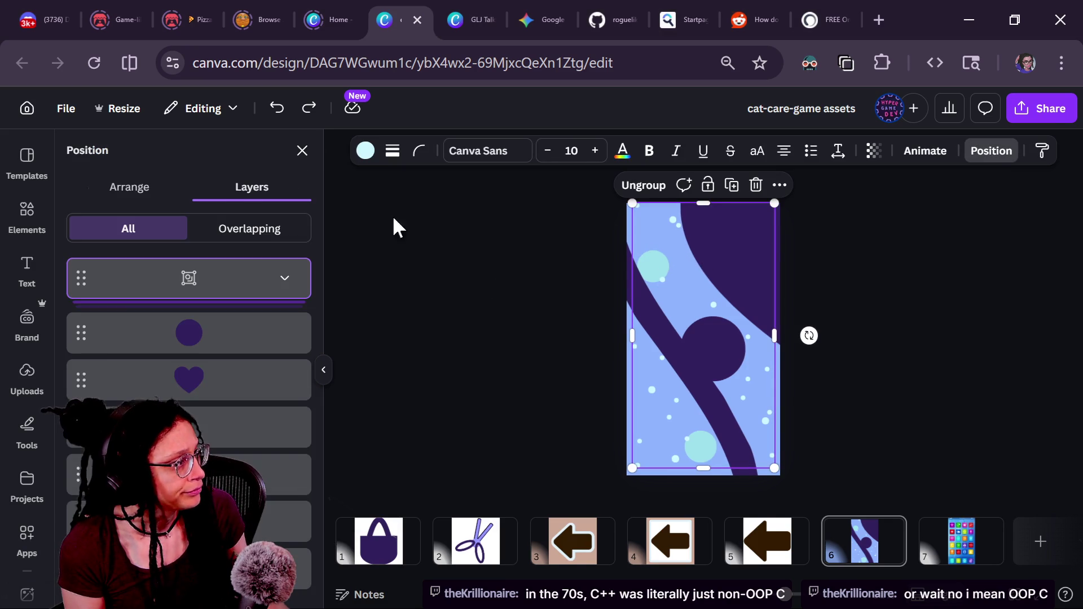
click(374, 292)
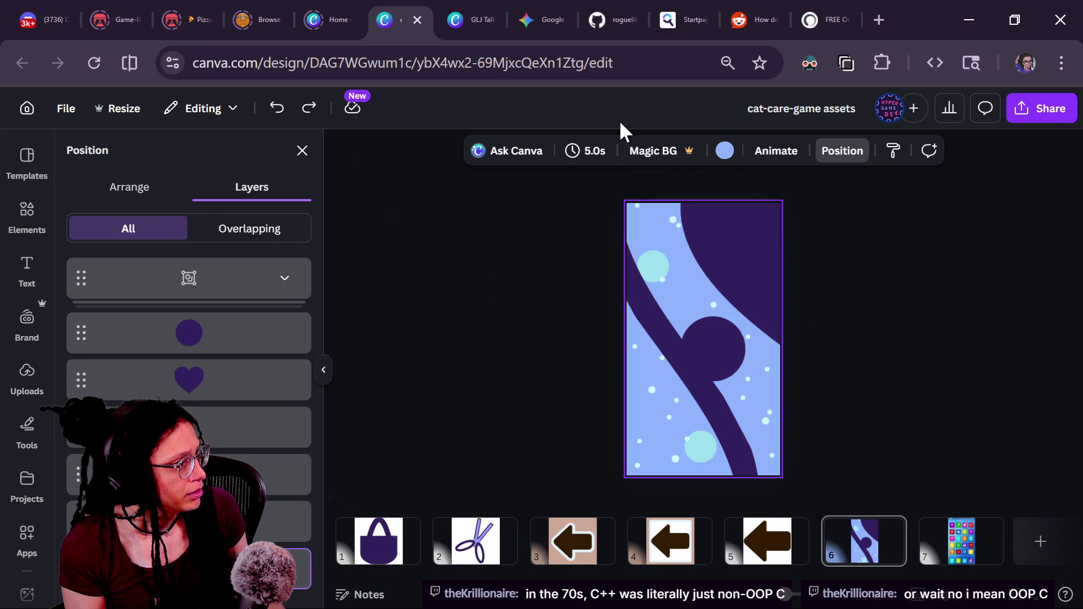
click(725, 151)
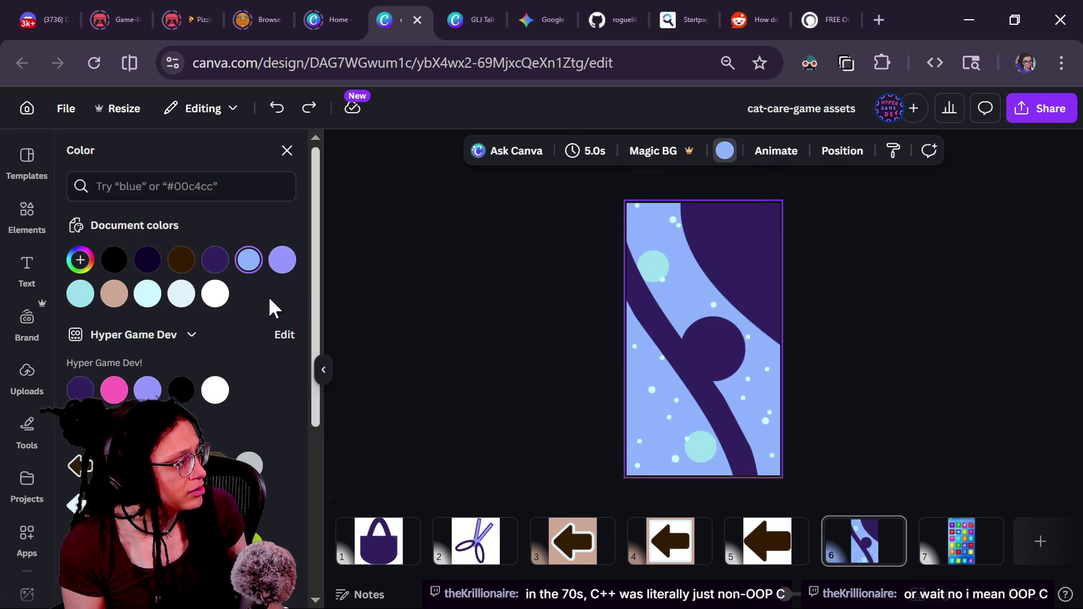
click(80, 259)
drag(208, 426, 213, 428)
mouse_move(206, 361)
mouse_down()
mouse_move(235, 311)
mouse_move(213, 316)
mouse_move(259, 352)
mouse_move(244, 333)
mouse_move(206, 356)
mouse_move(190, 323)
mouse_move(198, 331)
mouse_up()
mouse_move(214, 426)
mouse_down()
mouse_move(223, 427)
mouse_move(206, 440)
mouse_move(215, 441)
mouse_up()
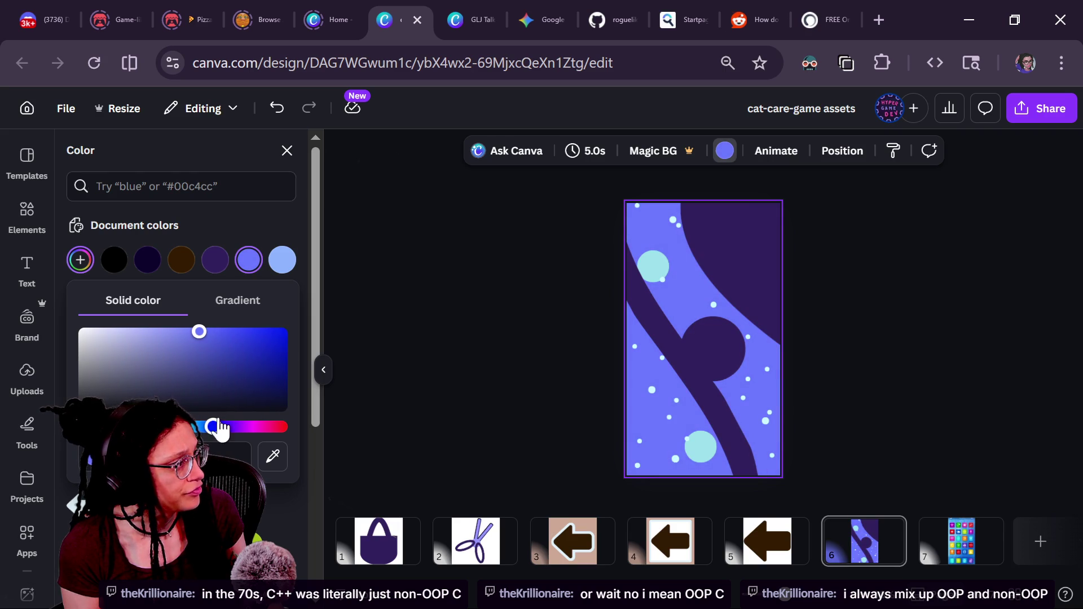
mouse_move(199, 333)
mouse_down()
mouse_move(217, 354)
mouse_move(209, 330)
mouse_move(176, 331)
mouse_move(193, 332)
mouse_up()
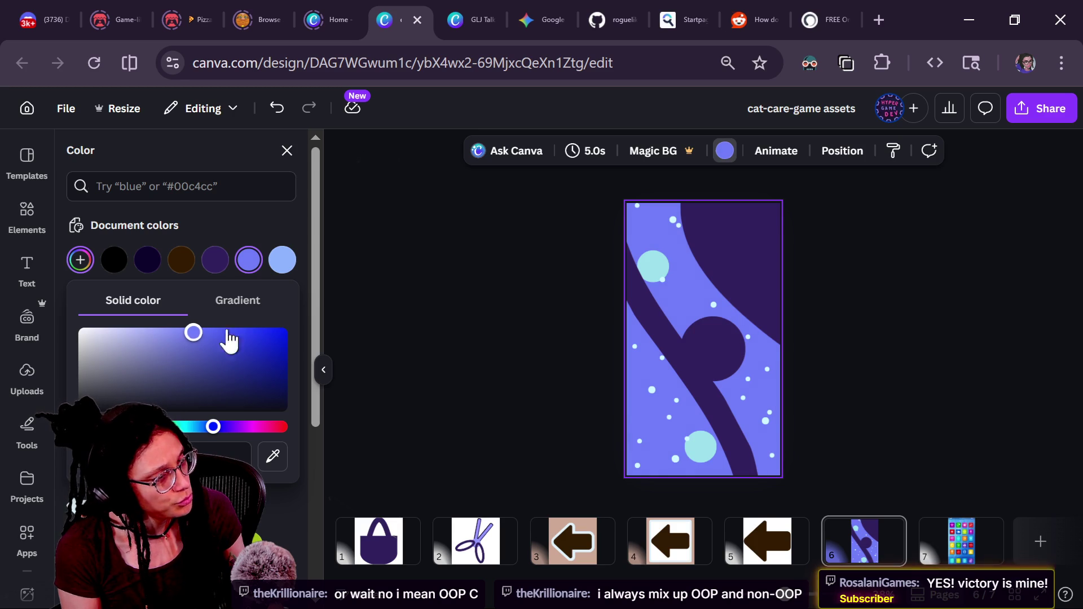
click(627, 292)
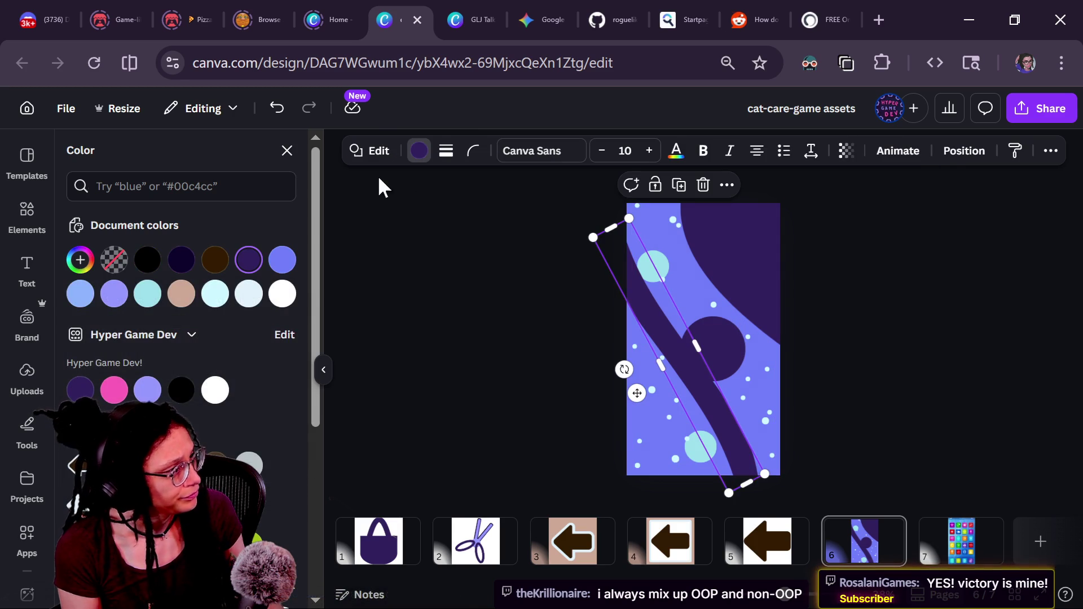
Step: Recolour the diagonal curved band a soft, light periwinkle
click(147, 293)
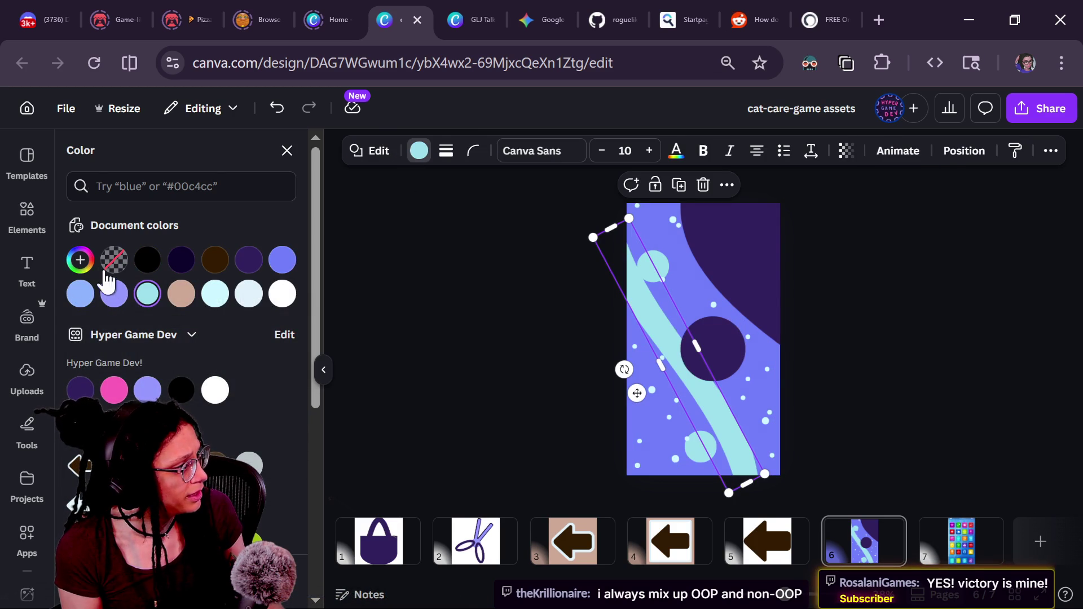
click(82, 261)
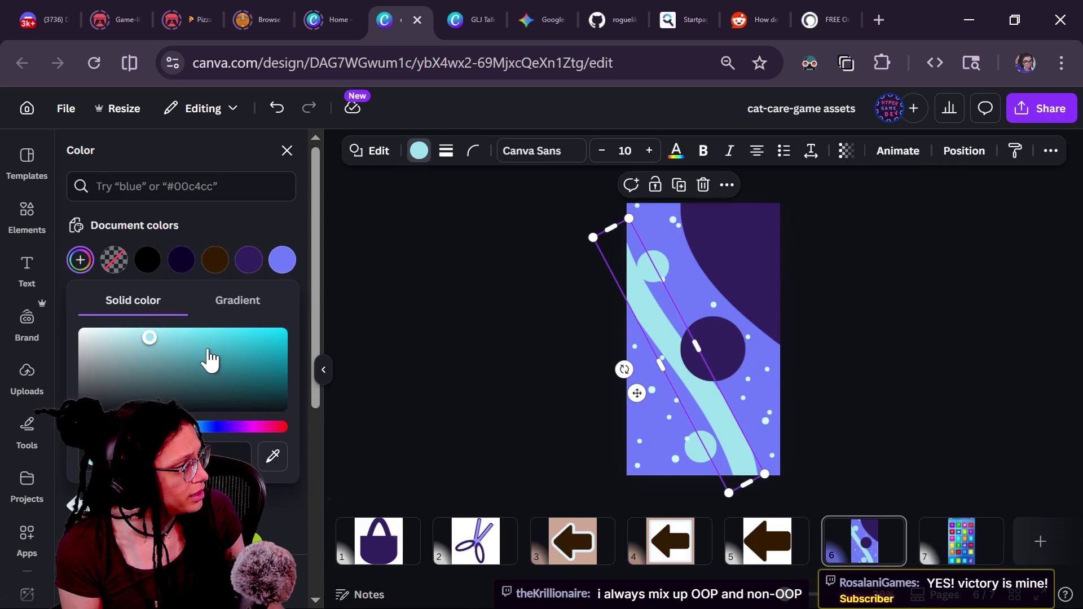
click(282, 260)
click(282, 260)
click(81, 261)
mouse_move(177, 334)
mouse_down()
mouse_move(106, 331)
mouse_move(176, 332)
mouse_up()
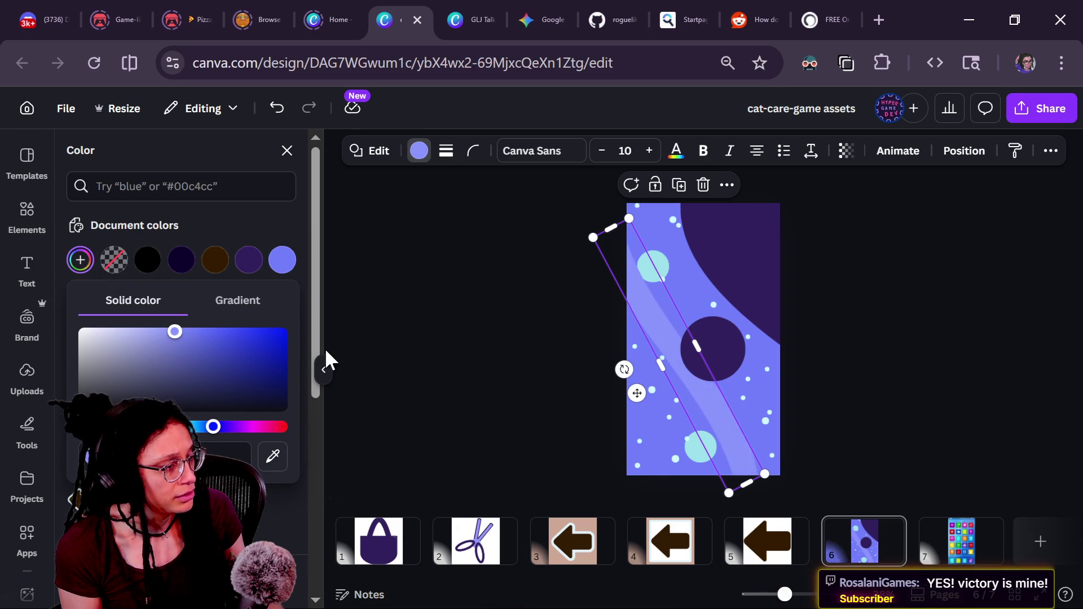
click(506, 373)
Step: Give the dark curved shape at top right a fine-tuned blue-violet colour
click(730, 258)
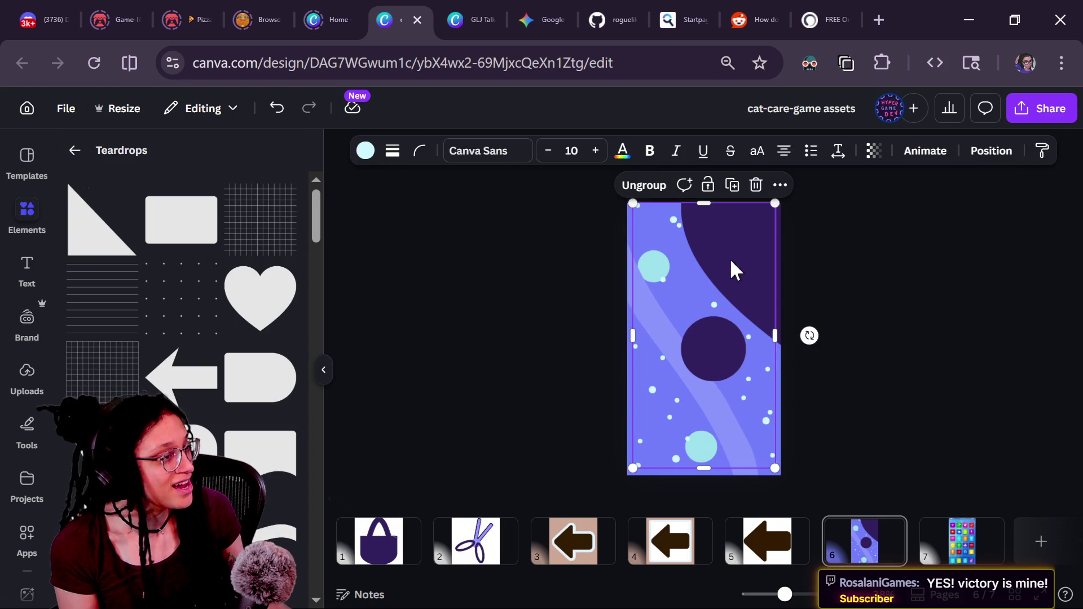
click(733, 254)
click(419, 151)
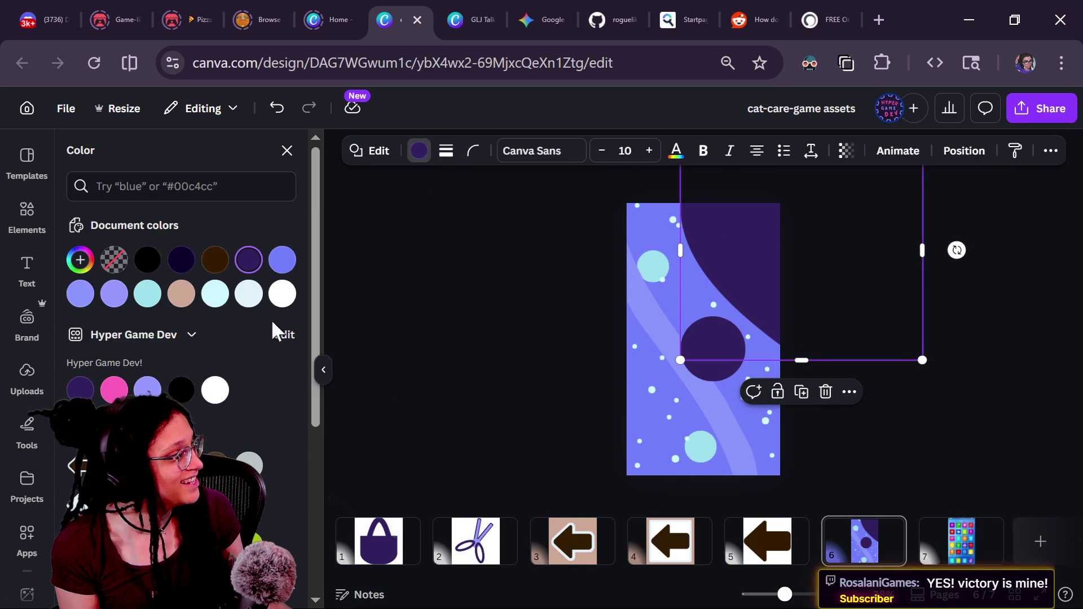
click(290, 261)
click(78, 262)
mouse_move(194, 333)
mouse_down()
mouse_move(262, 346)
mouse_move(213, 358)
mouse_move(210, 338)
mouse_move(210, 362)
mouse_move(207, 340)
mouse_up()
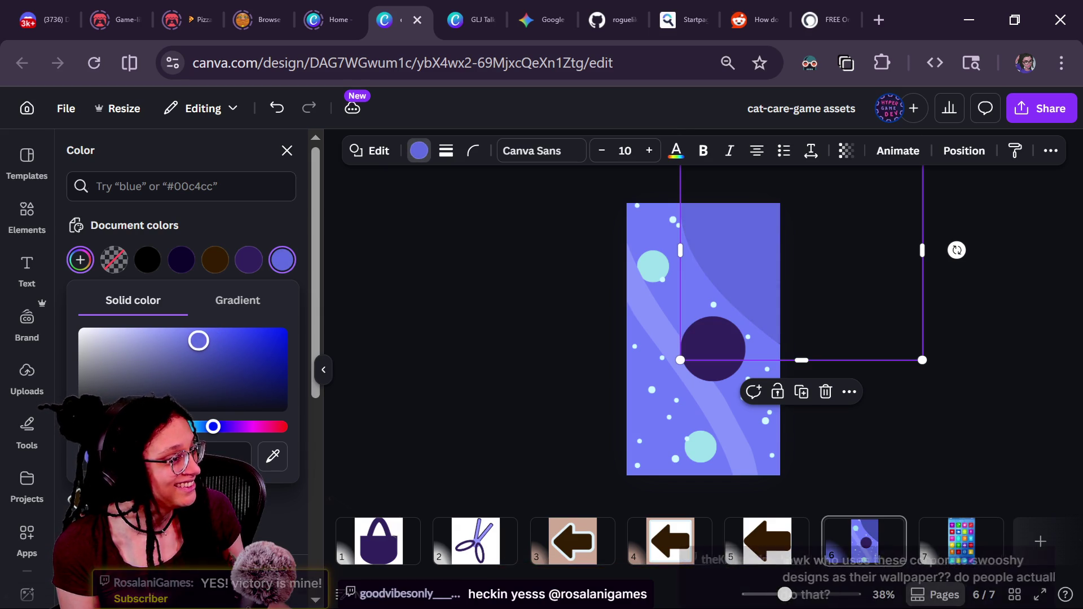
mouse_move(212, 372)
mouse_down()
mouse_move(213, 353)
mouse_move(242, 362)
mouse_move(216, 340)
mouse_up()
click(218, 427)
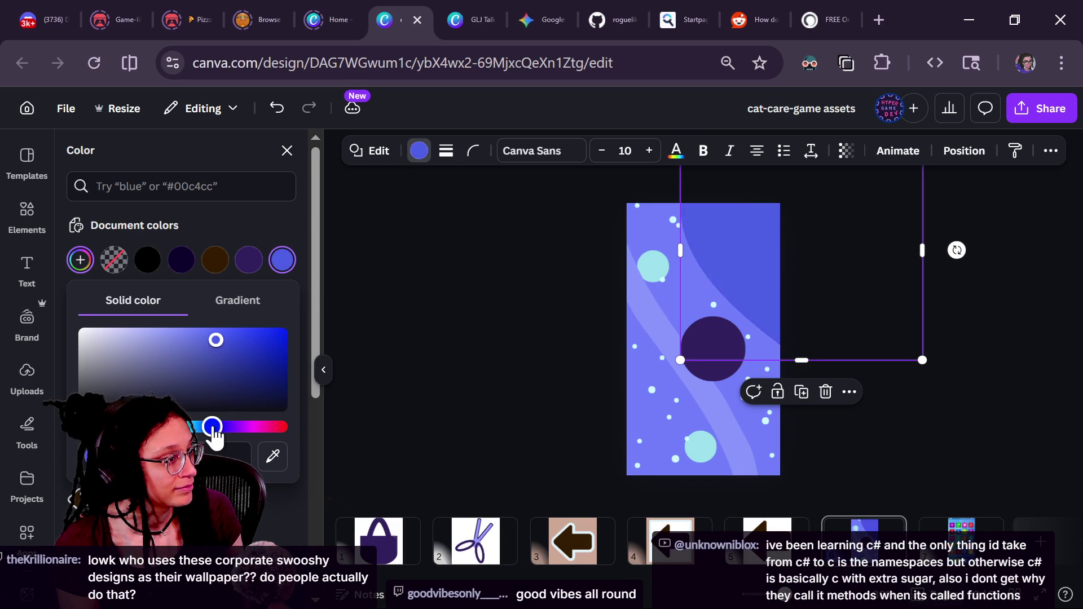
mouse_move(208, 434)
mouse_down()
mouse_move(198, 430)
mouse_move(208, 434)
mouse_up()
mouse_move(205, 329)
mouse_down()
mouse_move(192, 332)
mouse_move(213, 337)
mouse_up()
drag(209, 431, 216, 433)
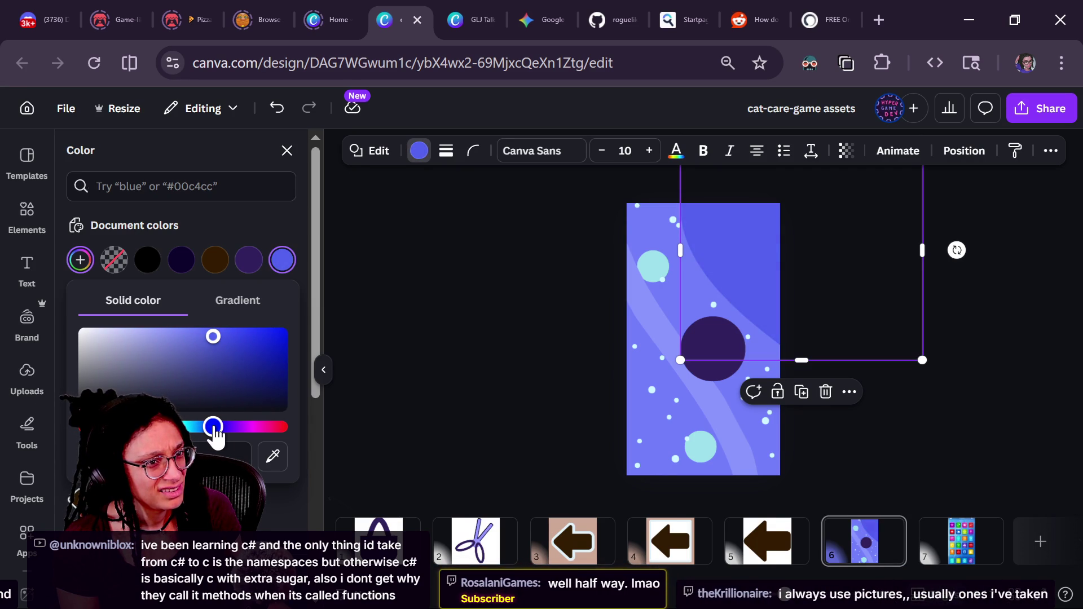
mouse_move(212, 336)
mouse_down()
mouse_move(193, 336)
mouse_move(210, 336)
mouse_up()
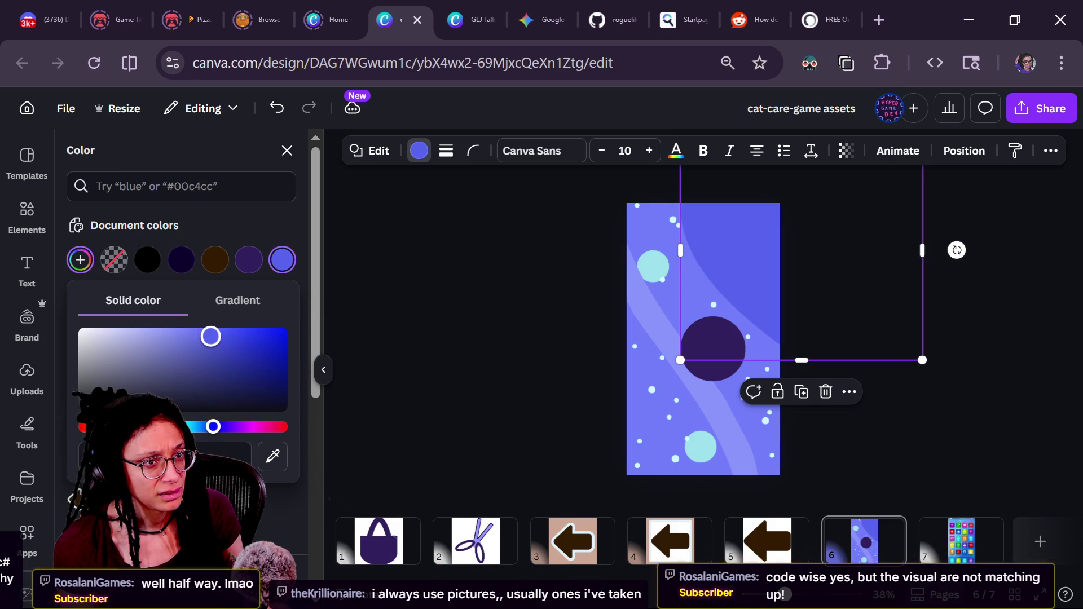
click(492, 330)
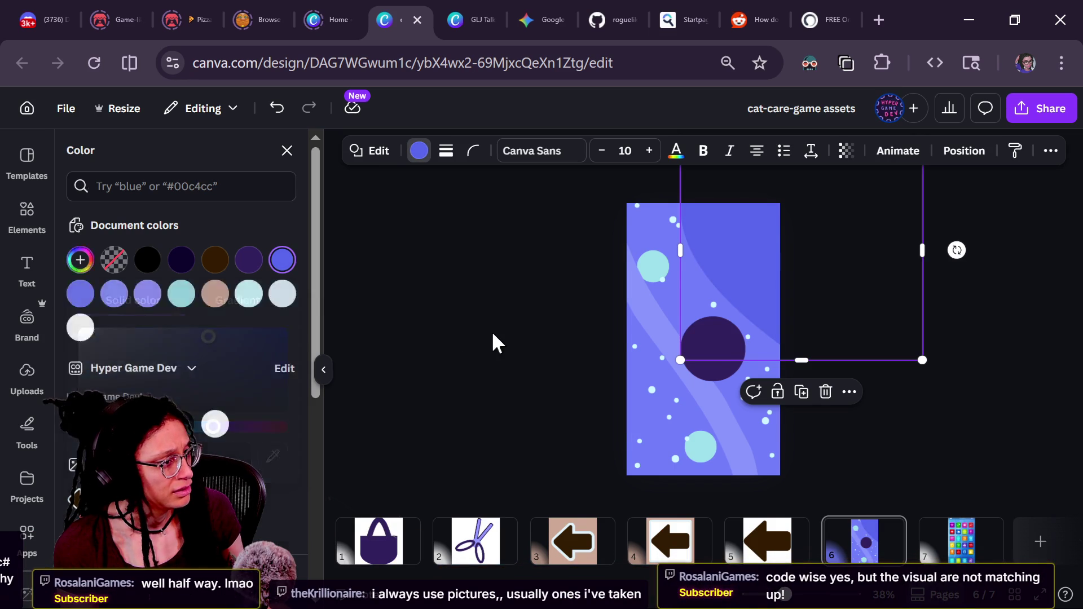
Step: Recolour the dark centre circle a deeper blue with the custom colour picker
click(492, 331)
click(711, 362)
click(713, 362)
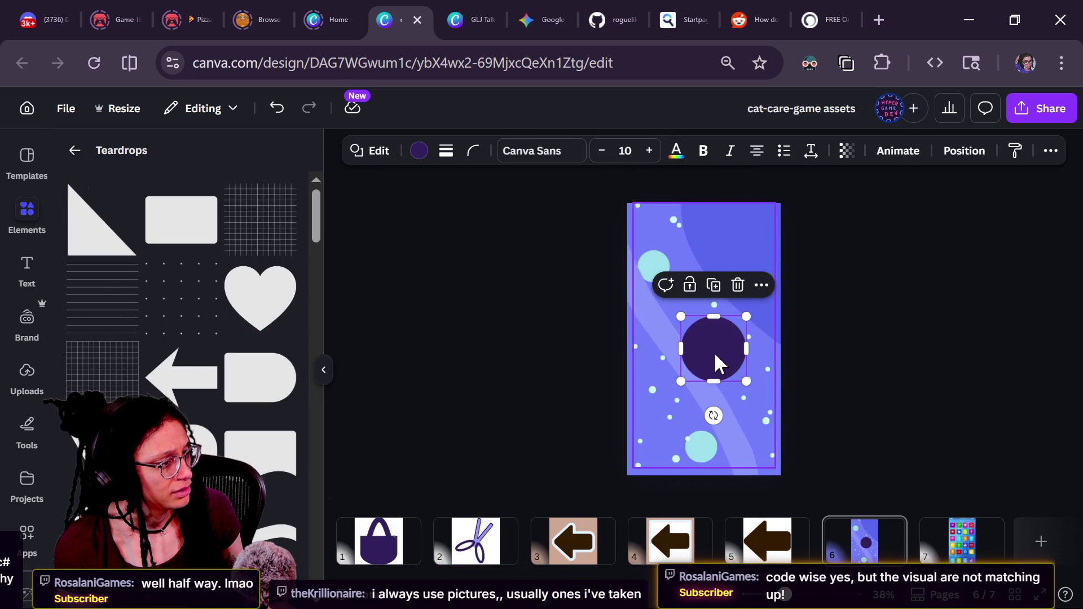
click(419, 152)
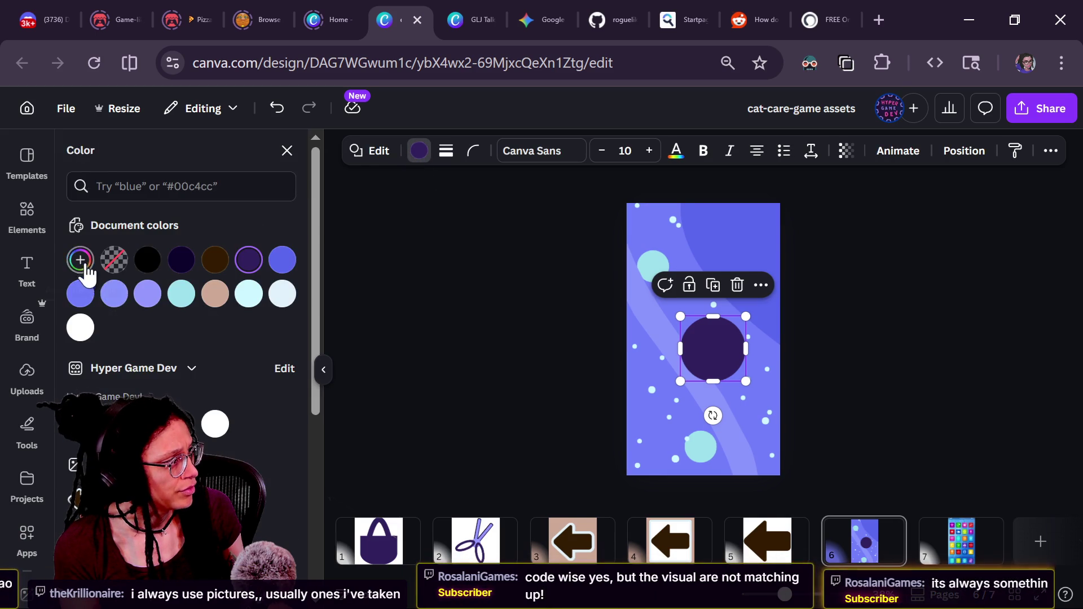
click(80, 293)
click(80, 259)
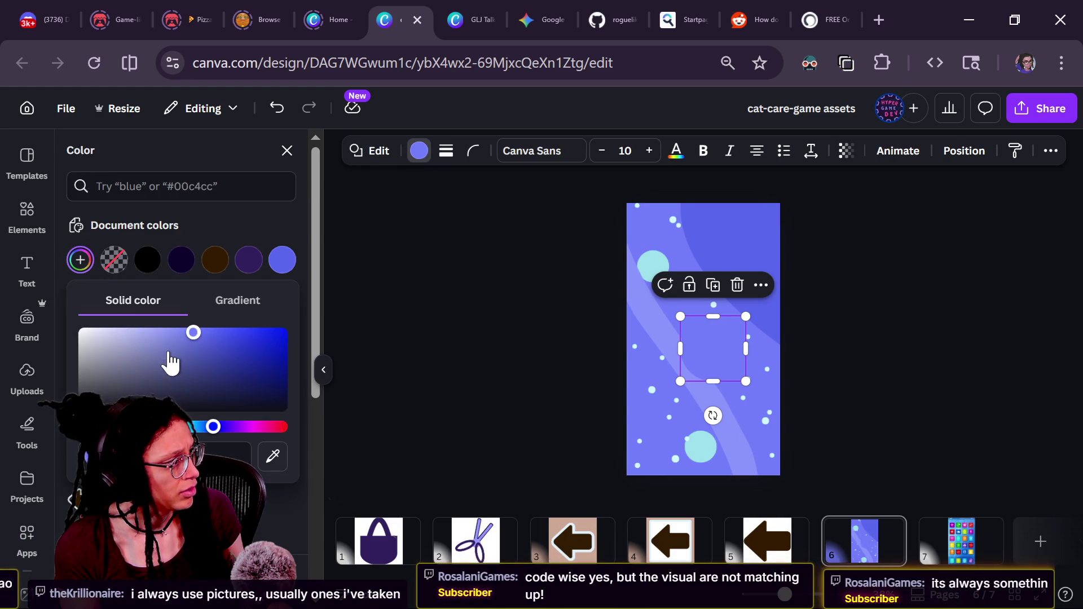
click(189, 345)
drag(192, 345, 214, 349)
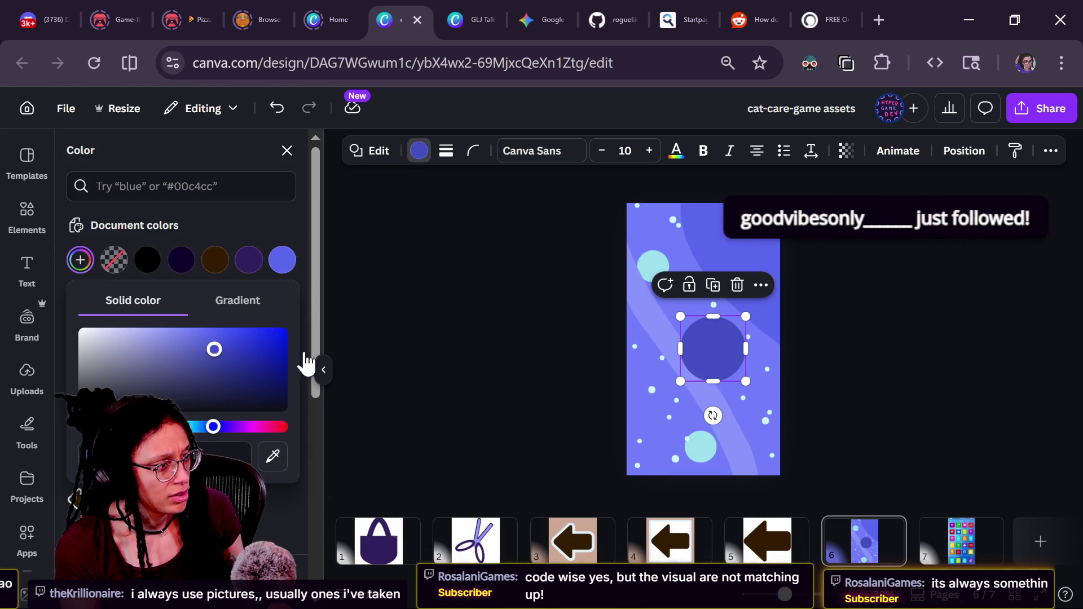
click(951, 345)
click(742, 353)
Step: Try squashing the circle into a tilted ellipse, then undo to keep it round
click(742, 352)
click(742, 352)
click(725, 368)
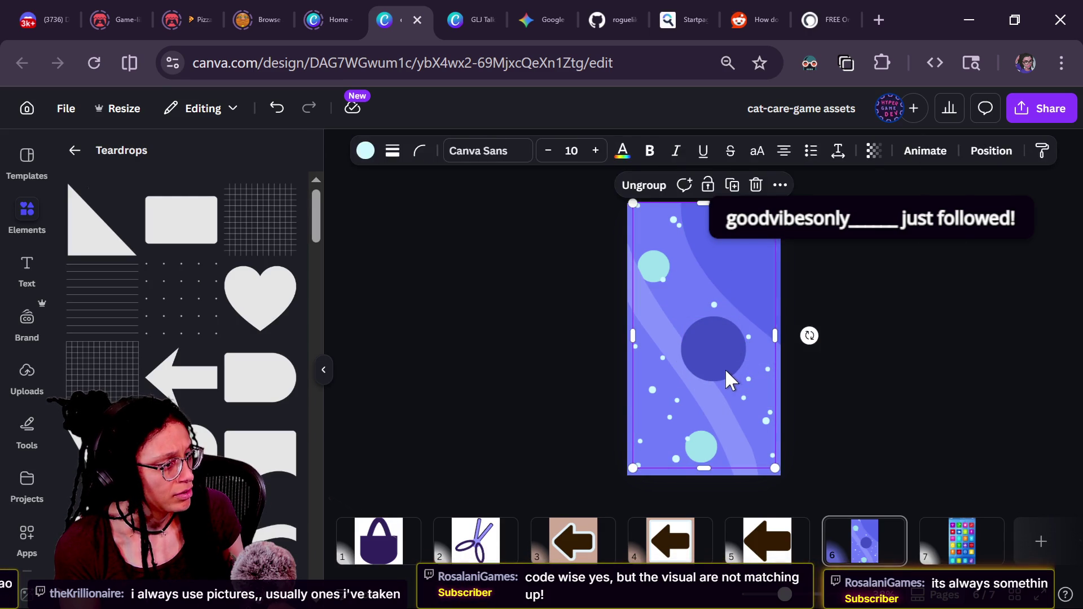
click(726, 367)
drag(746, 344, 733, 345)
click(870, 411)
click(728, 349)
drag(707, 415, 735, 389)
click(888, 370)
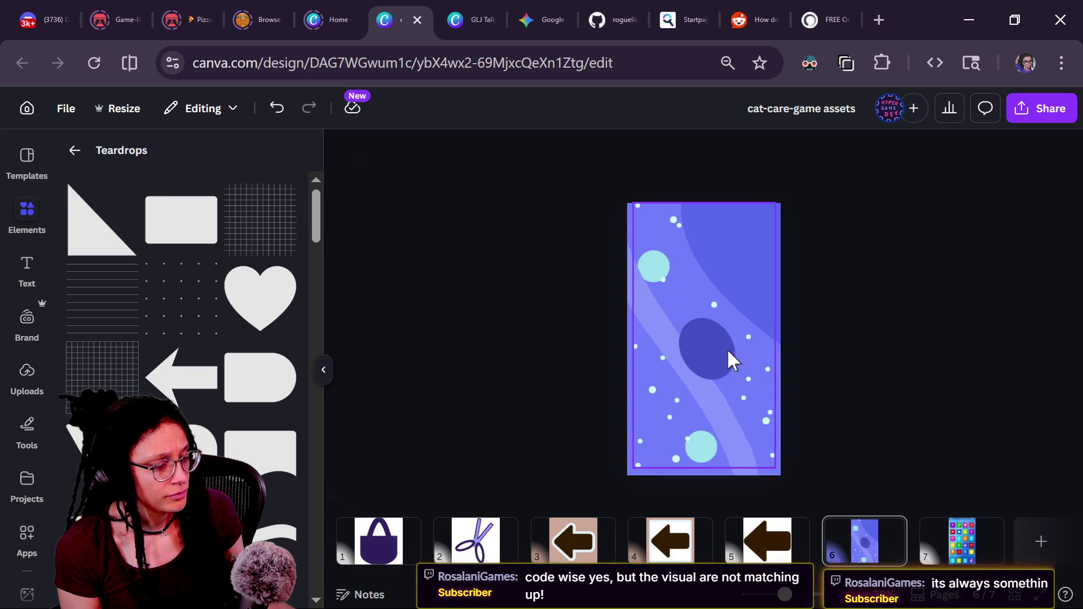
key(ctrl+z)
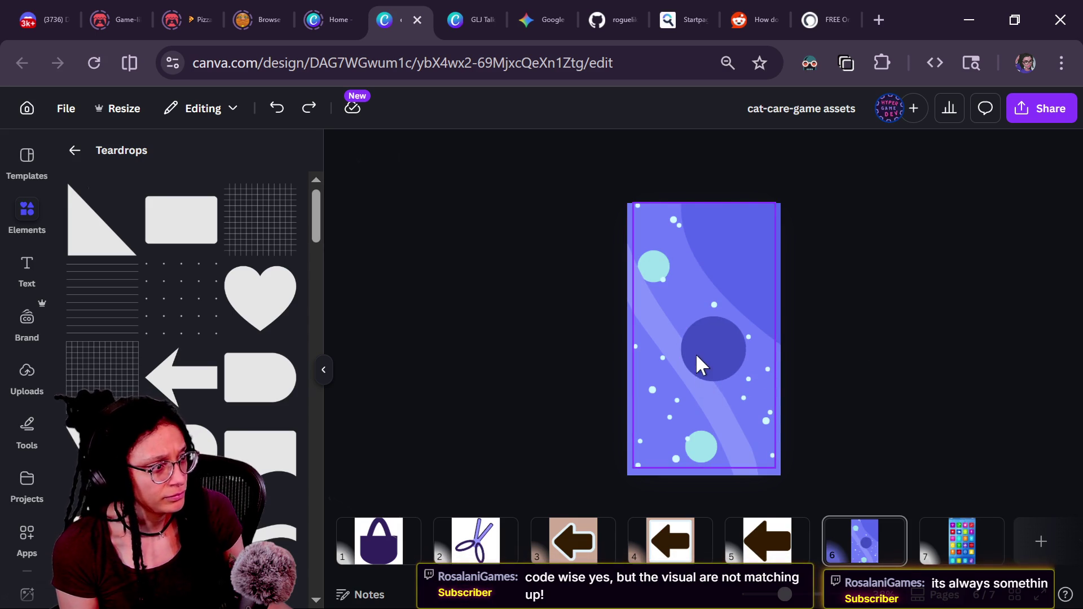
click(698, 364)
click(707, 360)
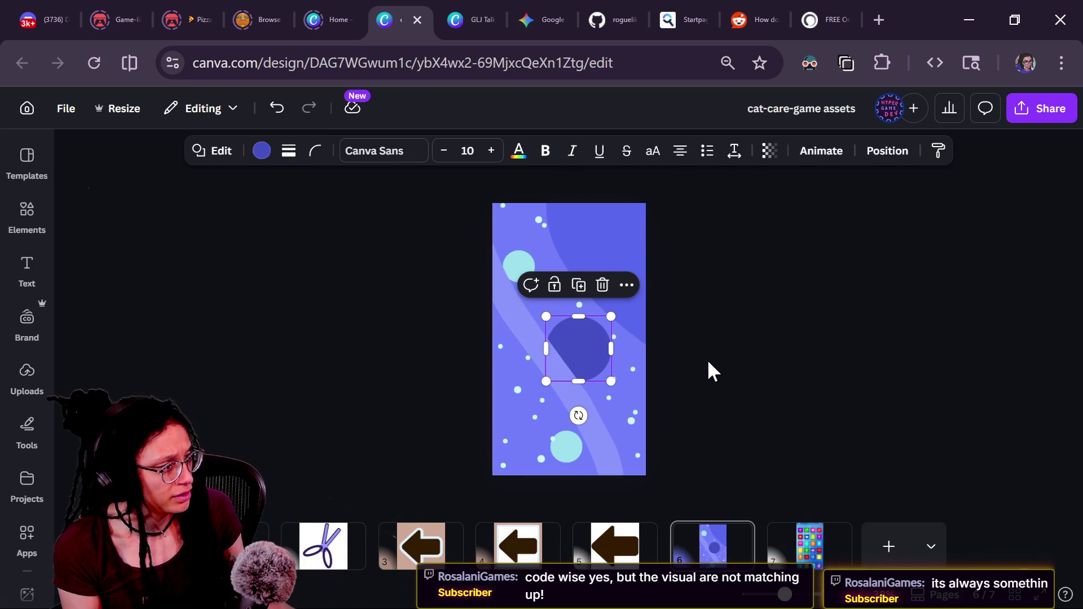
Step: Try dark and light blue swatches on the dots, then settle on a soft pale purple
click(706, 358)
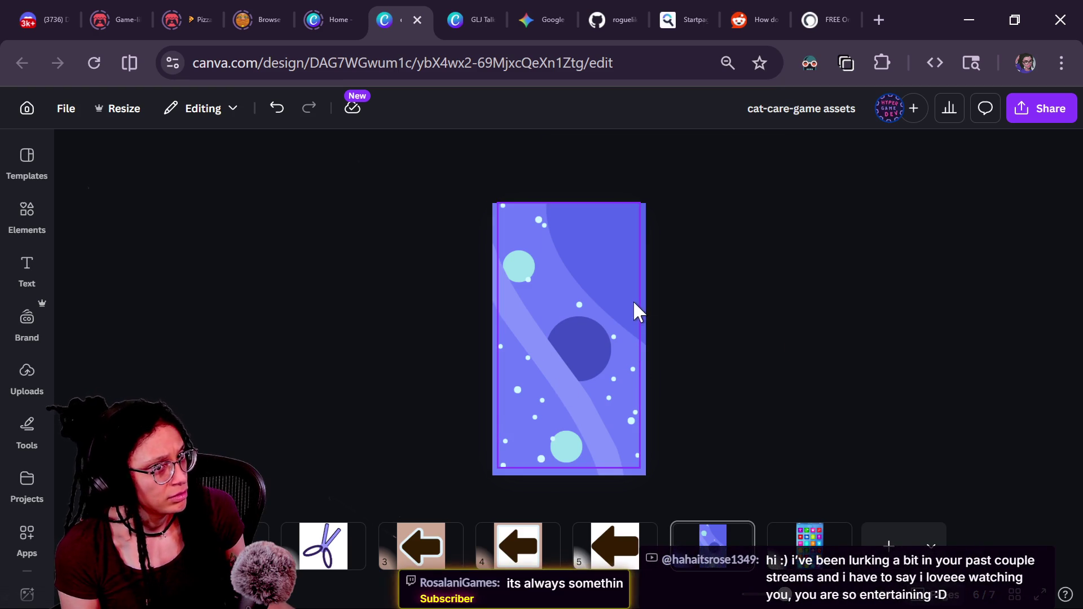
click(533, 218)
click(230, 151)
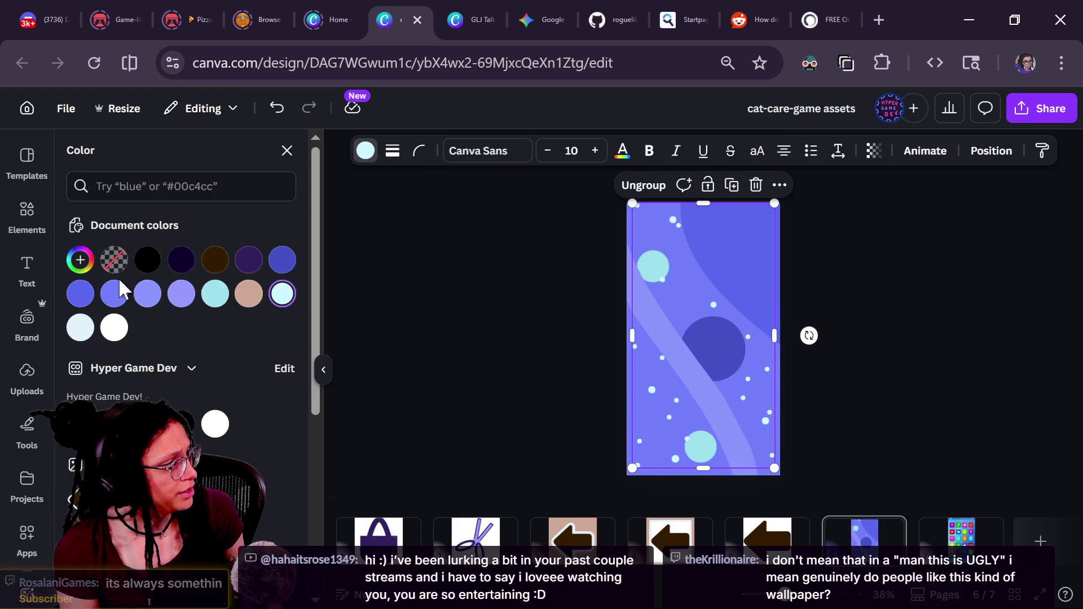
click(80, 259)
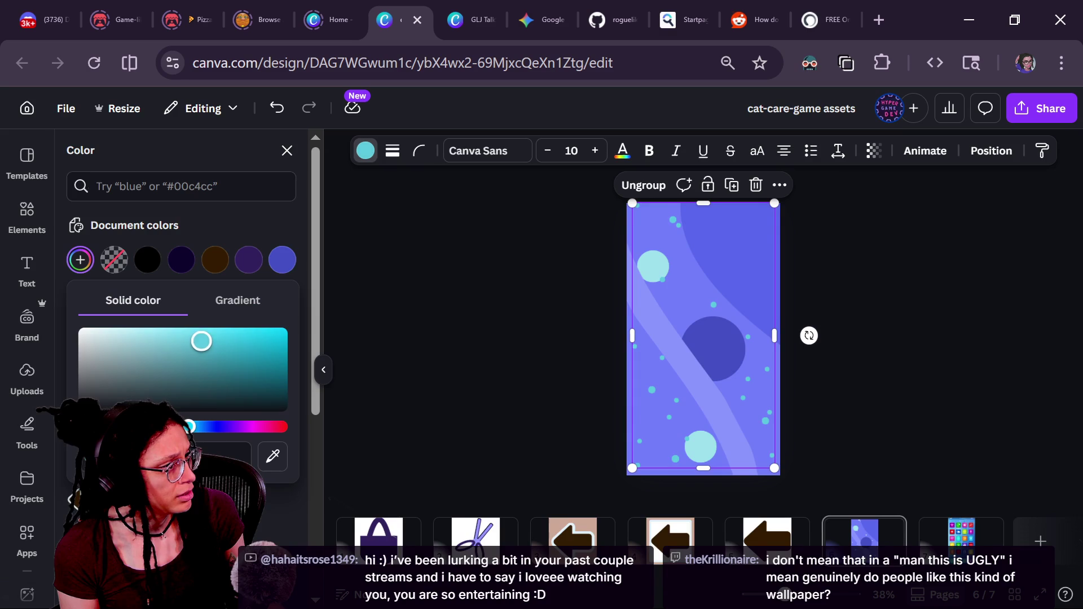
click(280, 262)
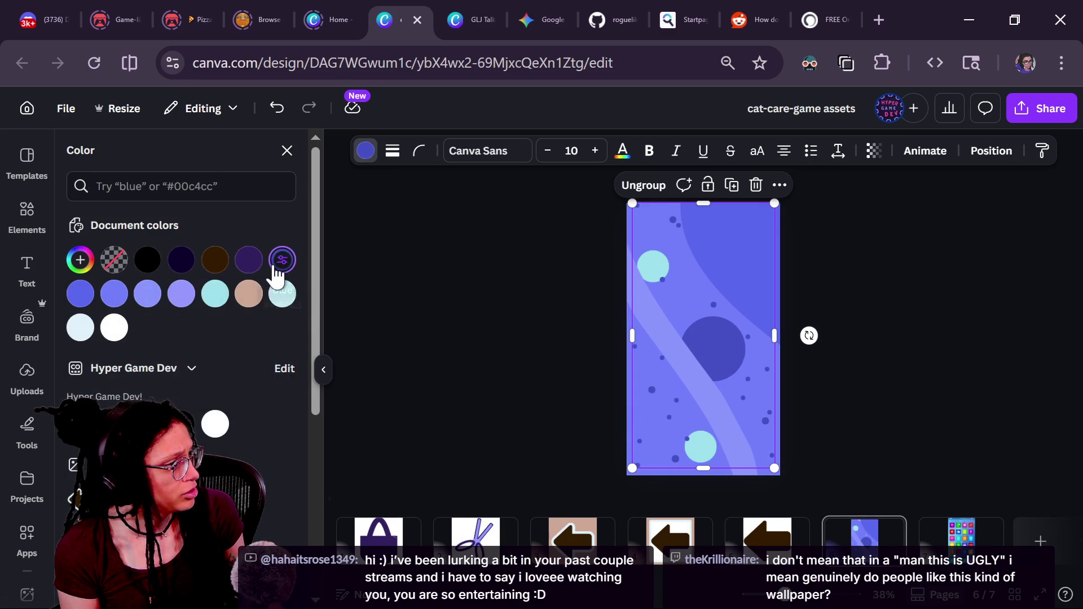
click(114, 293)
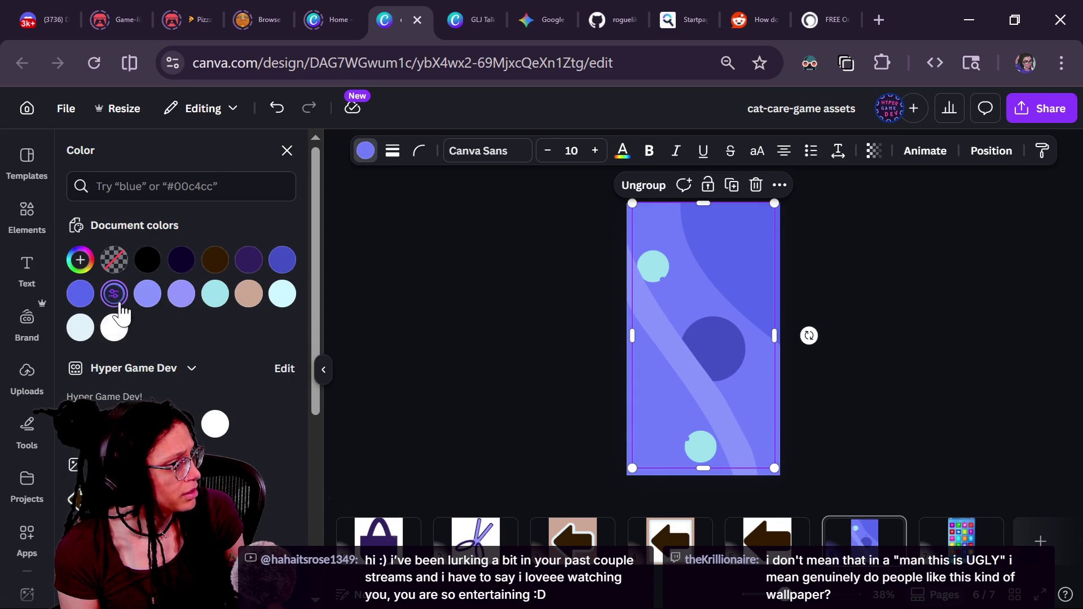
click(80, 260)
drag(184, 333, 169, 332)
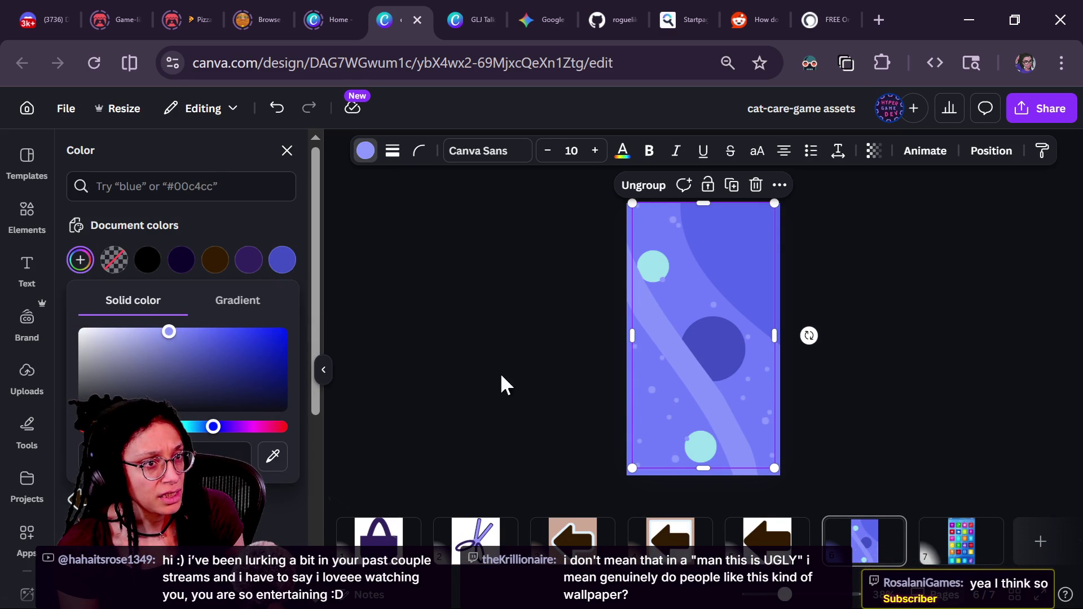
Step: Select the two light circles on page 6 and group them
click(653, 265)
click(631, 308)
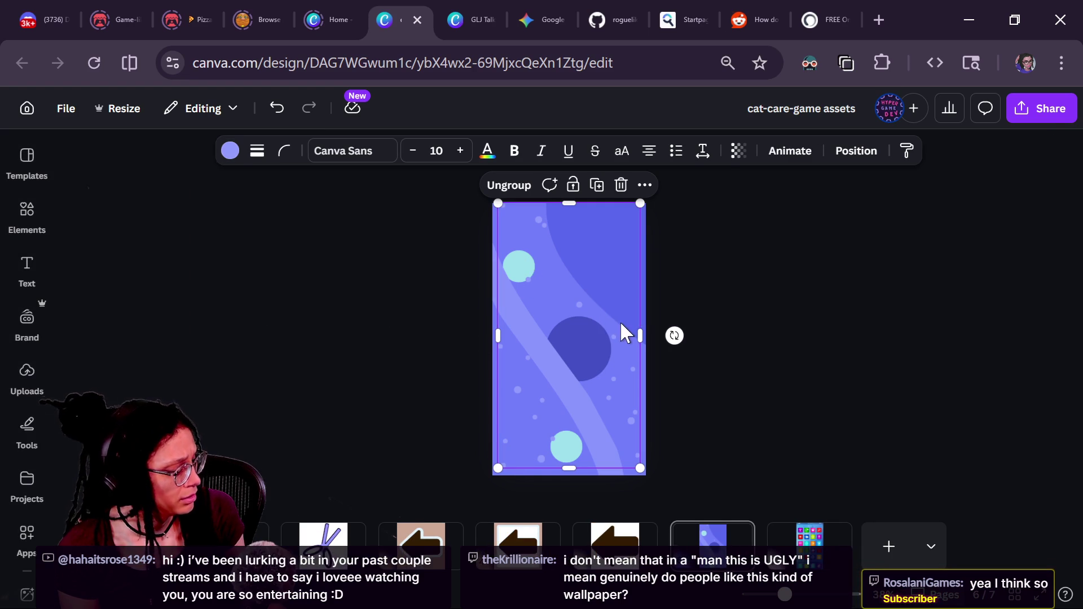
key(alt+1)
click(565, 445)
shift+click(519, 265)
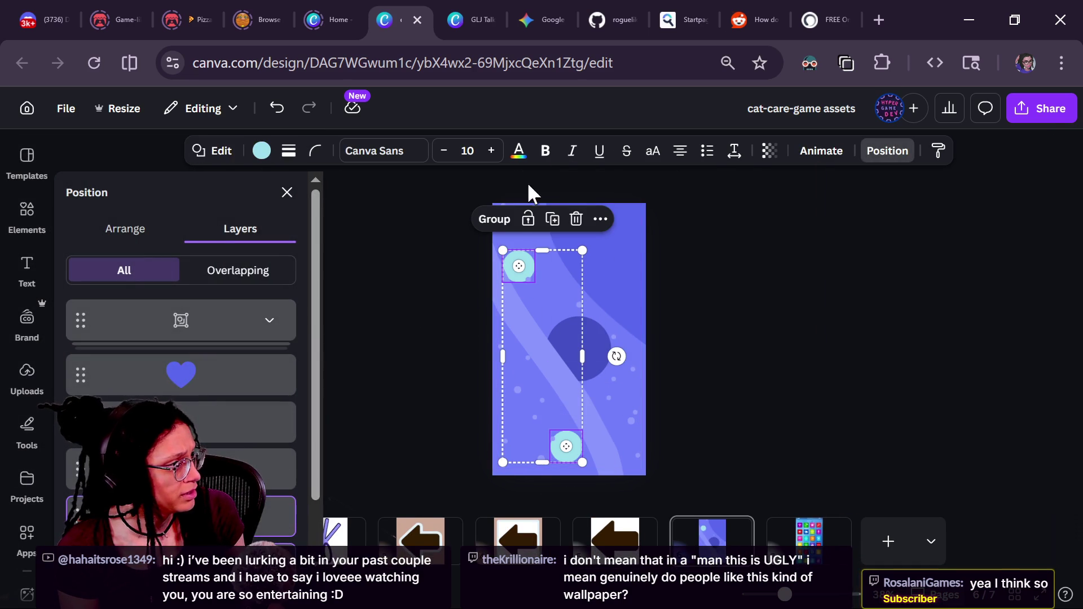
click(493, 220)
Step: Recolour the grouped circles, trying vivid cyan and purple before settling on lavender
click(230, 152)
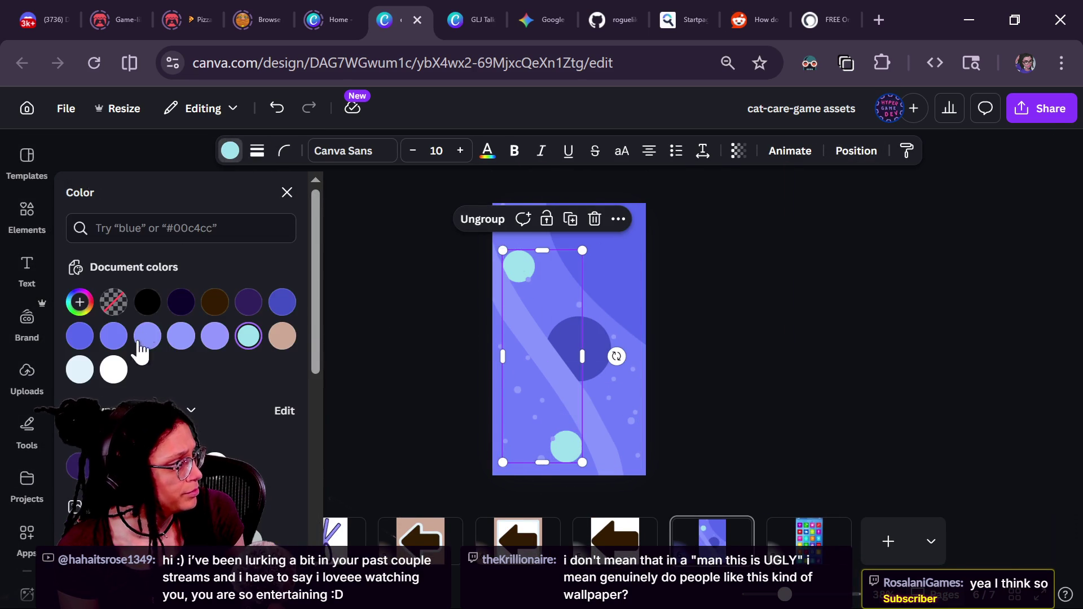
click(80, 303)
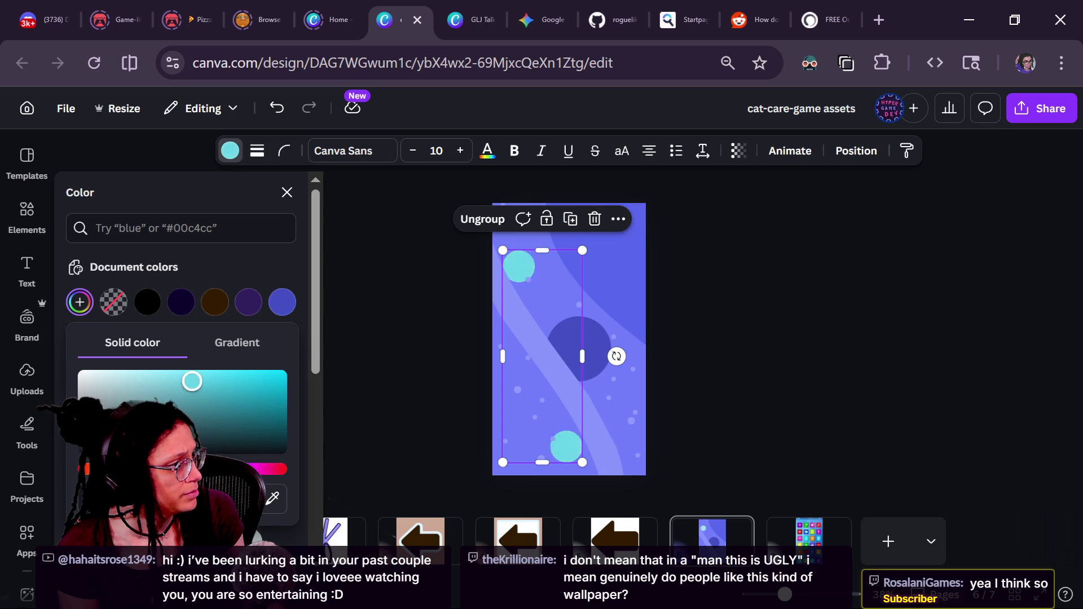
mouse_move(134, 386)
mouse_down()
mouse_move(237, 394)
mouse_move(244, 382)
mouse_move(184, 378)
mouse_up()
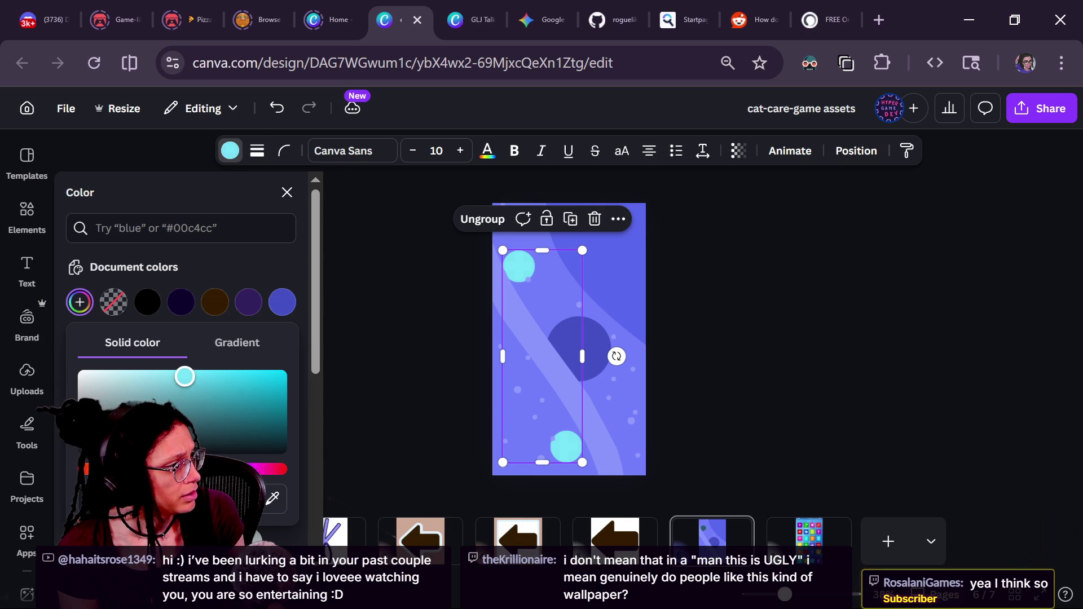
click(252, 266)
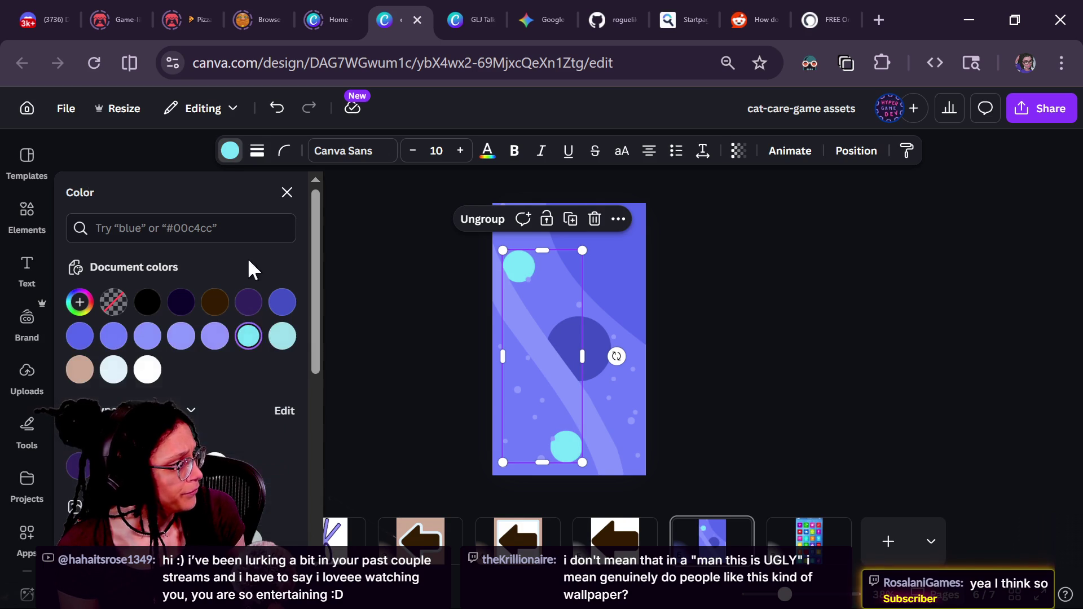
click(114, 337)
click(80, 303)
click(157, 374)
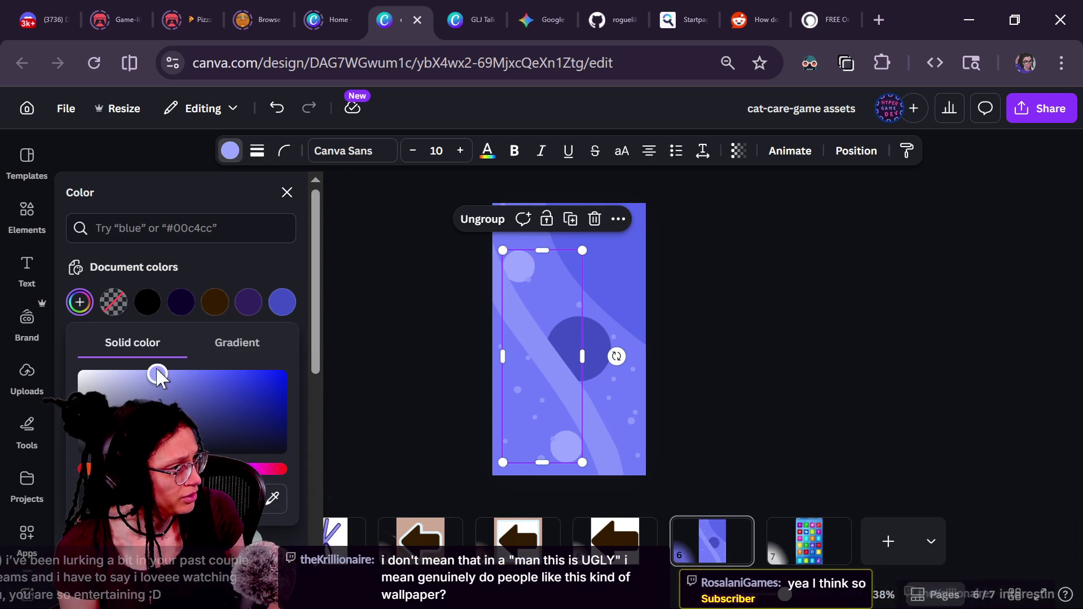
scroll(717, 405, up, 2)
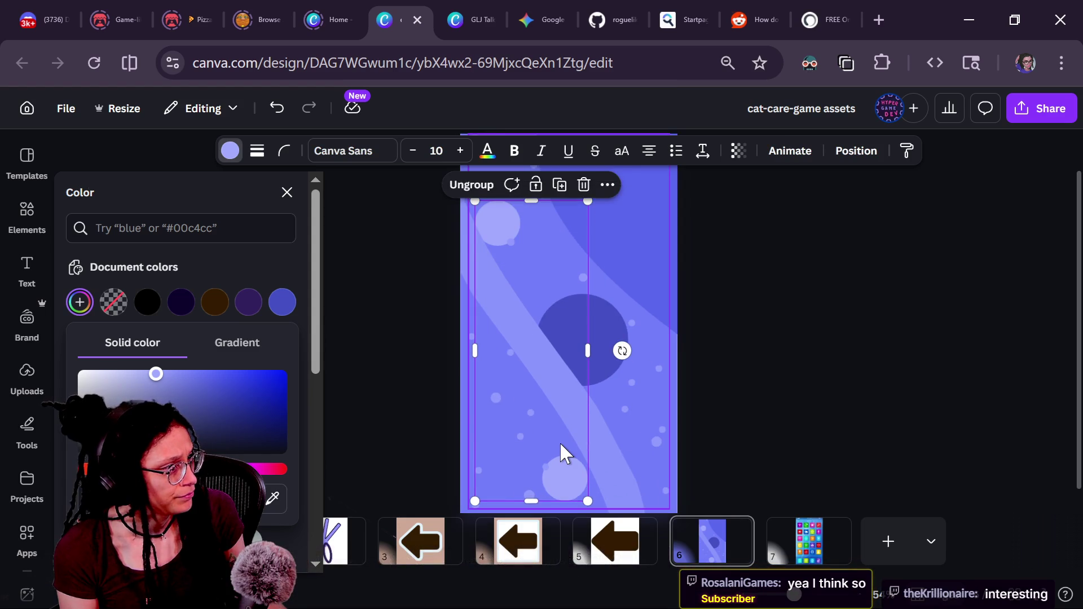
scroll(559, 442, down, 1)
Step: Switch Chrome to full screen and fine-tune the circles' pale lavender shade
click(1061, 63)
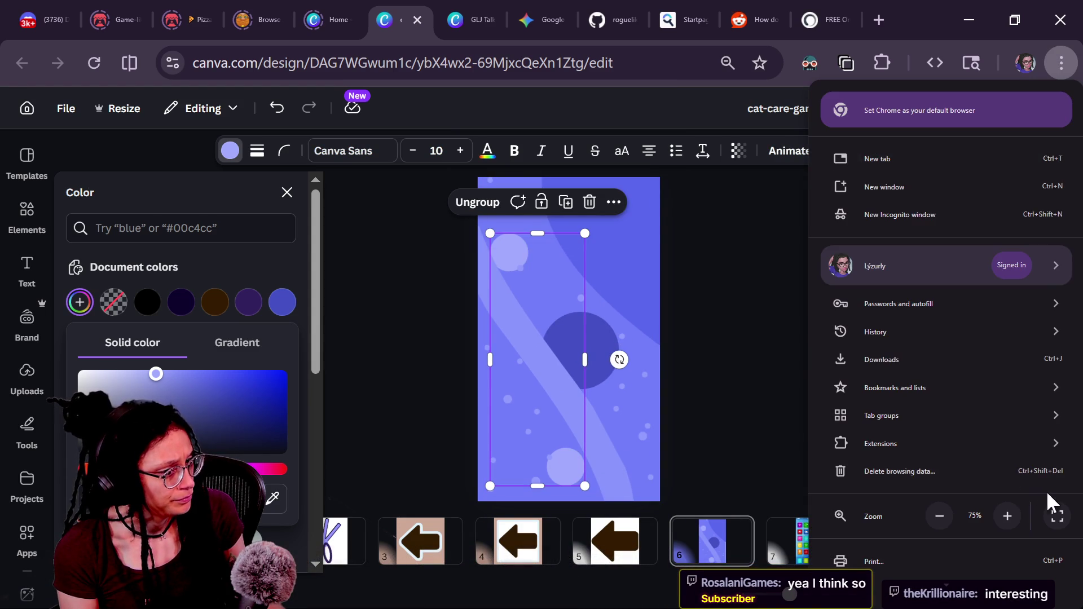
click(1057, 516)
scroll(497, 361, up, 2)
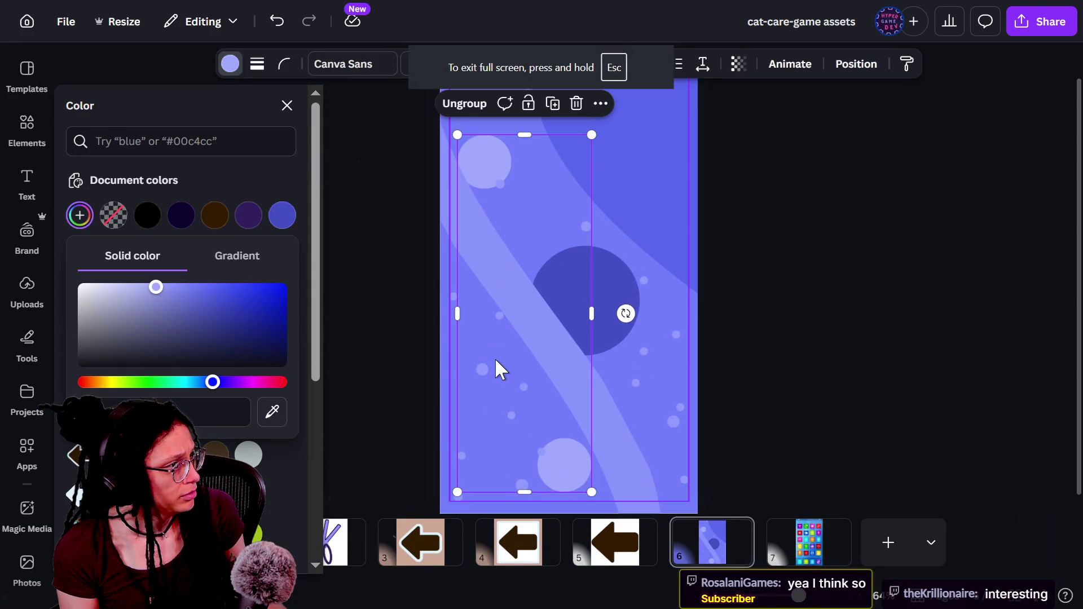
scroll(497, 367, down, 1)
mouse_move(139, 299)
mouse_down()
mouse_move(193, 292)
mouse_move(181, 286)
mouse_move(215, 307)
mouse_move(220, 285)
mouse_move(201, 291)
mouse_move(222, 295)
mouse_move(225, 276)
mouse_move(174, 269)
mouse_move(188, 272)
mouse_up()
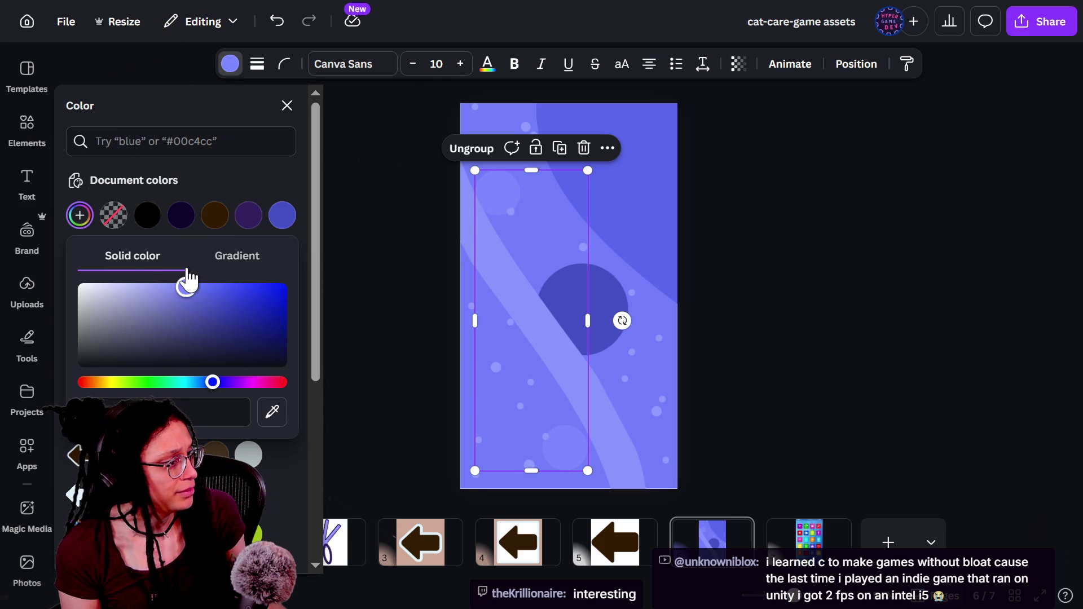
click(801, 246)
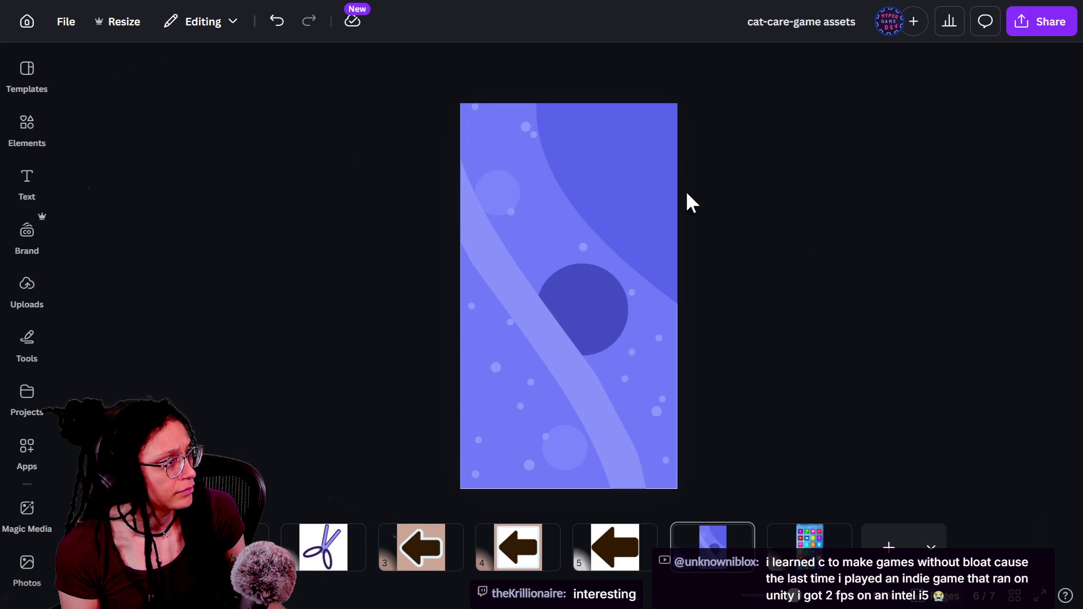
Step: Select the long diagonal line on its own, then move and lengthen it across the page
click(564, 257)
click(824, 226)
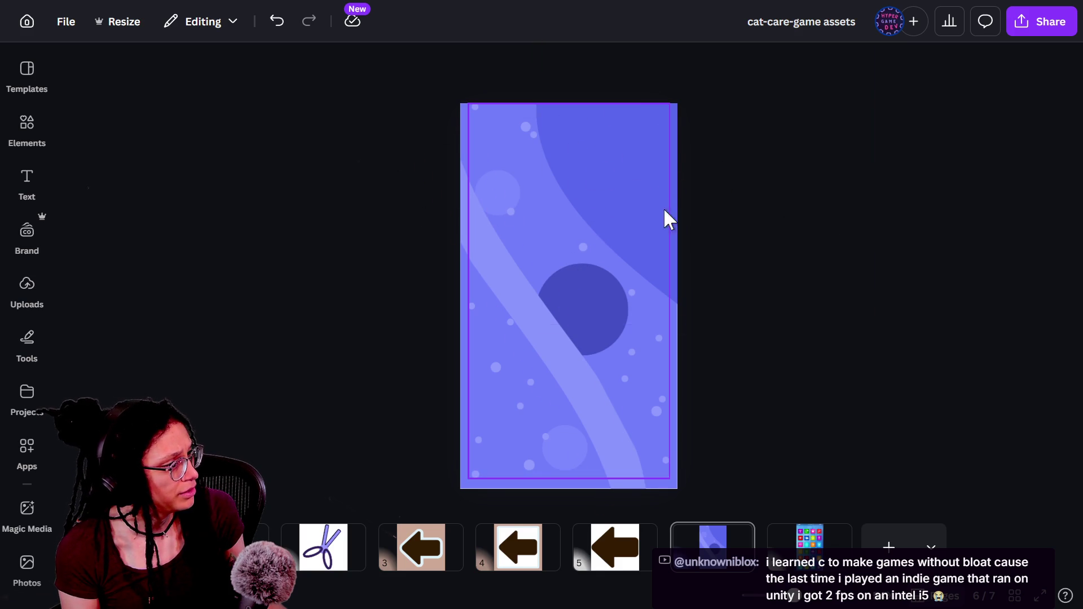
ctrl+scroll(705, 269, down, 3)
ctrl+scroll(705, 270, up, 3)
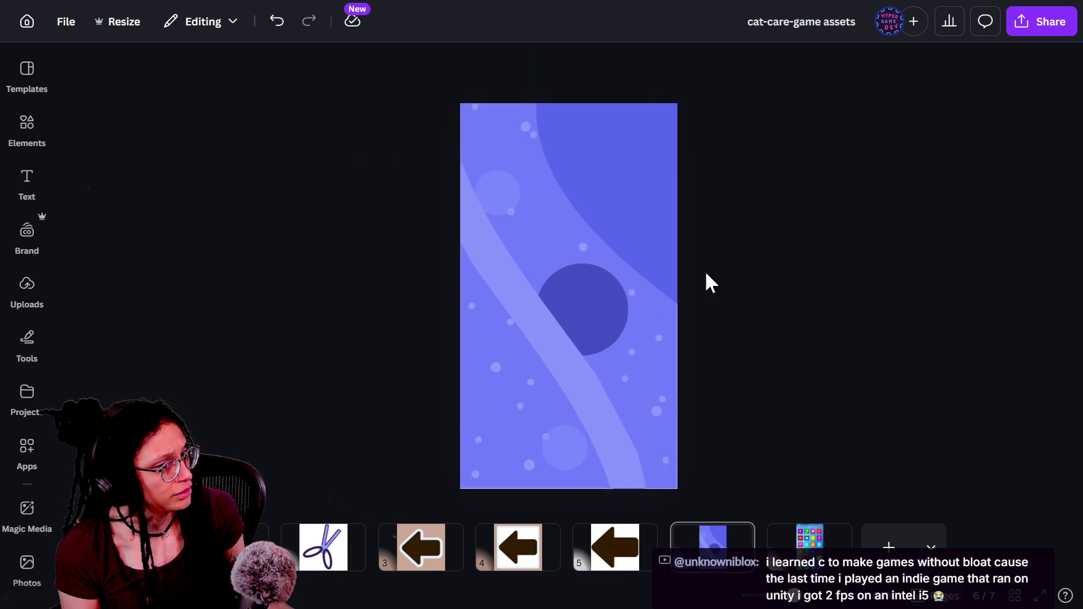
click(500, 322)
click(509, 326)
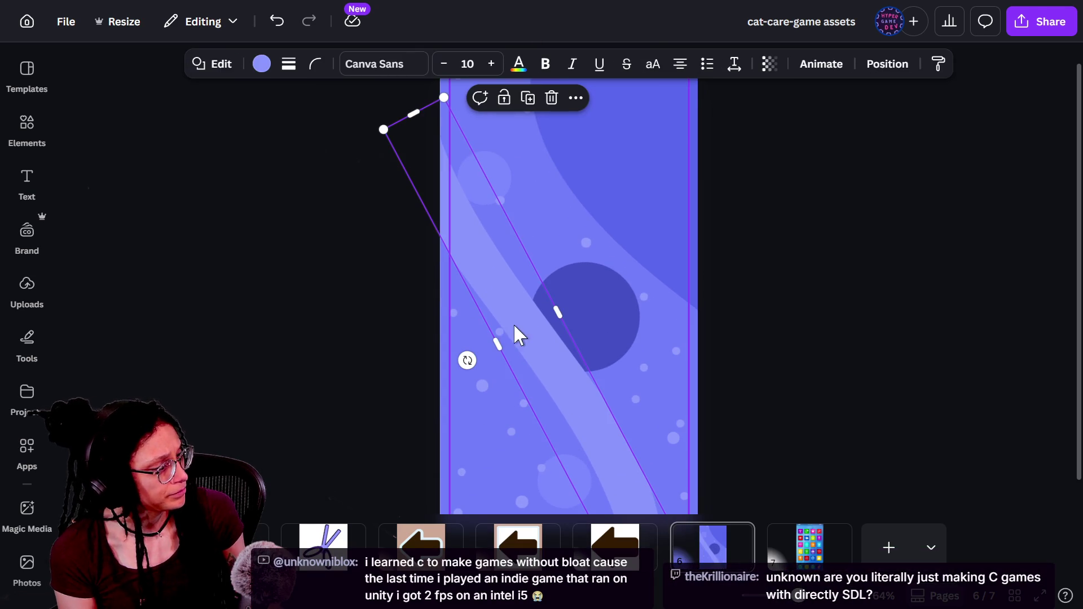
drag(519, 333, 504, 477)
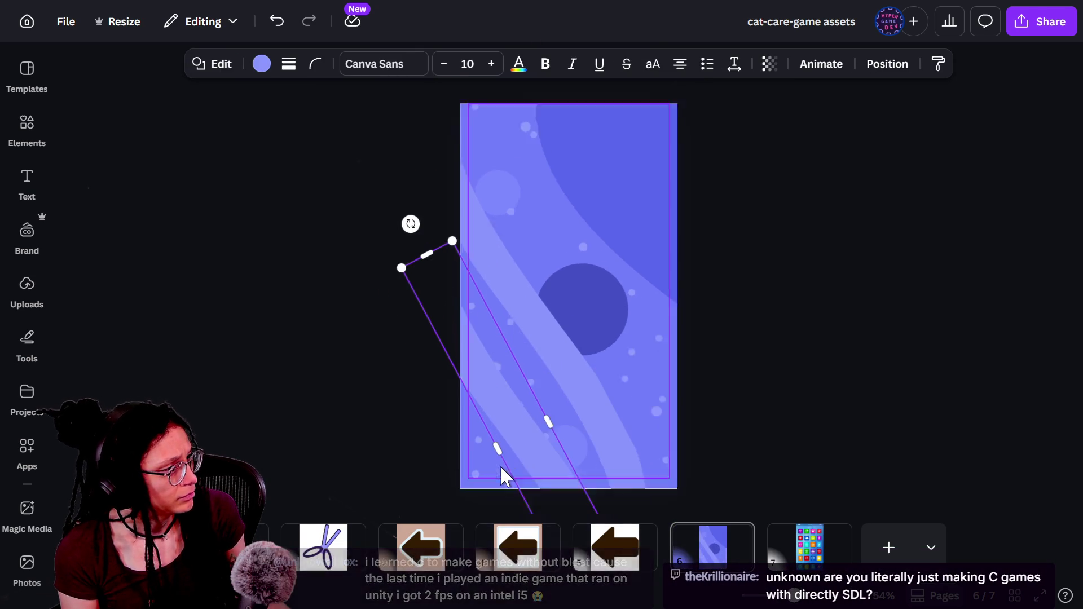
ctrl+scroll(501, 468, down, 2)
mouse_move(508, 432)
mouse_down()
mouse_move(544, 416)
mouse_move(645, 246)
mouse_up()
drag(697, 393, 682, 305)
Step: Reselect the diagonal line and slightly adjust its colour in the custom picker
click(721, 266)
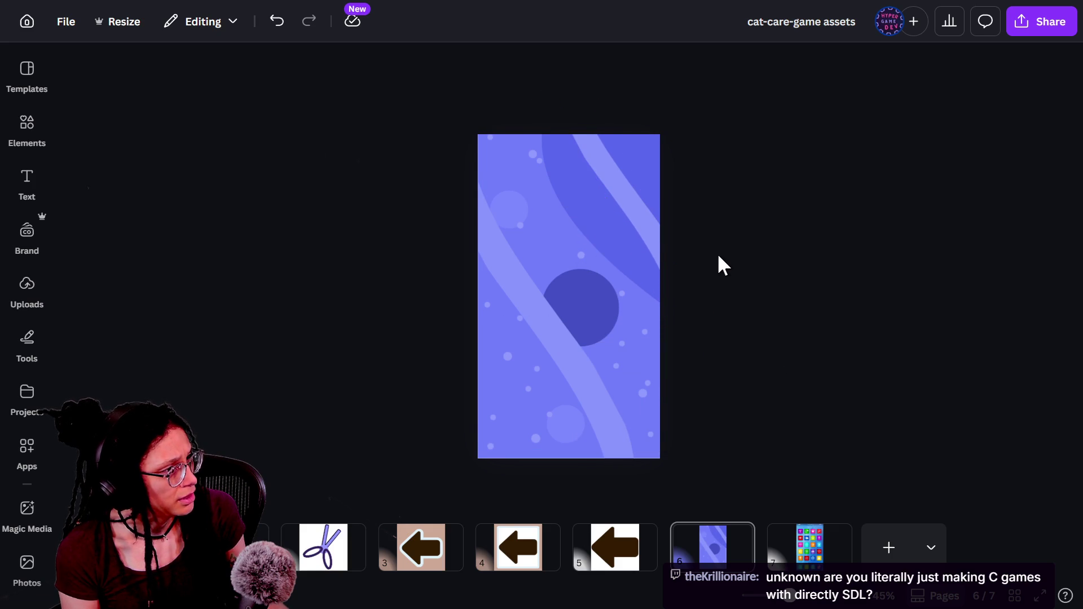
click(640, 200)
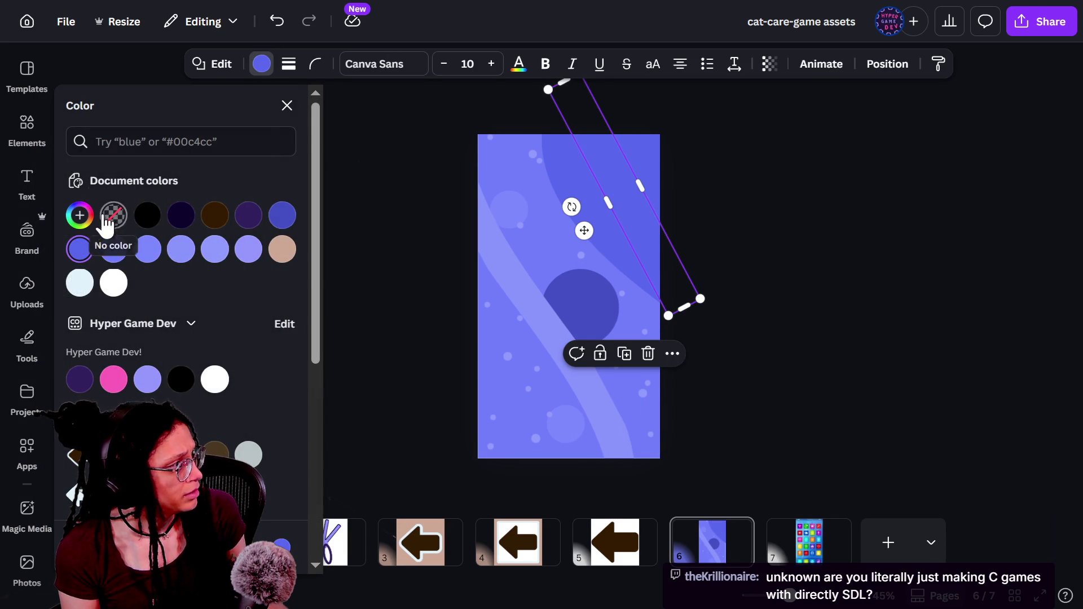
click(80, 215)
drag(207, 297, 195, 291)
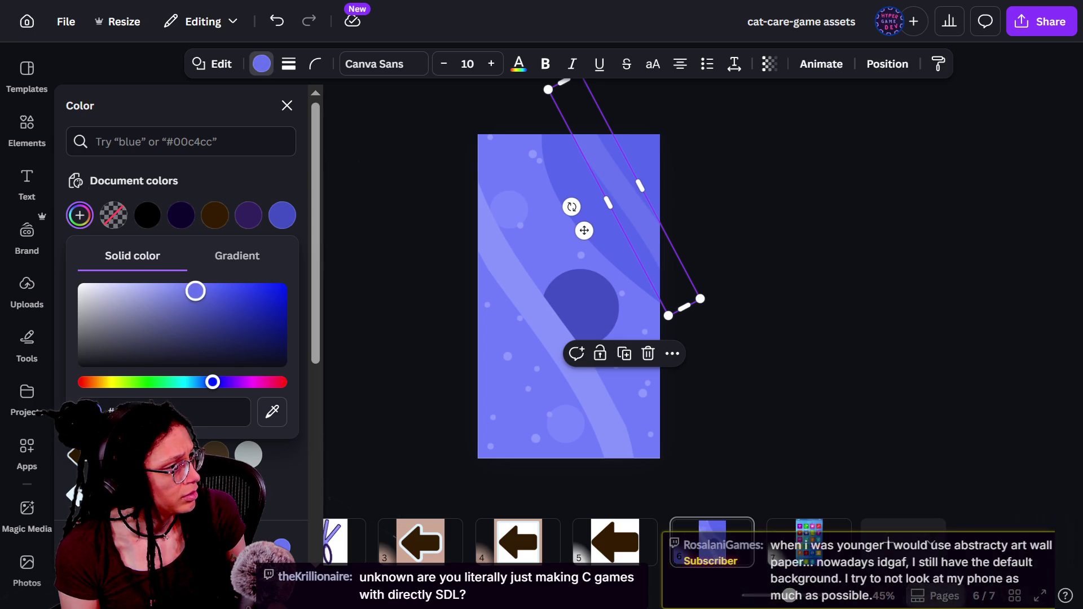
click(618, 202)
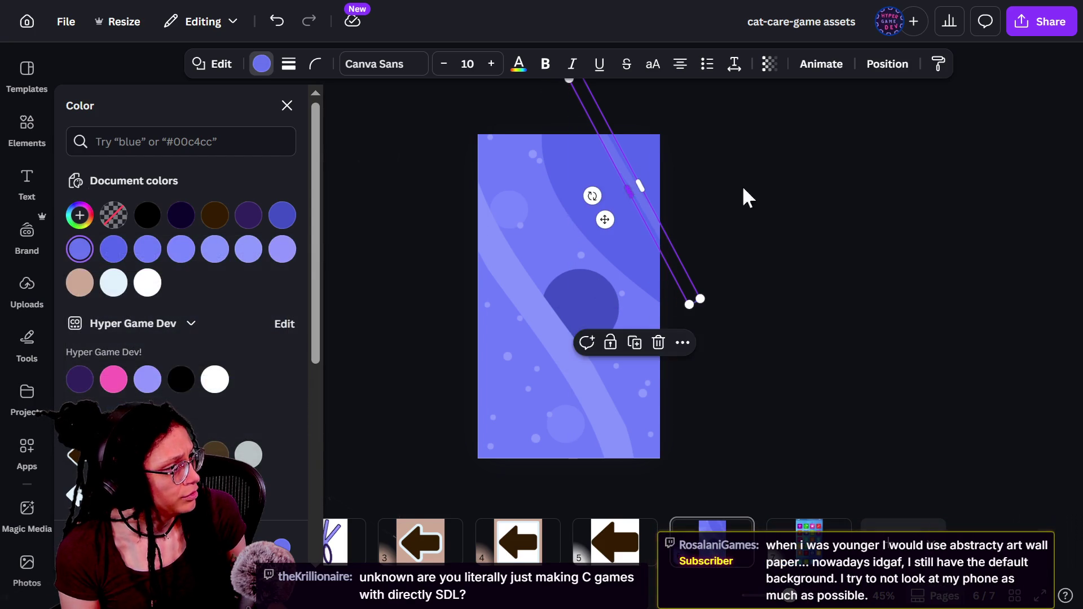
Step: Delete the diagonal line for good and show the page's layers list
key(Delete)
key(ctrl+z)
click(628, 189)
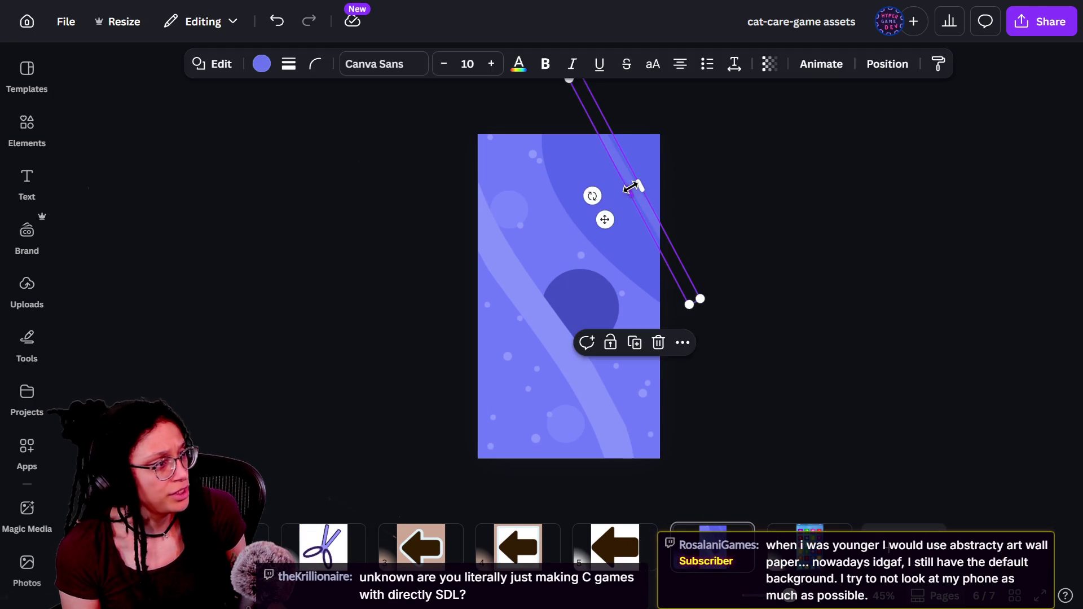
key(Delete)
key(alt+1)
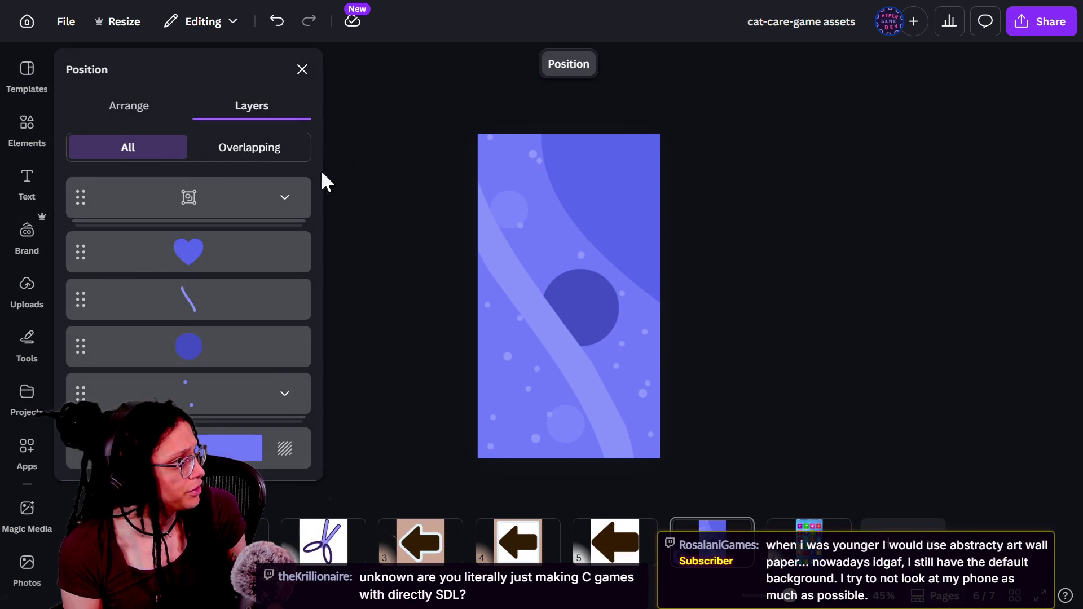
Step: Increase the curved accent line's stroke weight and stretch its endpoint across the page
click(23, 148)
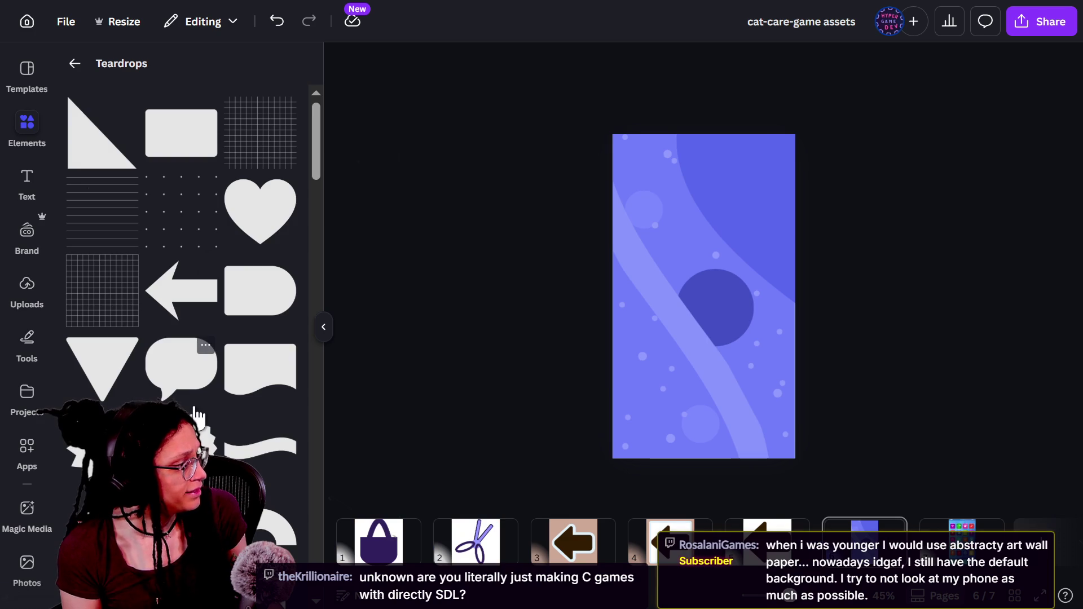
click(743, 202)
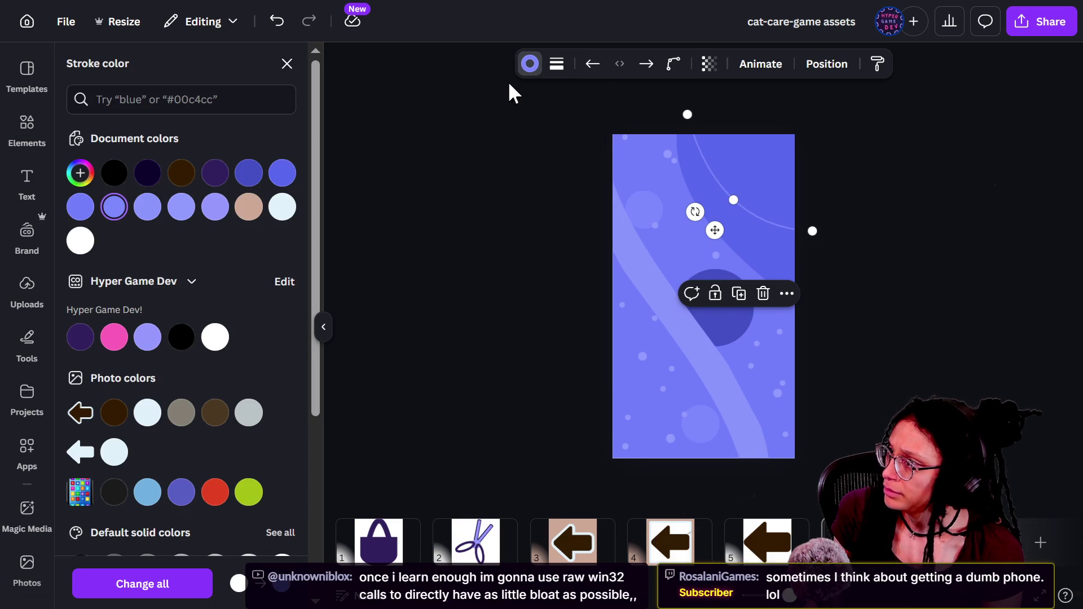
click(557, 63)
mouse_move(501, 195)
mouse_down()
mouse_move(542, 197)
mouse_move(514, 218)
mouse_up()
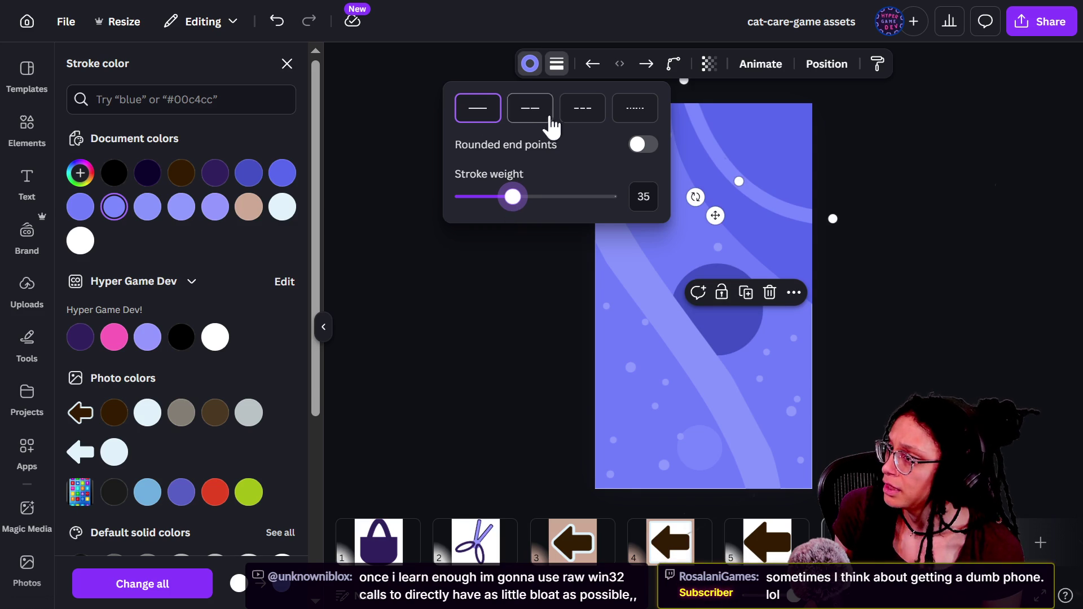
mouse_move(832, 222)
mouse_down()
mouse_move(762, 217)
mouse_move(846, 198)
mouse_move(844, 215)
mouse_move(785, 181)
mouse_move(802, 190)
mouse_up()
Step: Try the elbowed line type on the accent line, then undo back to the curve
click(799, 219)
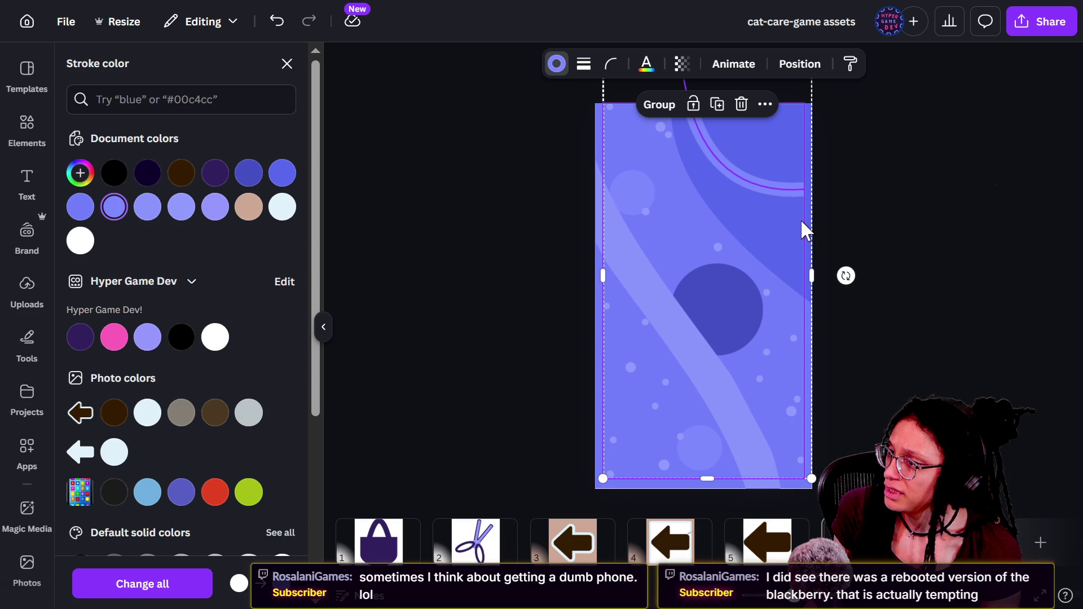
click(780, 188)
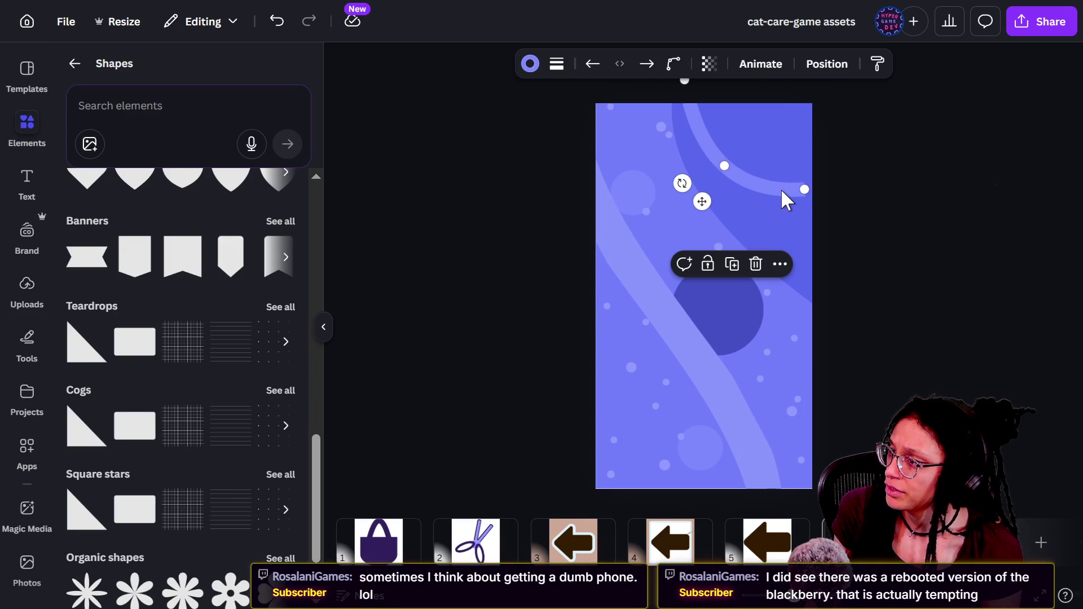
click(673, 64)
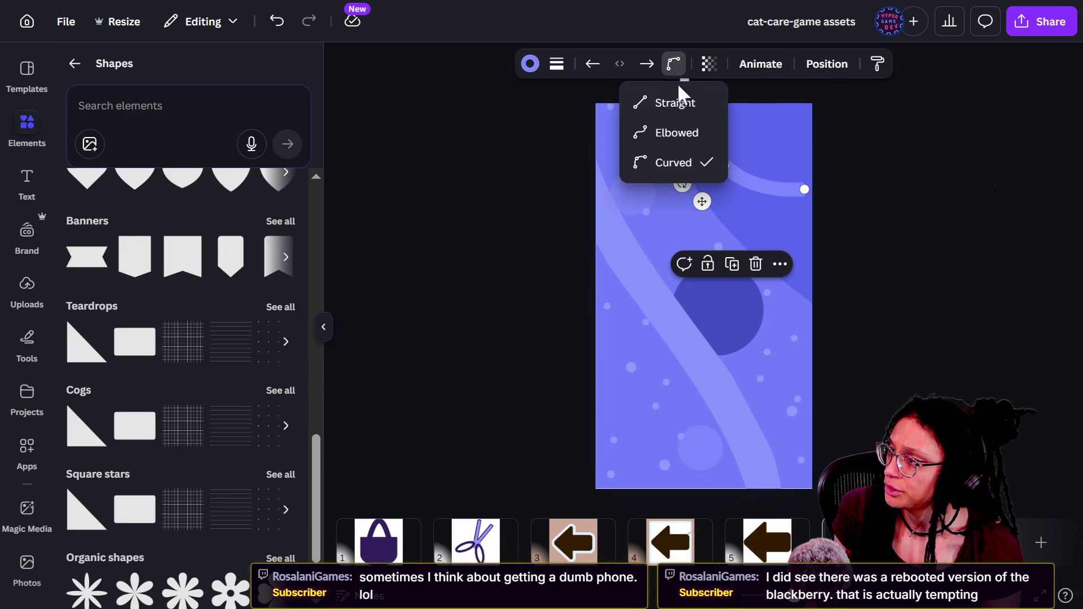
click(677, 133)
click(810, 189)
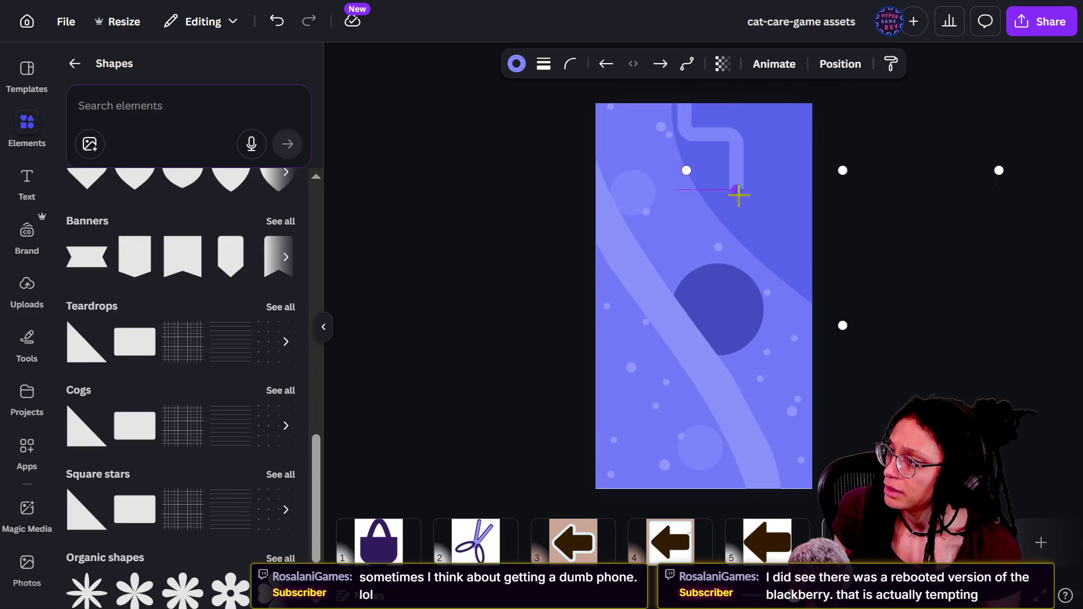
key(ctrl+z)
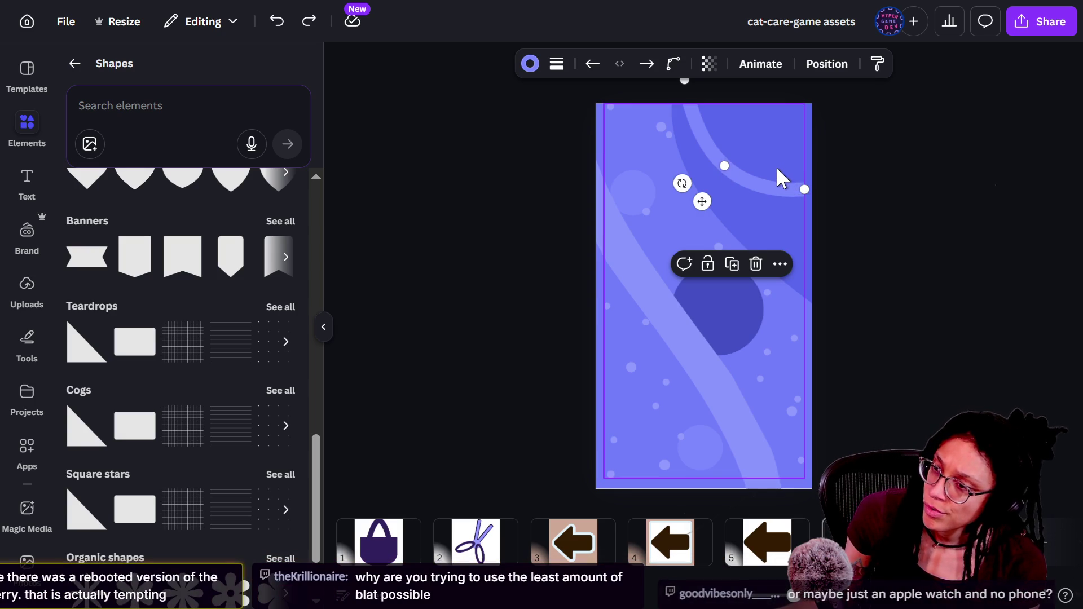
Step: Drag both ends of the accent line so the curve sweeps toward the right edge
mouse_move(728, 168)
mouse_down()
mouse_move(756, 147)
mouse_move(739, 158)
mouse_up()
mouse_move(803, 190)
mouse_down()
mouse_move(779, 217)
mouse_move(785, 188)
mouse_move(816, 205)
mouse_move(808, 196)
mouse_move(812, 211)
mouse_up()
mouse_move(740, 165)
mouse_down()
mouse_move(783, 156)
mouse_move(728, 169)
mouse_move(706, 205)
mouse_move(710, 170)
mouse_move(702, 229)
mouse_move(697, 196)
mouse_up()
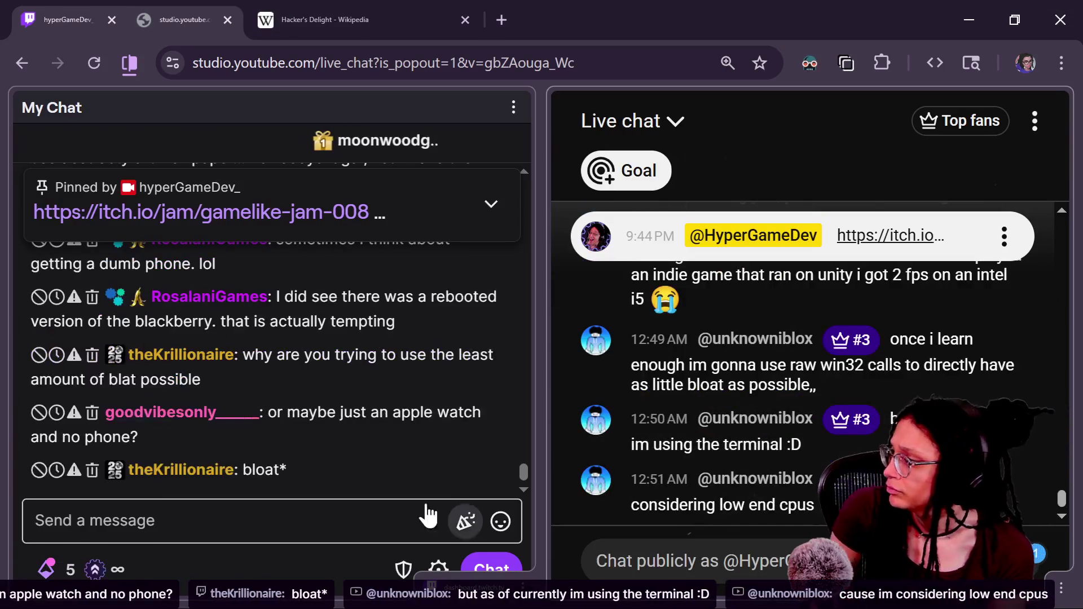
scroll(260, 428, up, 4)
scroll(261, 428, up, 5)
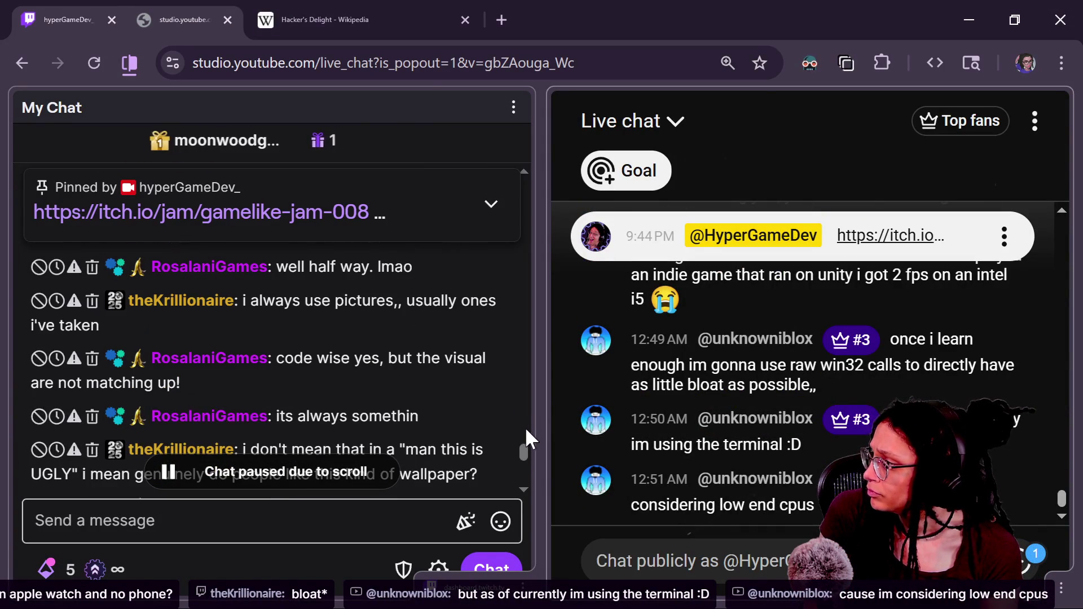
scroll(437, 422, up, 2)
scroll(437, 423, up, 2)
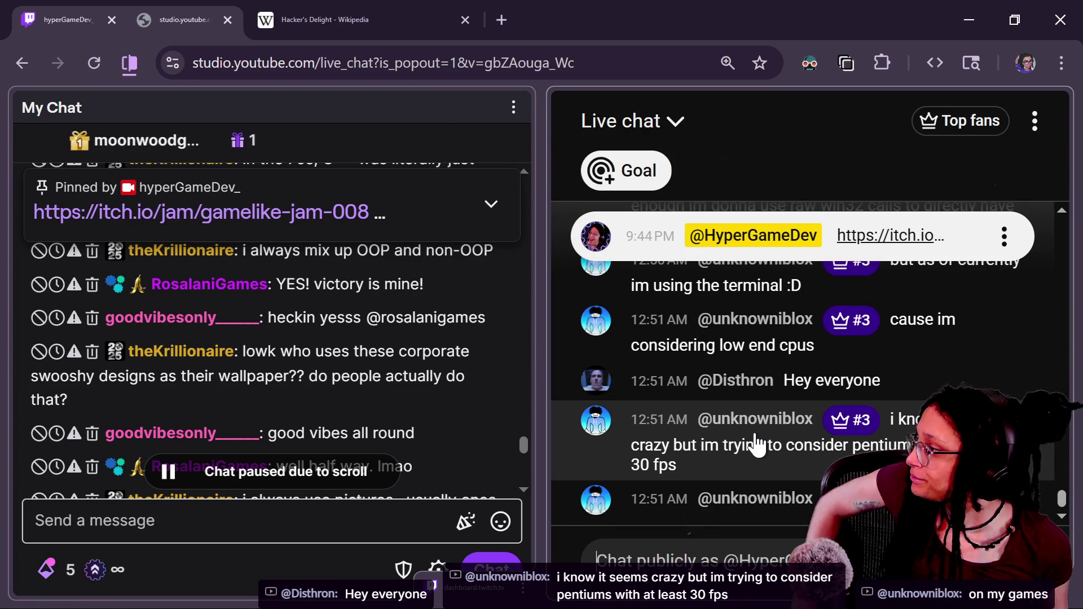
mouse_move(474, 403)
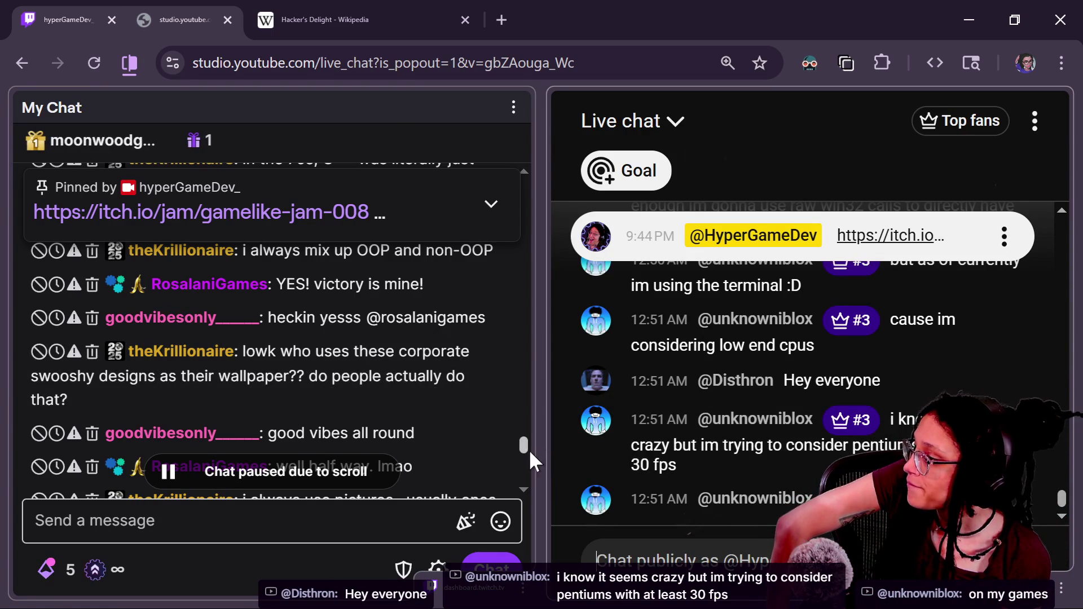
drag(530, 451, 529, 445)
scroll(525, 443, down, 3)
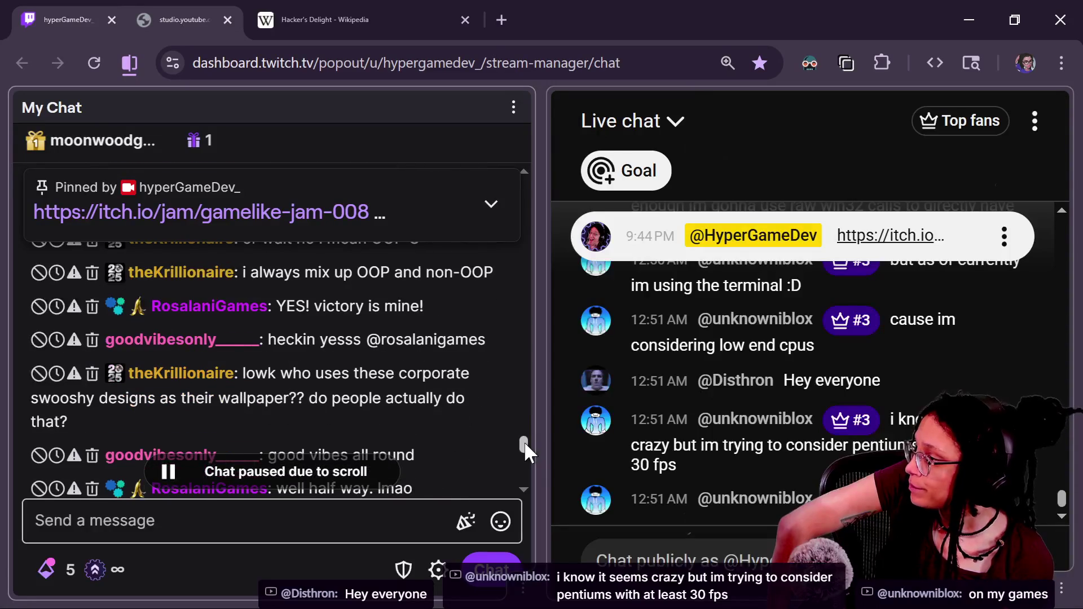
Step: Type 'Minimo Launcher' into the Twitch chat message box
scroll(523, 442, down, 2)
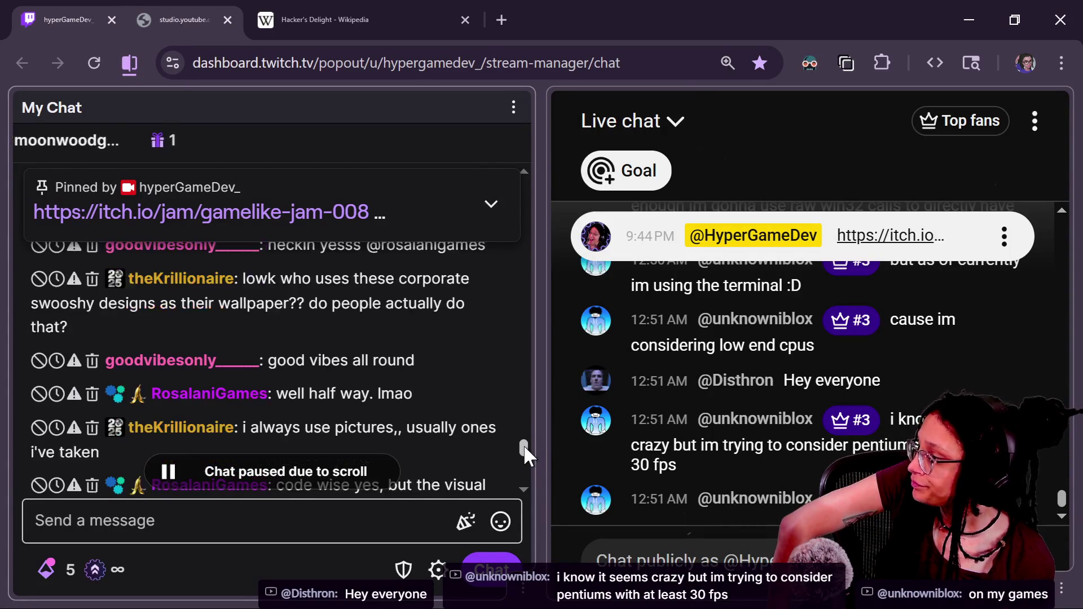
drag(523, 445, 523, 449)
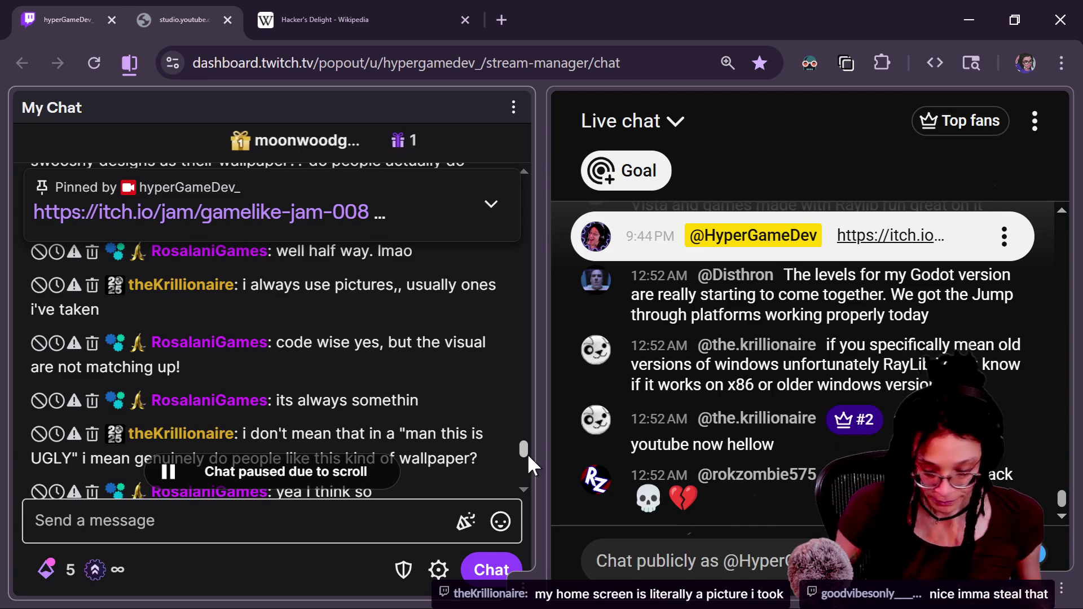
click(345, 530)
text(M)
key(BackSpace)
text(Minimo Launcher)
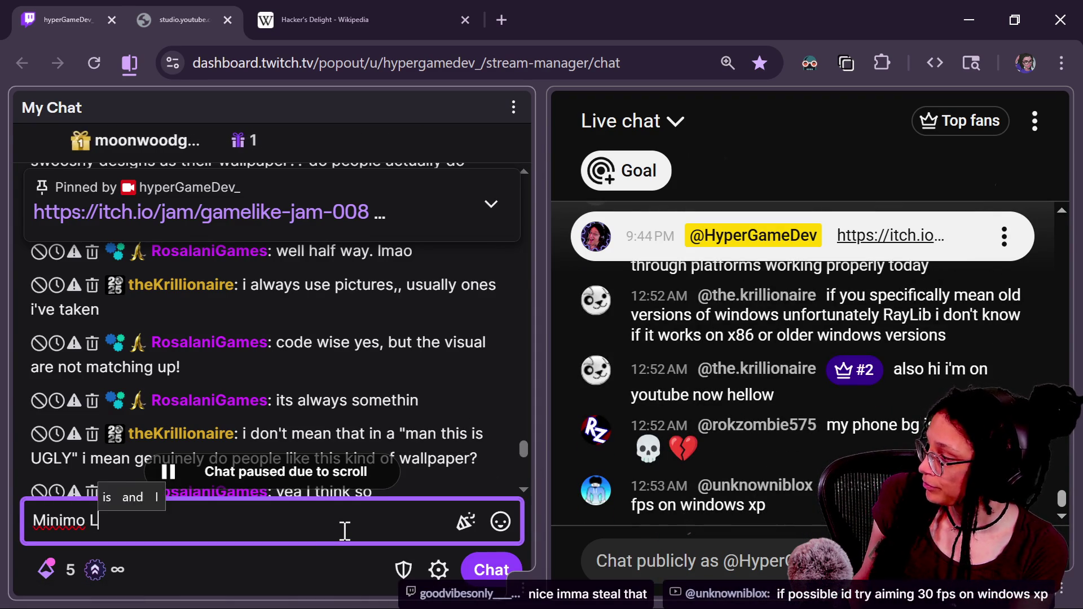
Step: Move the 'Minimo Launcher' message into the YouTube live chat, send it, and open a new tab
key(ctrl+a)
key(ctrl+x)
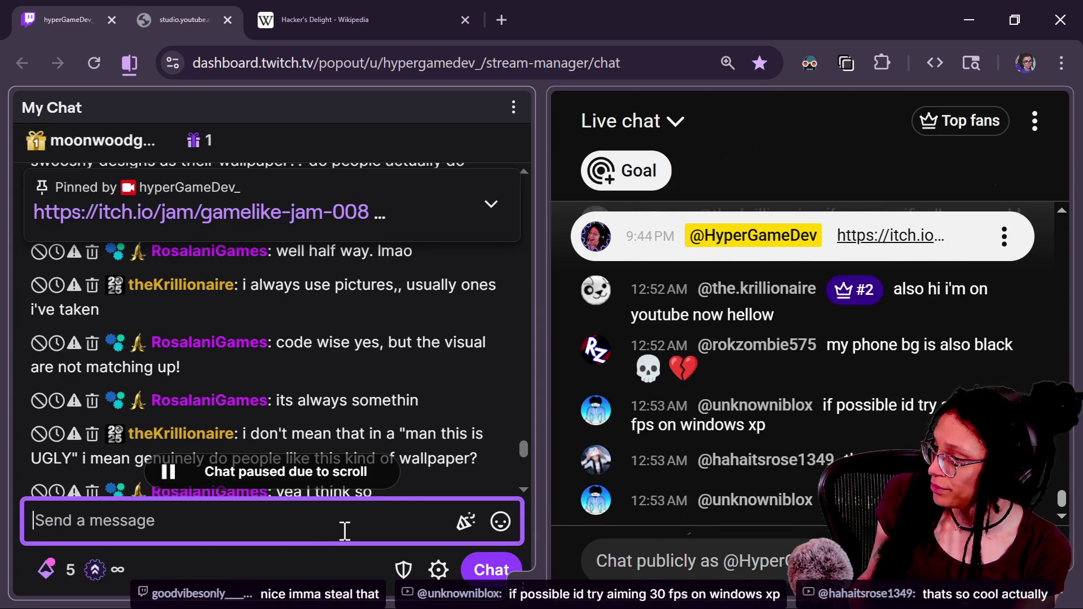
click(677, 561)
key(ctrl+v)
key(Return)
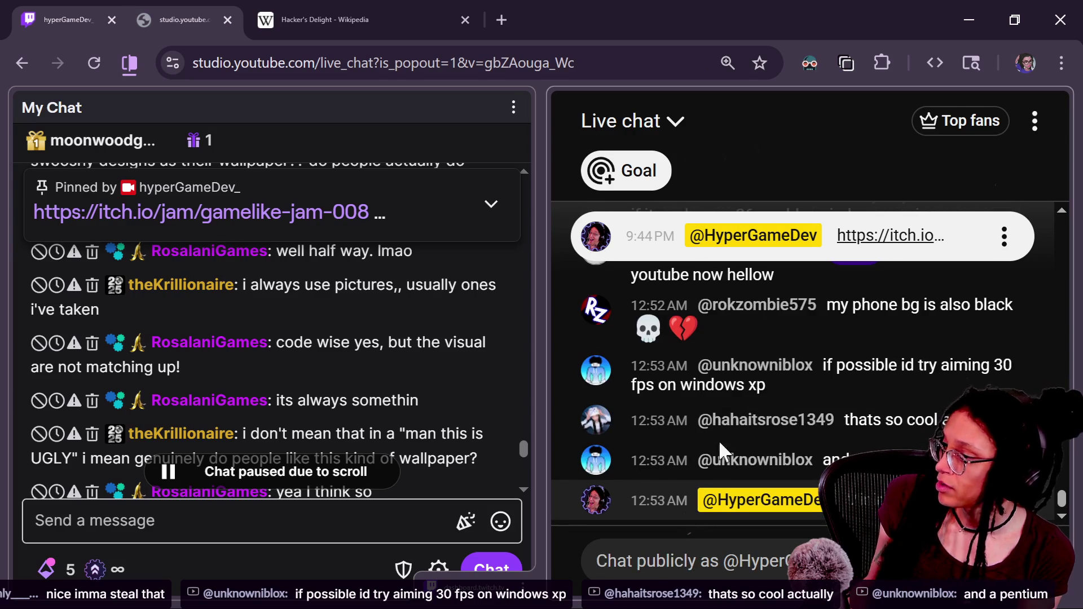
click(498, 17)
Step: Search for 'minimo launcher' and open its GitHub repository result
text(minimo launcher)
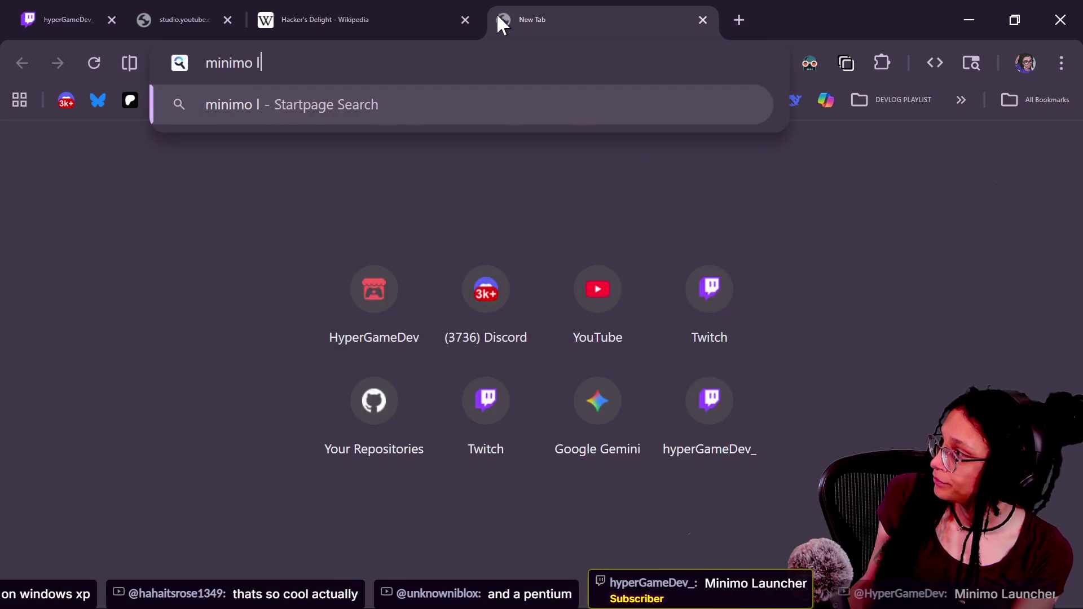
key(Return)
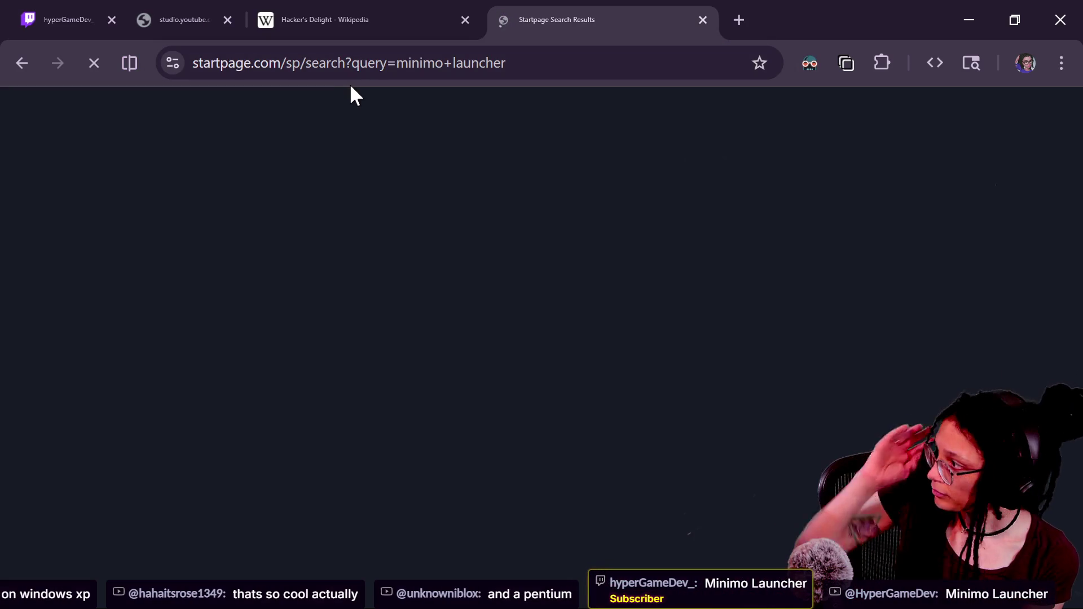
scroll(290, 485, down, 3)
click(325, 307)
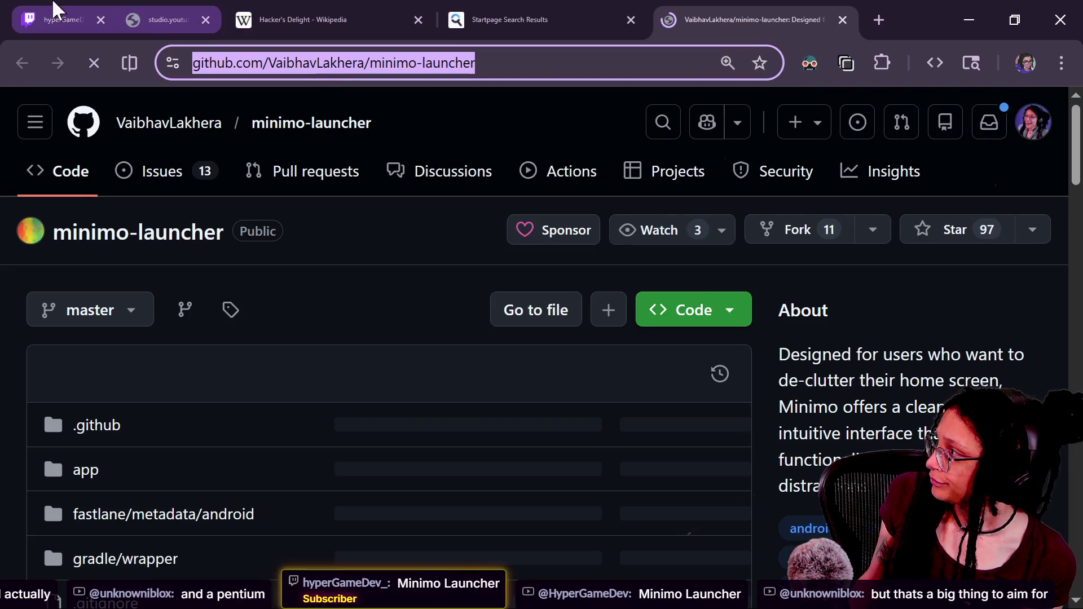
Step: Paste the minimo-launcher repository link into the YouTube live chat and send it
click(54, 8)
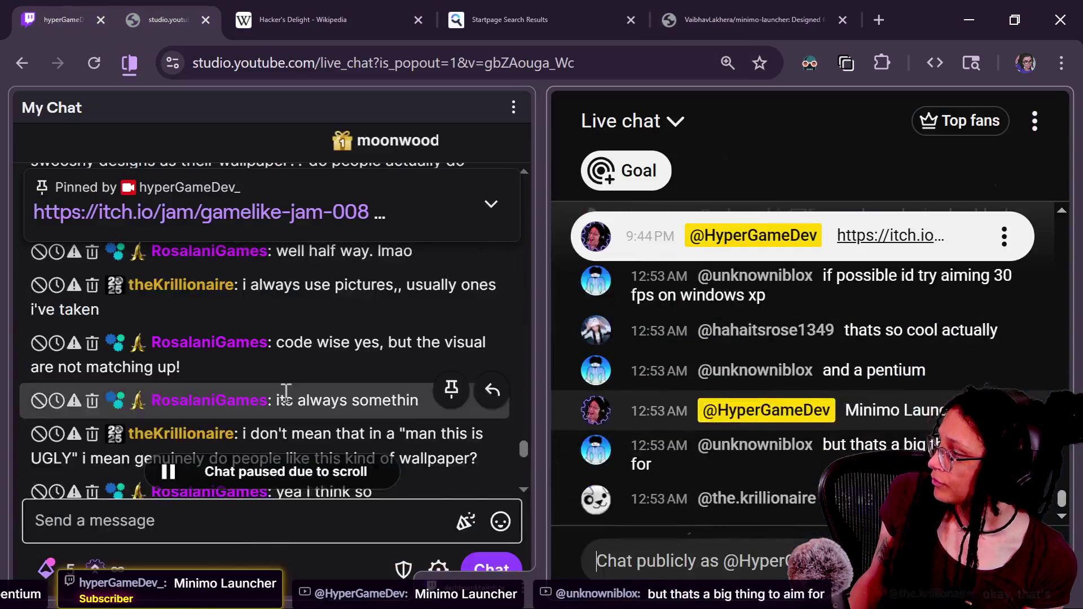
click(253, 525)
click(634, 564)
key(ctrl+v)
key(Return)
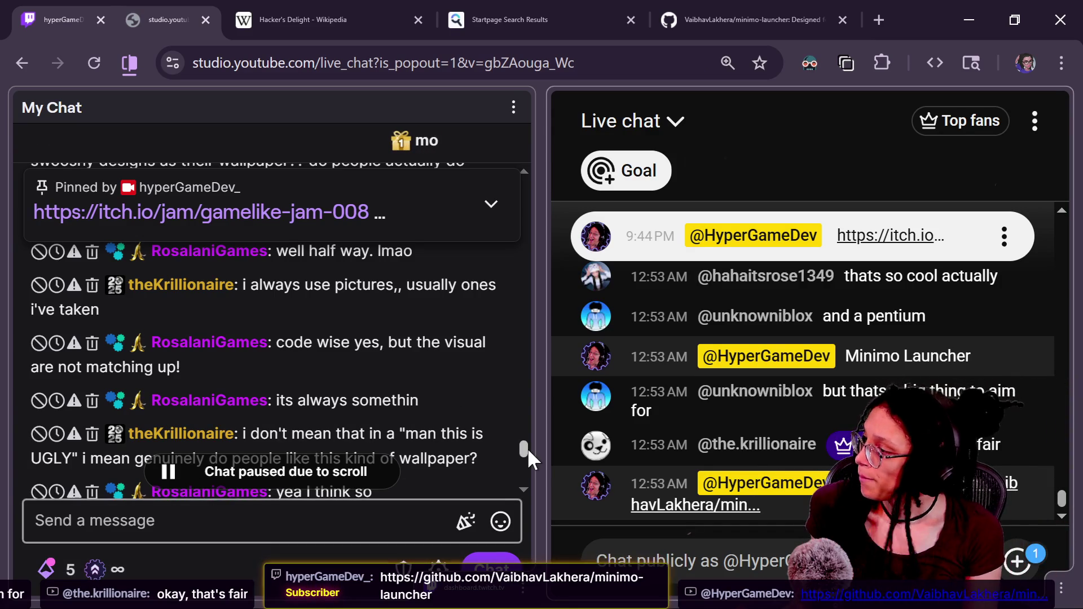
Step: Scroll the stream chat and highlight the viewer's question about liking this wallpaper style
scroll(529, 464, down, 3)
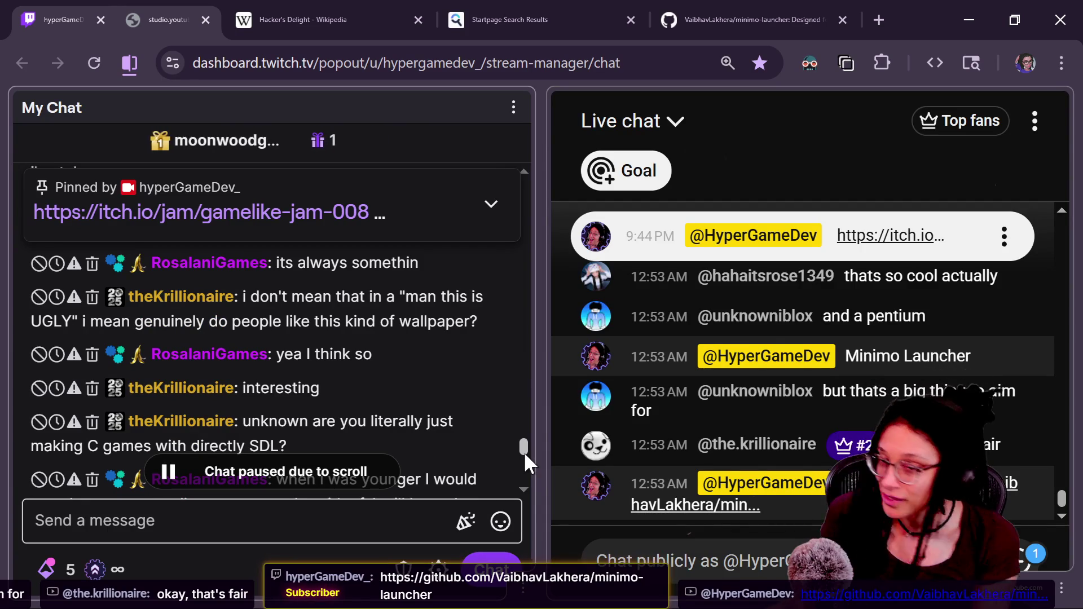
scroll(524, 457, down, 1)
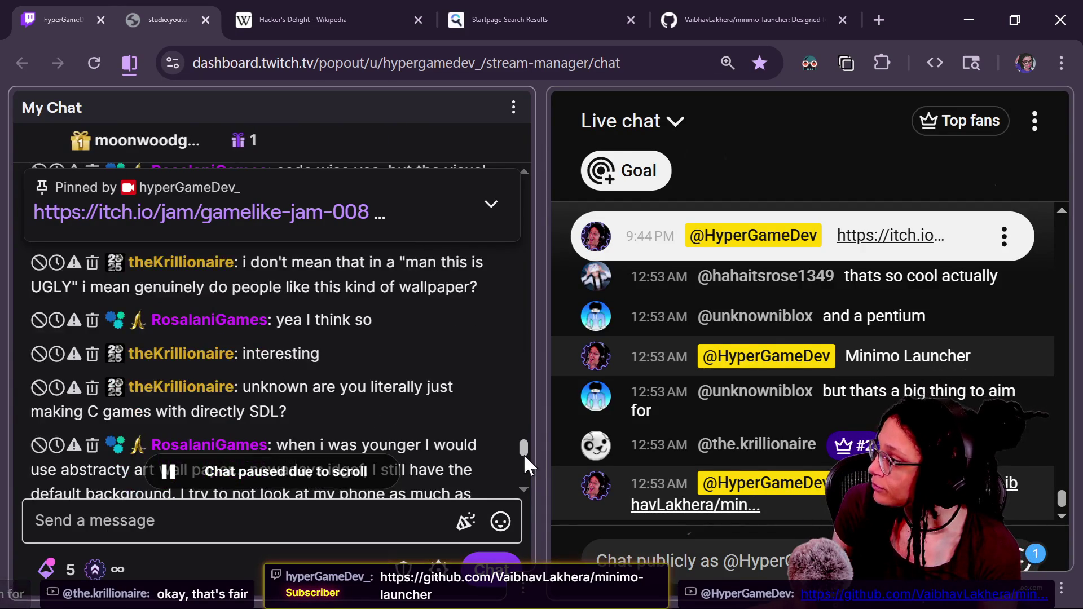
drag(91, 291, 459, 281)
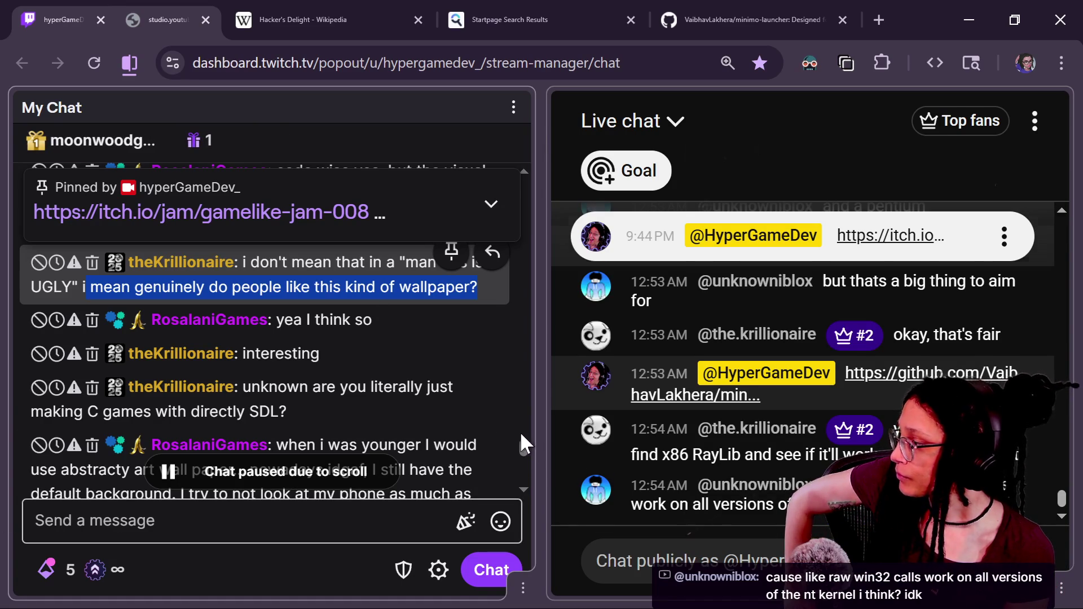
scroll(523, 447, down, 3)
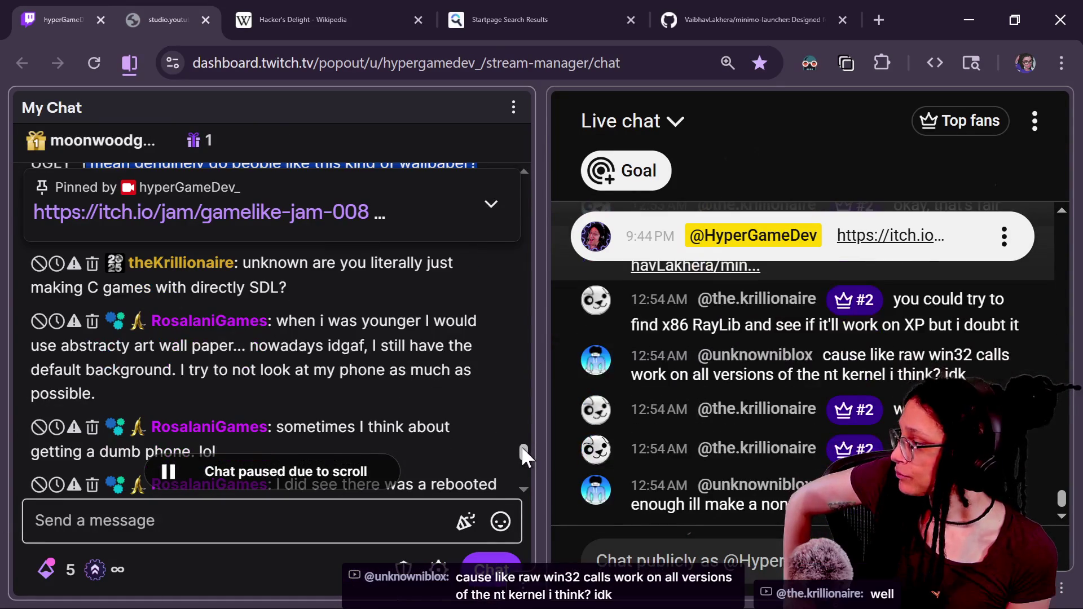
scroll(522, 450, down, 1)
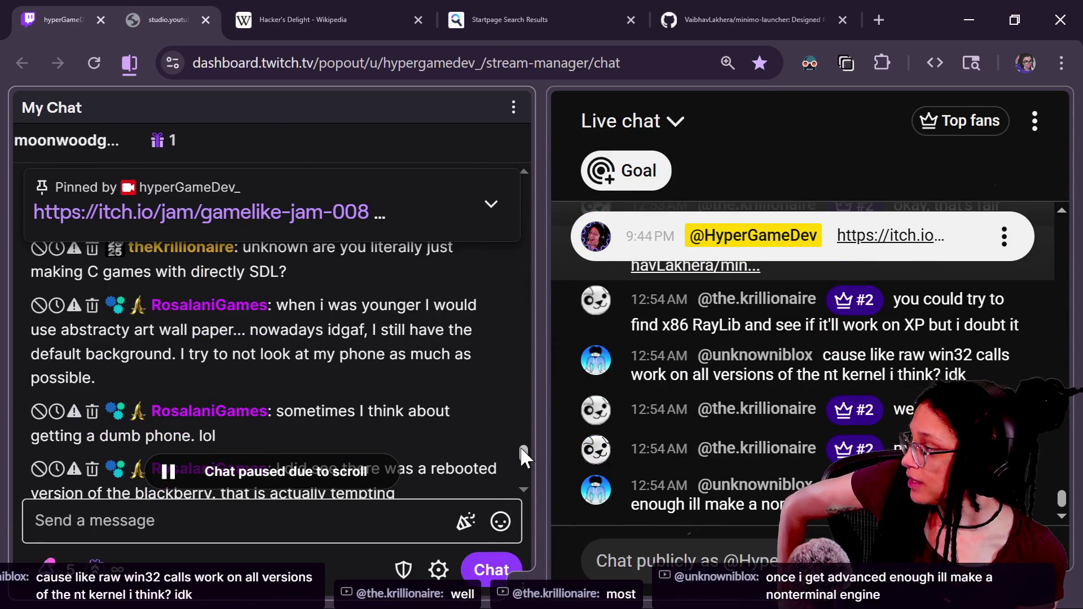
scroll(522, 451, down, 1)
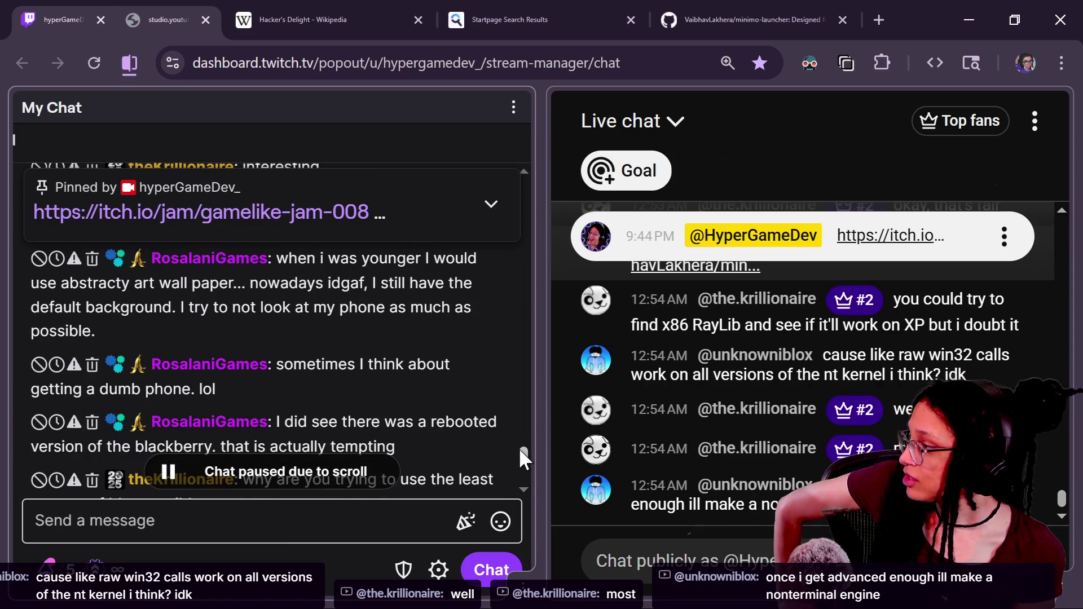
scroll(521, 451, down, 1)
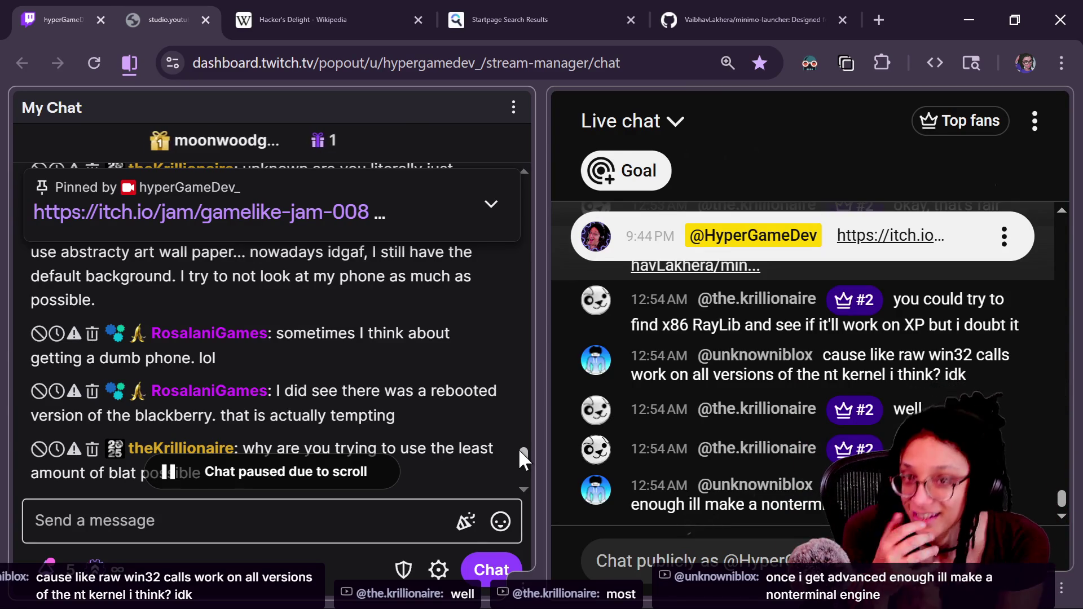
mouse_move(508, 406)
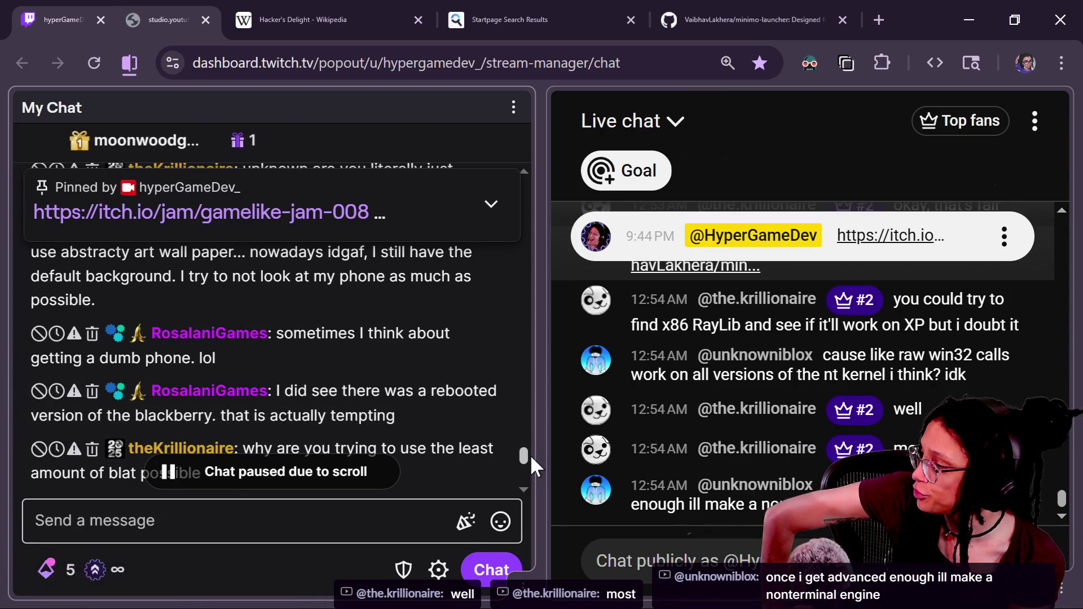
scroll(527, 460, down, 1)
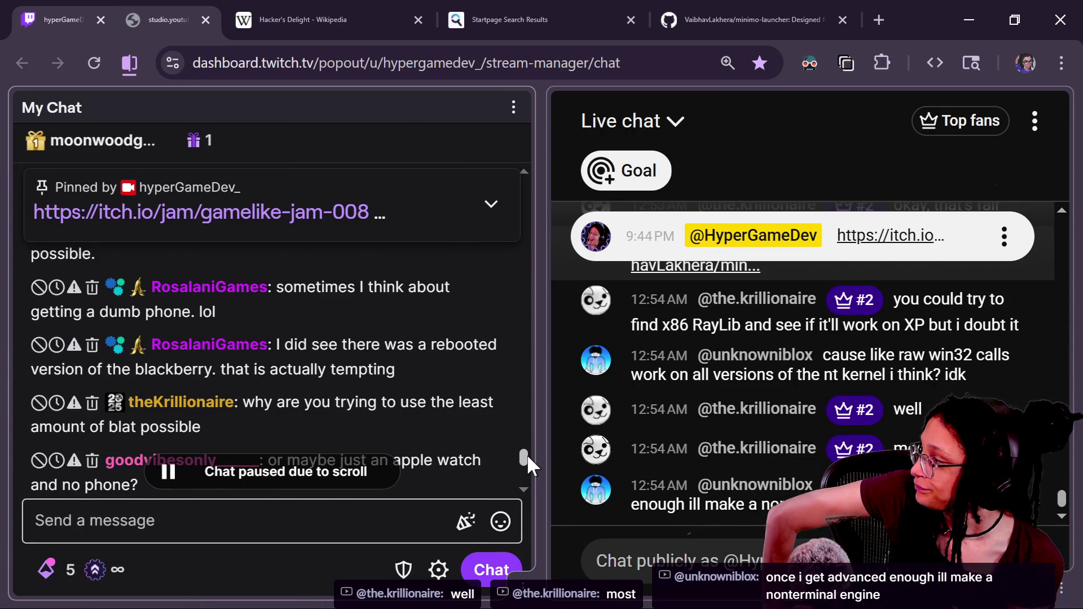
scroll(527, 459, down, 1)
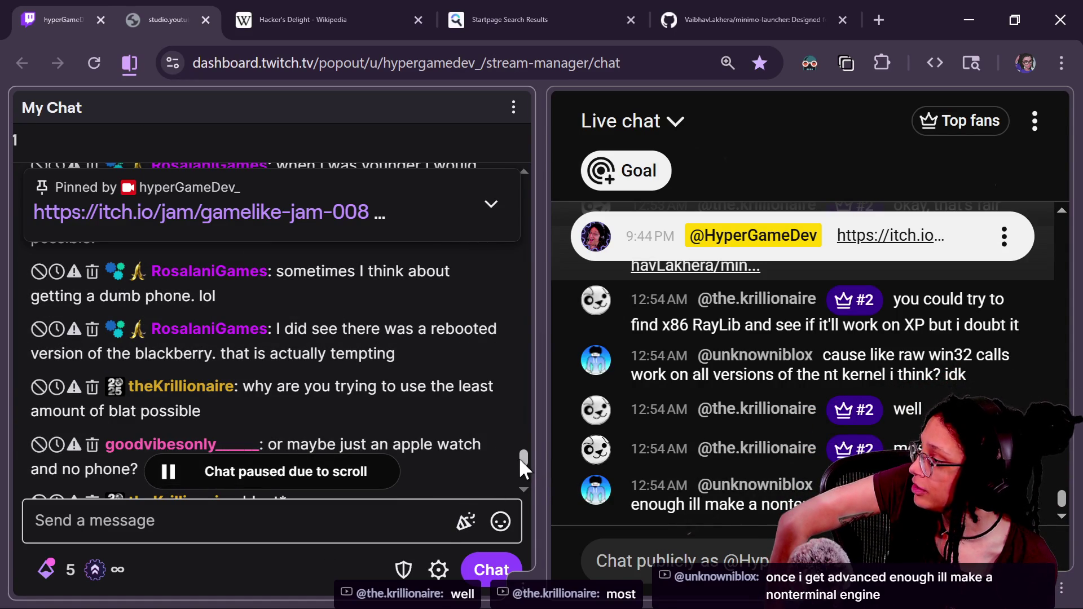
scroll(519, 458, down, 2)
scroll(519, 458, down, 1)
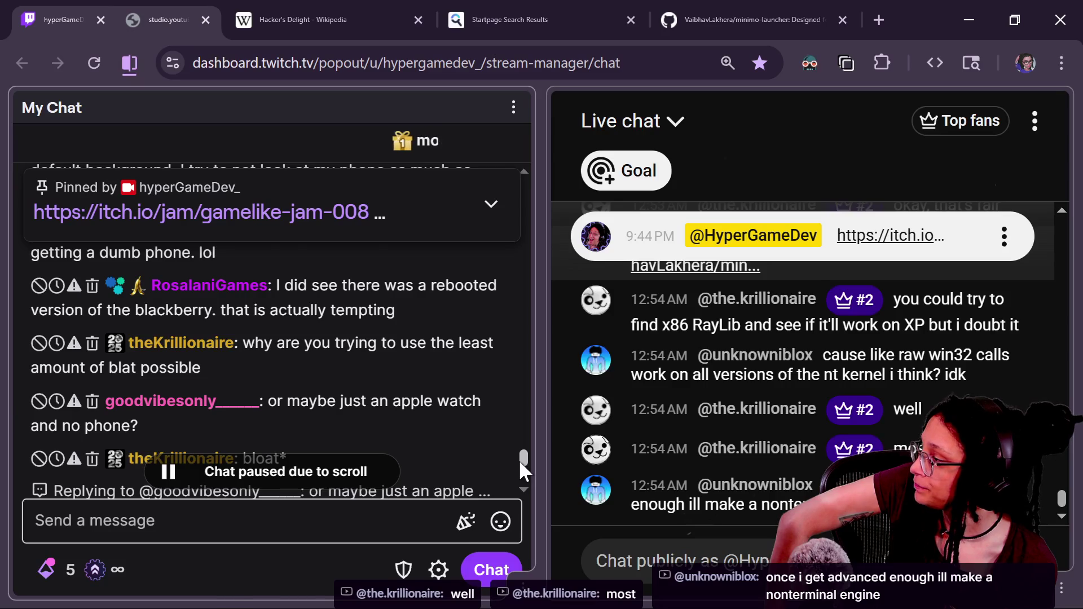
scroll(519, 458, down, 3)
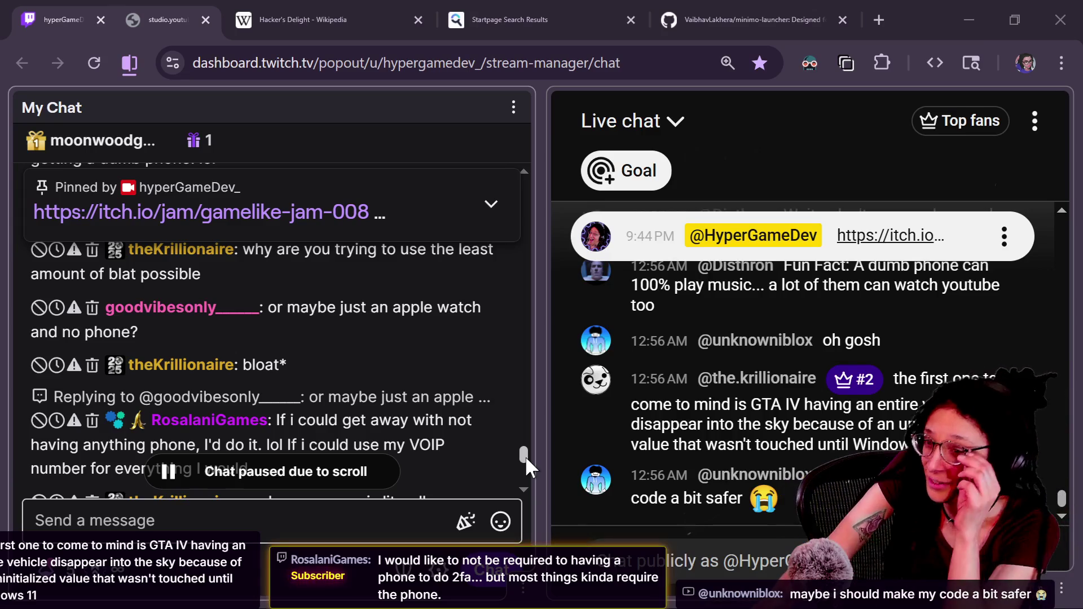
mouse_move(485, 477)
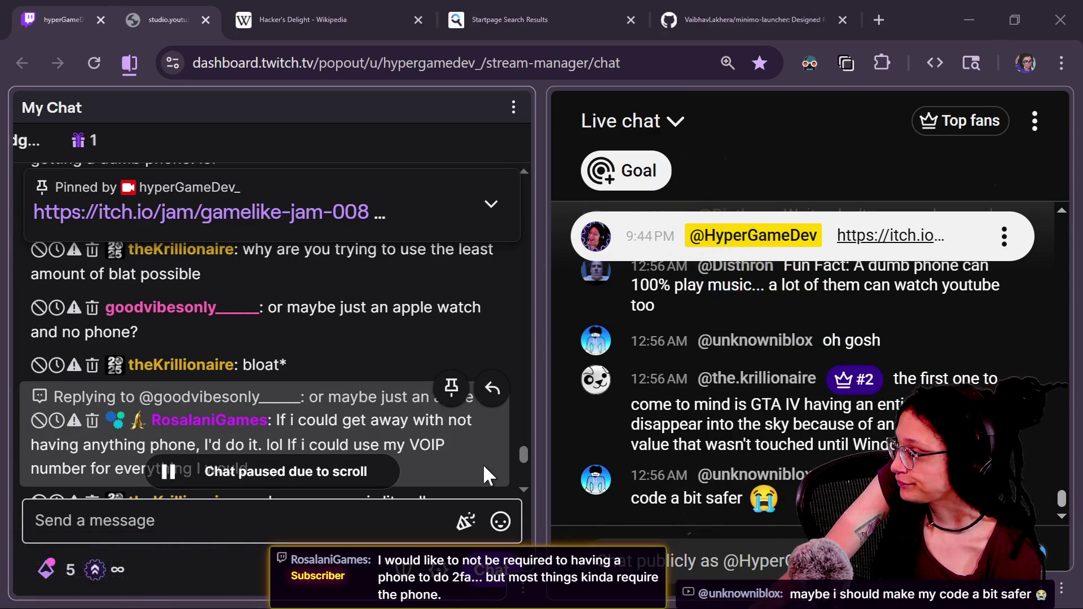
scroll(515, 456, down, 1)
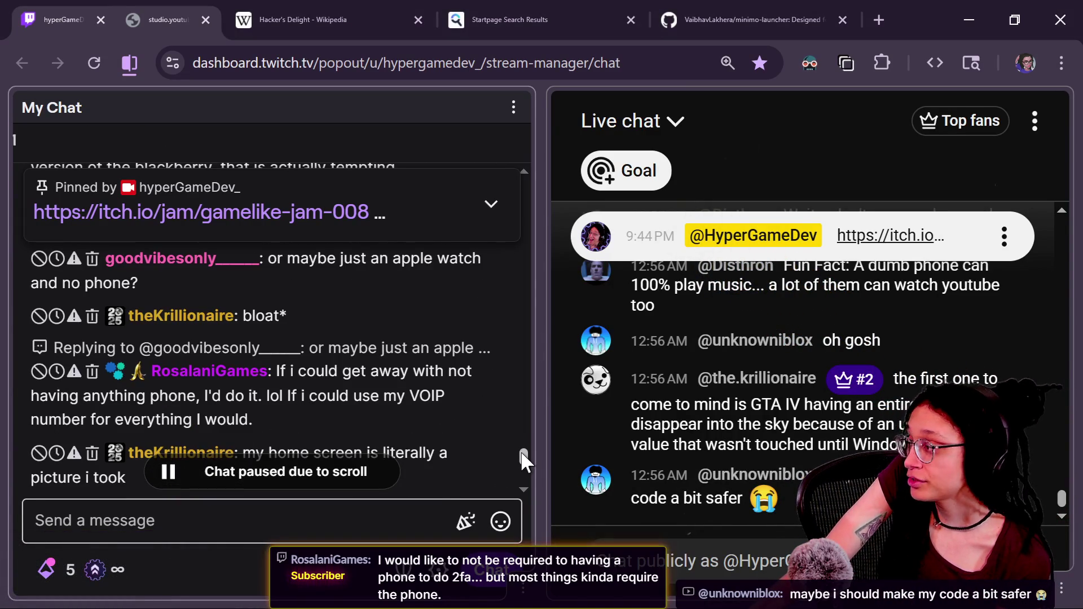
scroll(524, 462, down, 1)
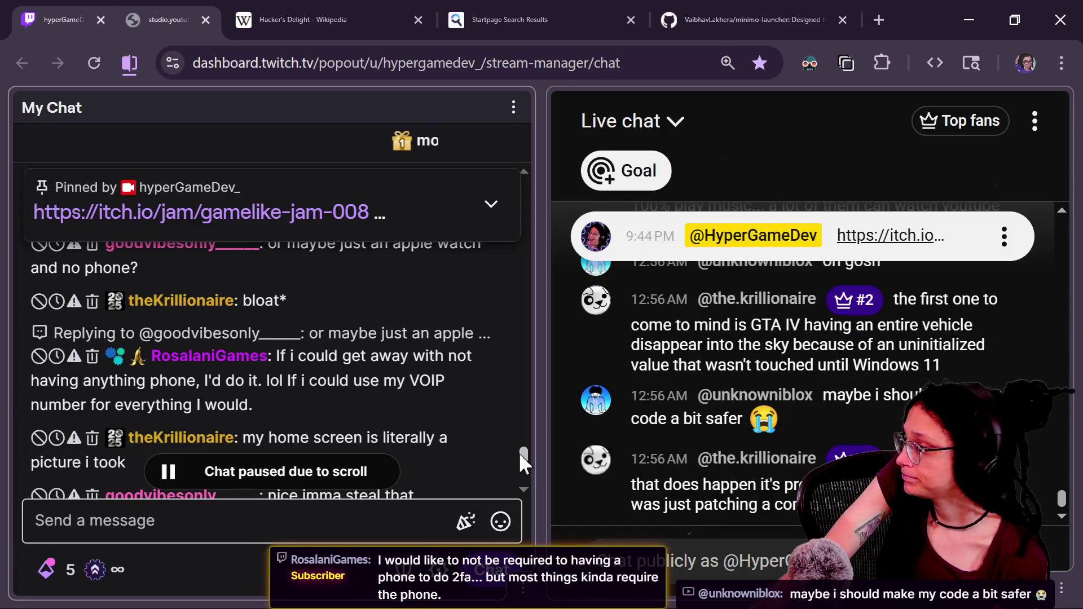
scroll(517, 458, down, 3)
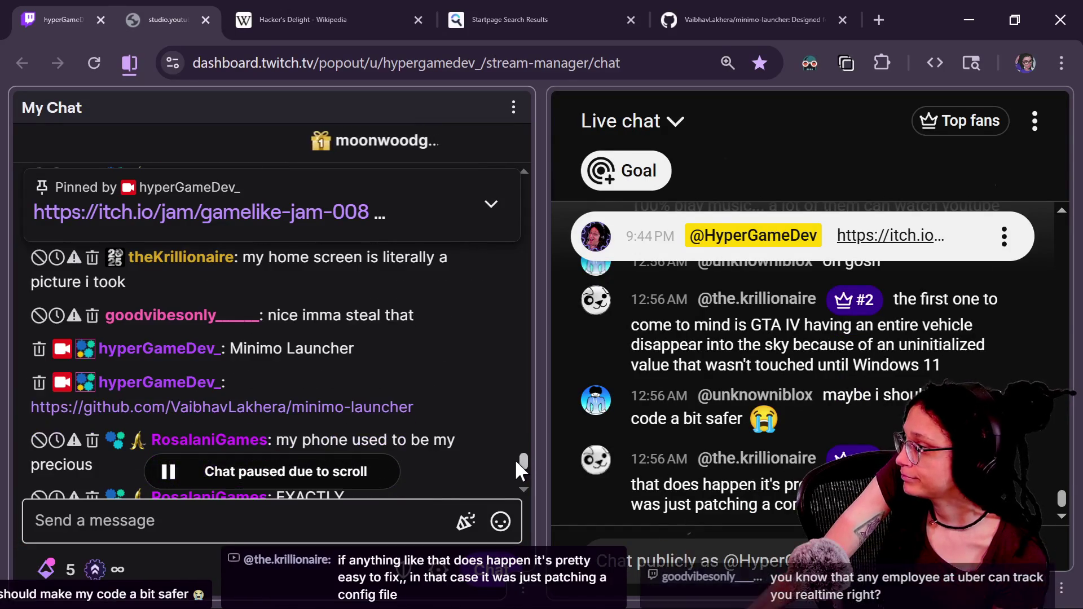
scroll(517, 463, down, 2)
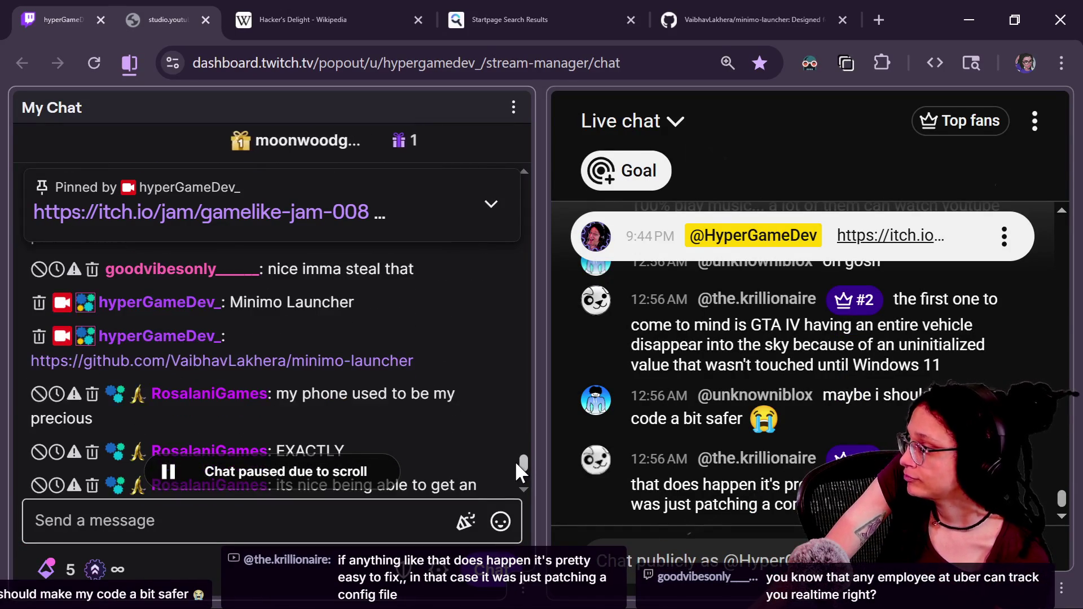
scroll(517, 468, down, 1)
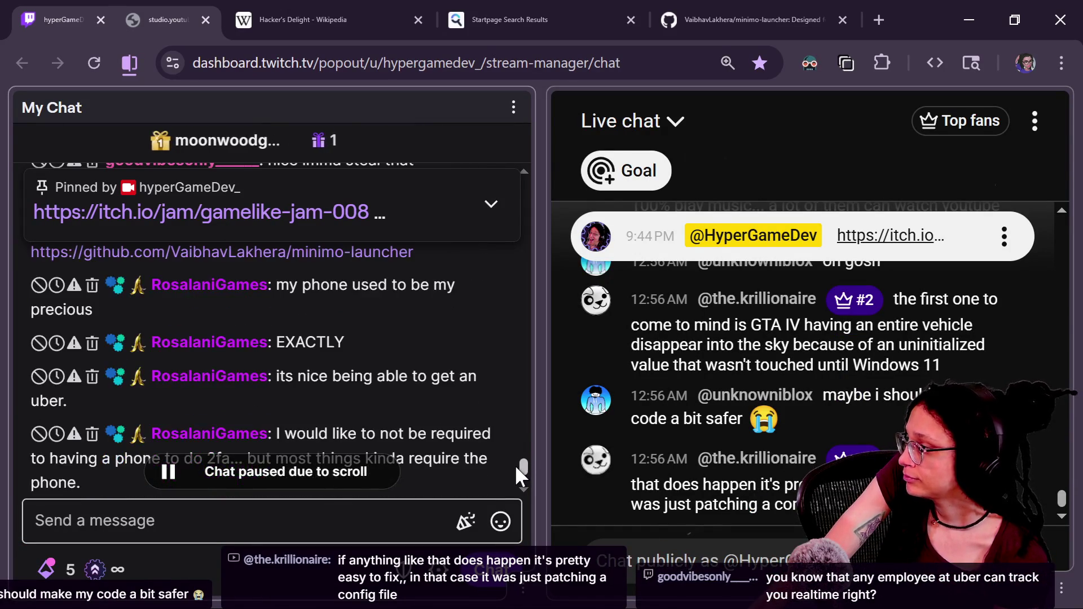
scroll(517, 468, down, 1)
scroll(517, 468, down, 3)
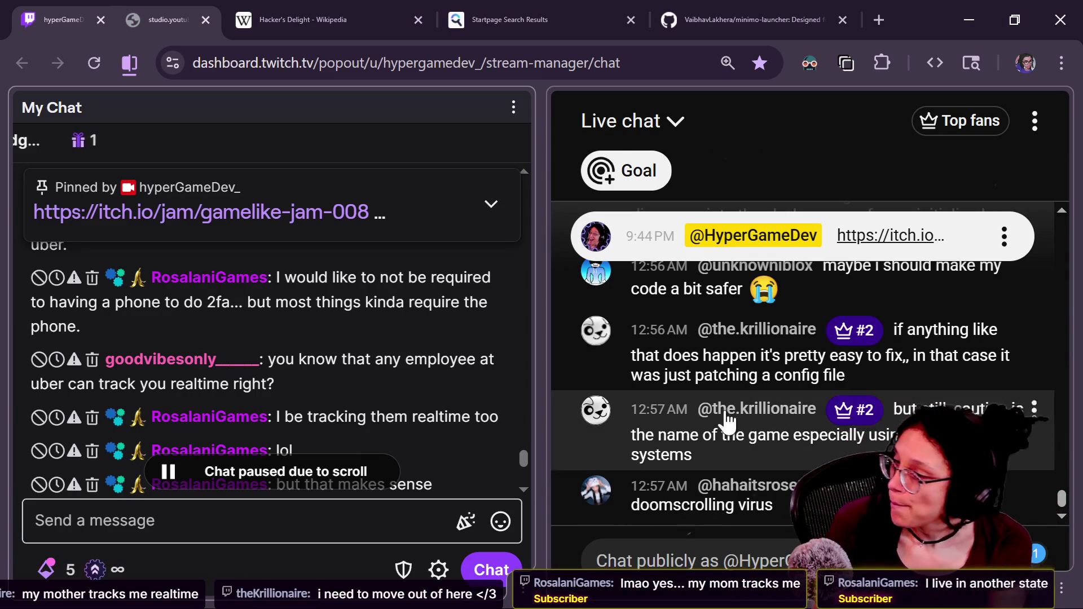
scroll(522, 460, down, 2)
scroll(524, 462, down, 4)
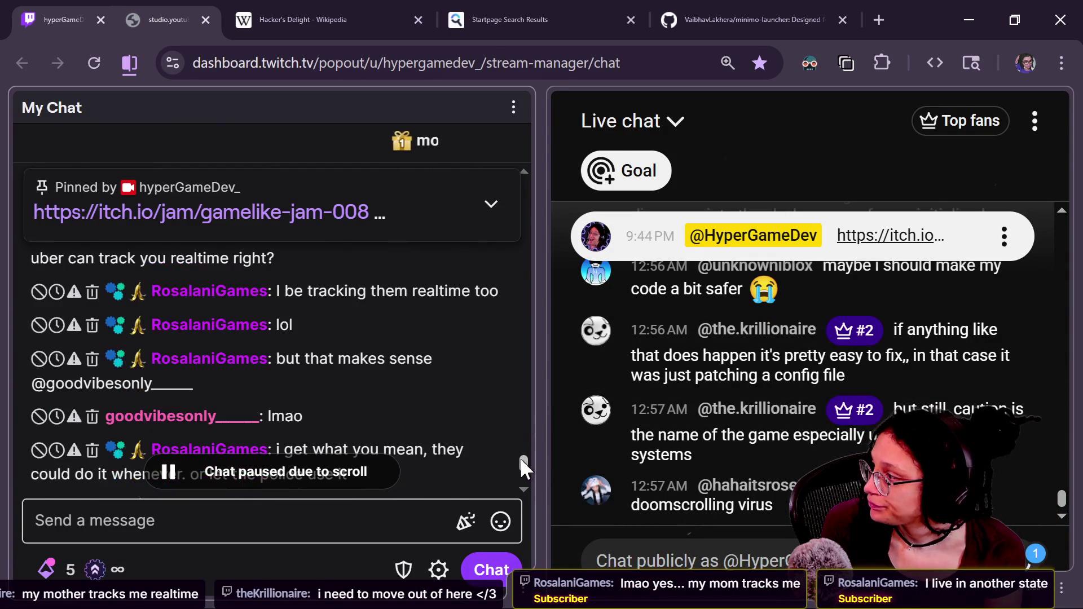
scroll(523, 468, up, 2)
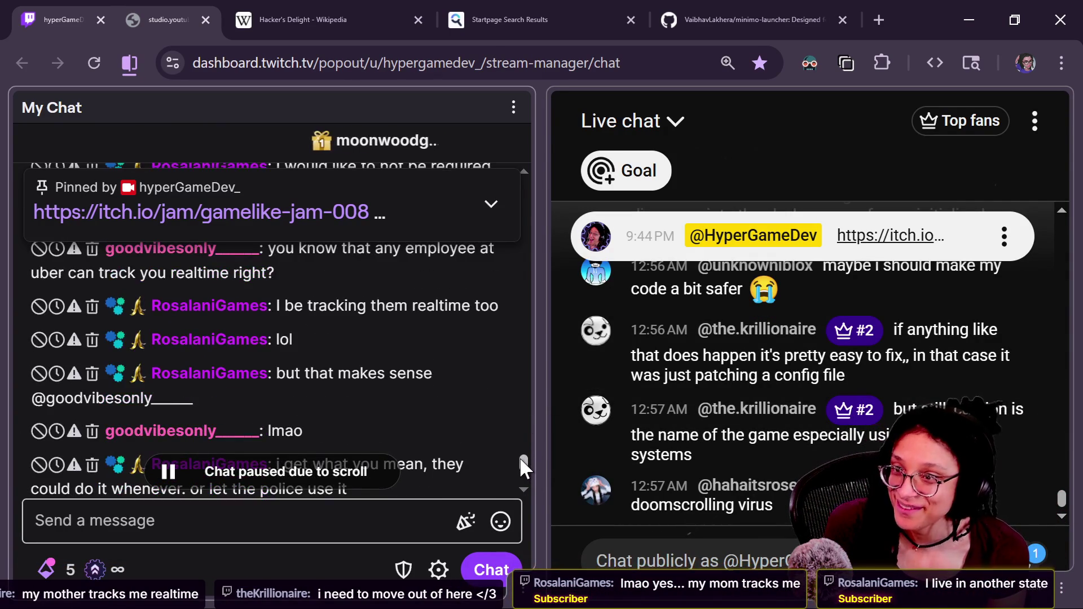
scroll(524, 467, down, 4)
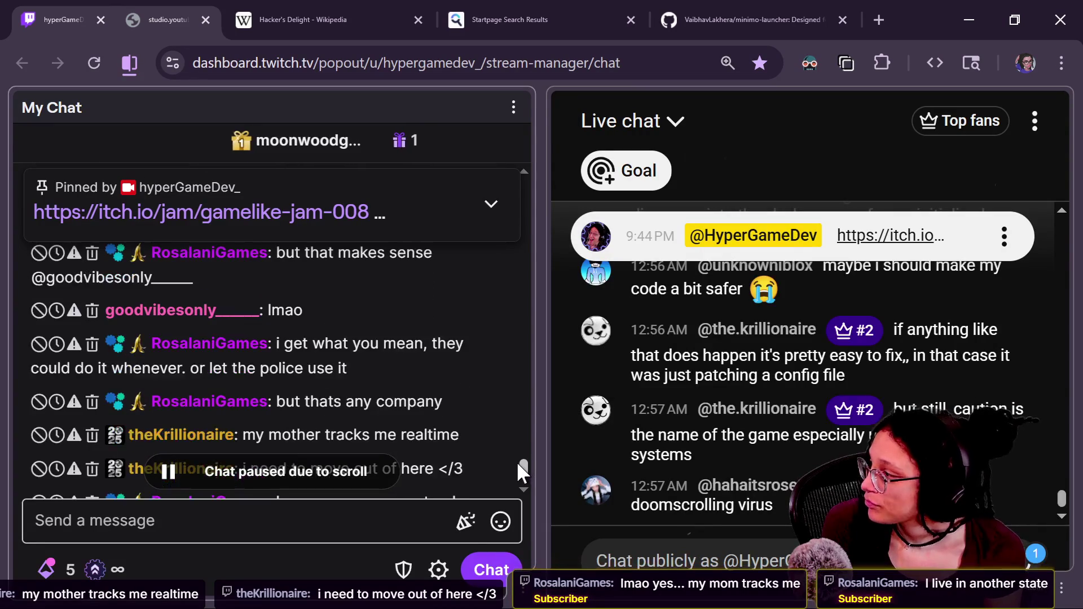
scroll(522, 473, down, 1)
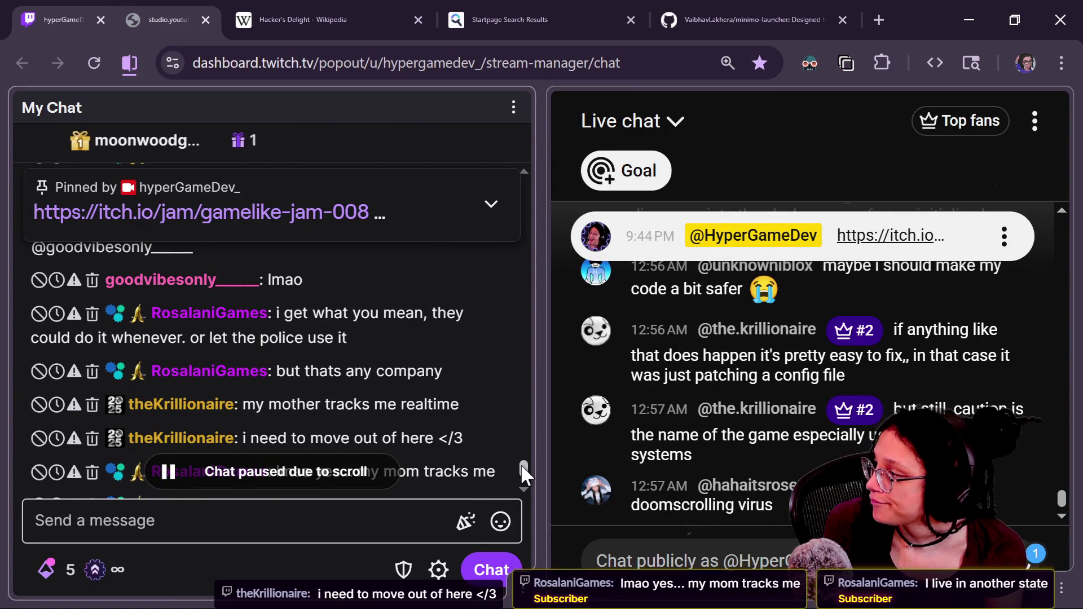
scroll(523, 471, down, 1)
scroll(521, 468, down, 1)
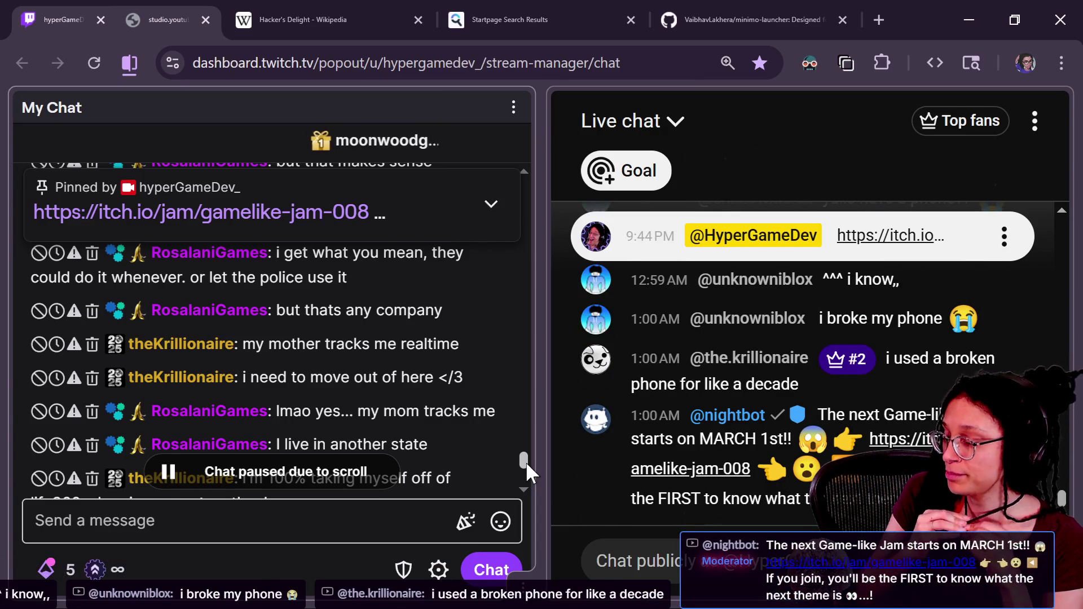
mouse_move(505, 443)
scroll(521, 458, down, 2)
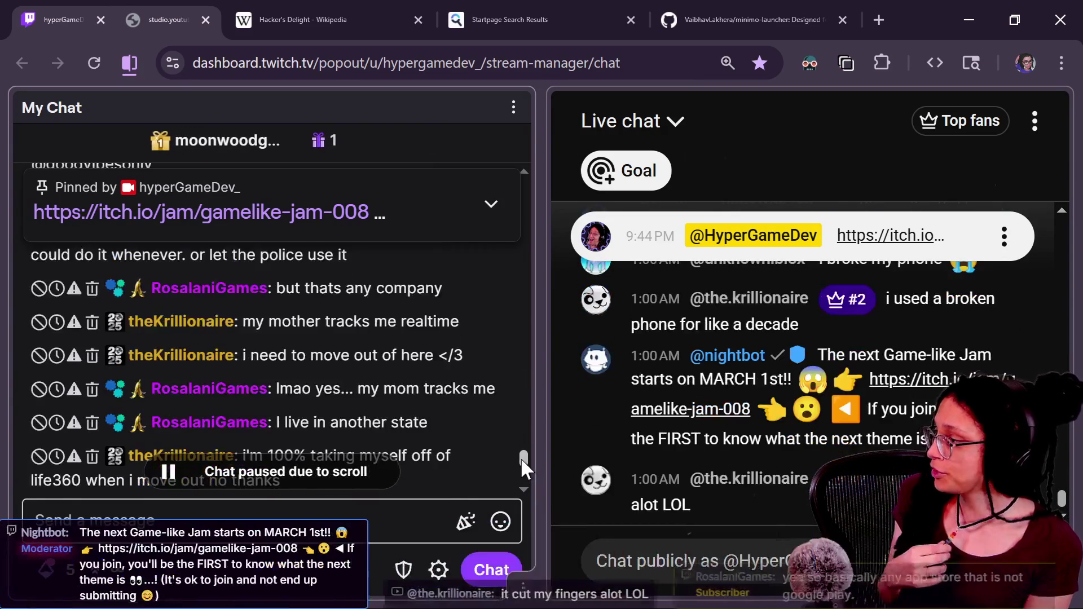
scroll(521, 467, down, 1)
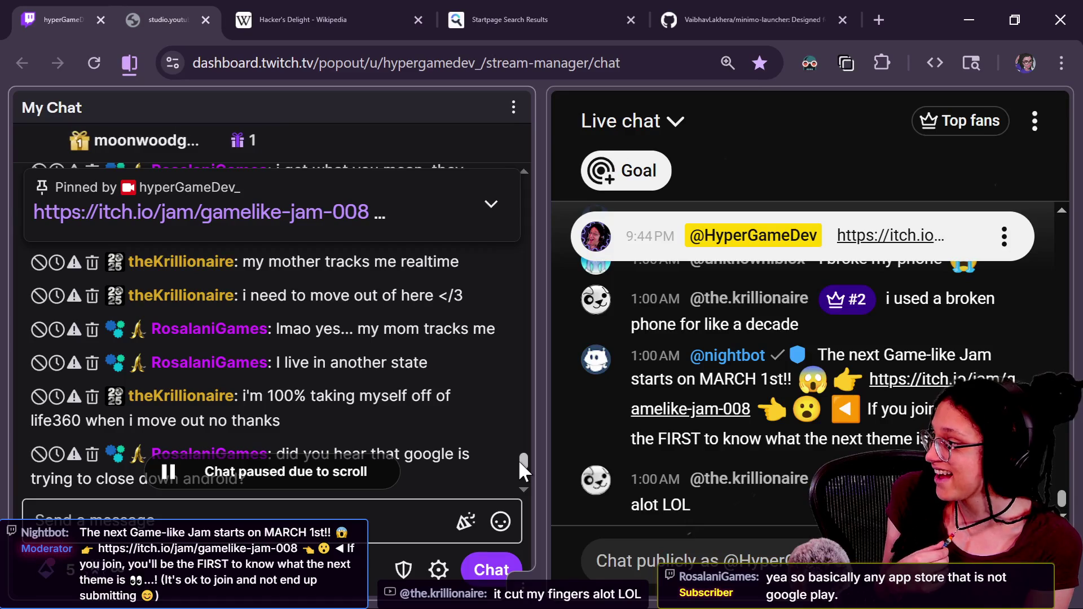
scroll(523, 469, down, 1)
scroll(524, 473, down, 1)
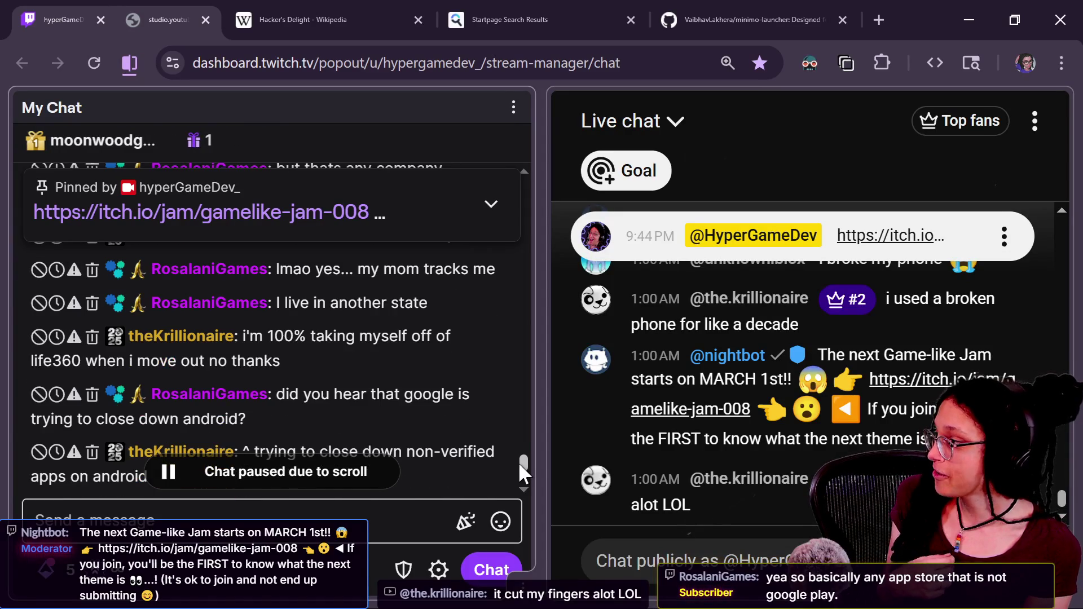
scroll(524, 472, down, 1)
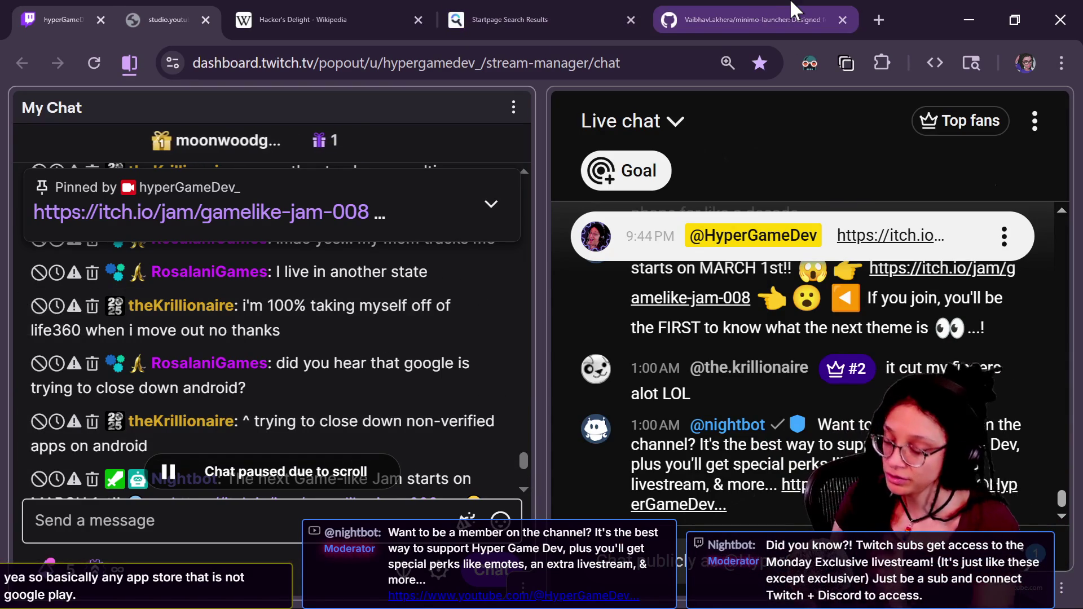
mouse_move(795, 8)
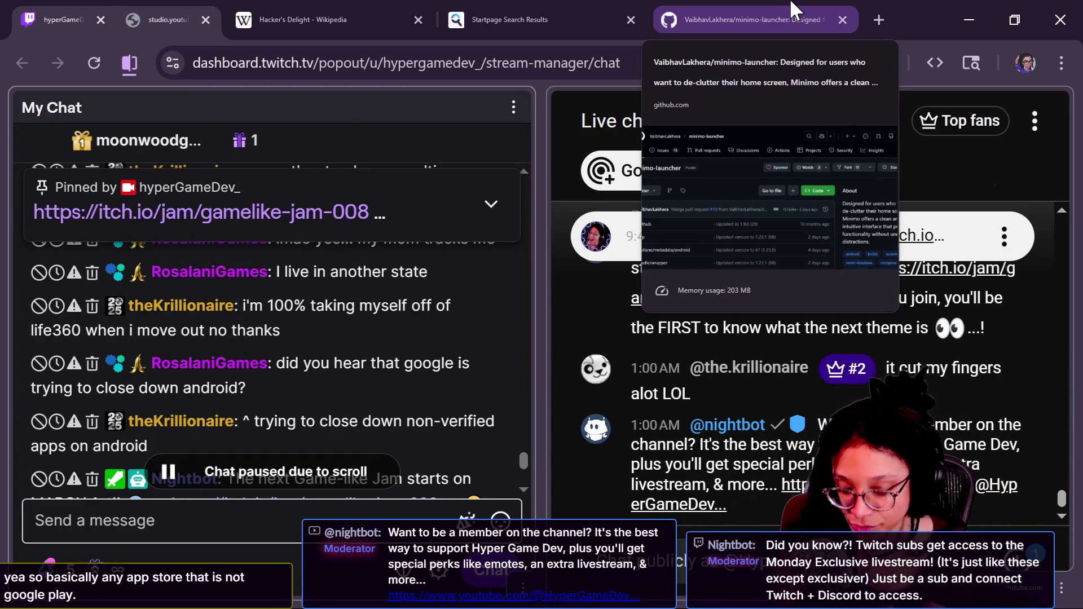